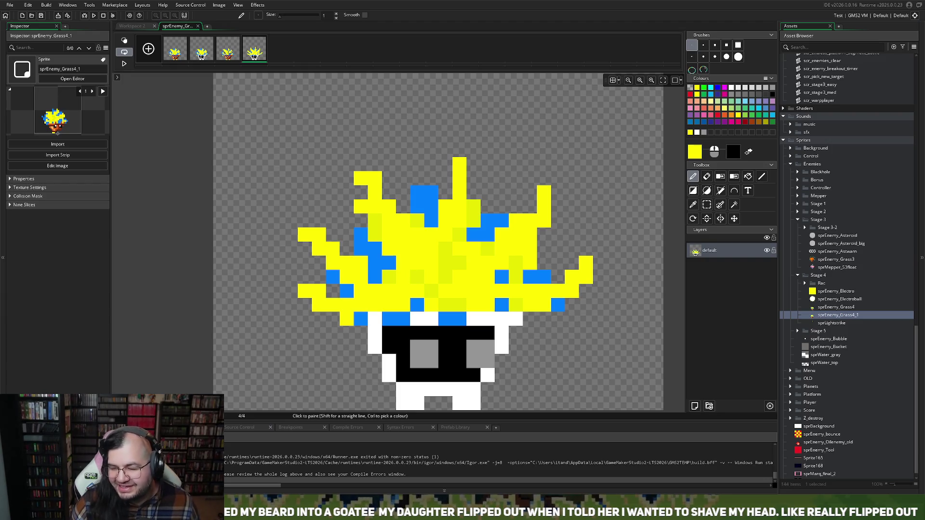
# Paint a yellow pixel on the frame, then play and stop the animation preview.
pyautogui.click(234, 94)
pyautogui.press('Left')
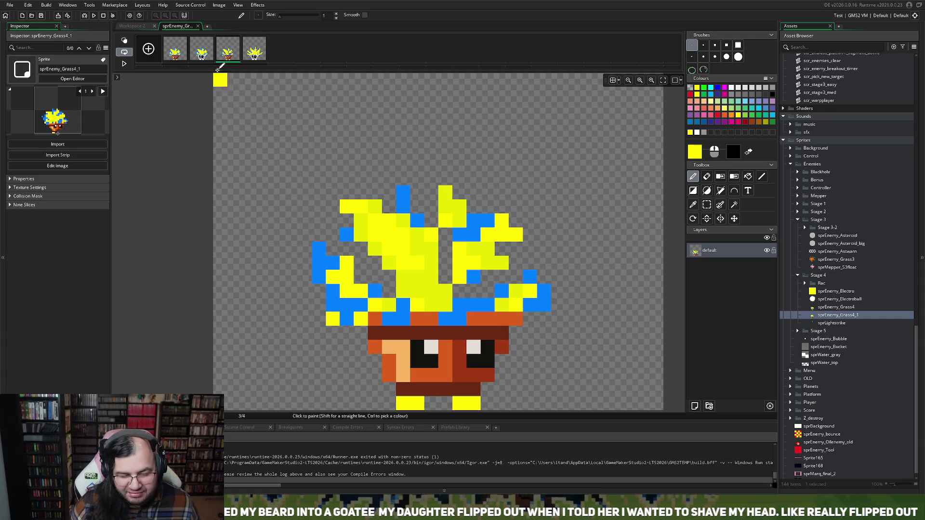
pyautogui.click(123, 66)
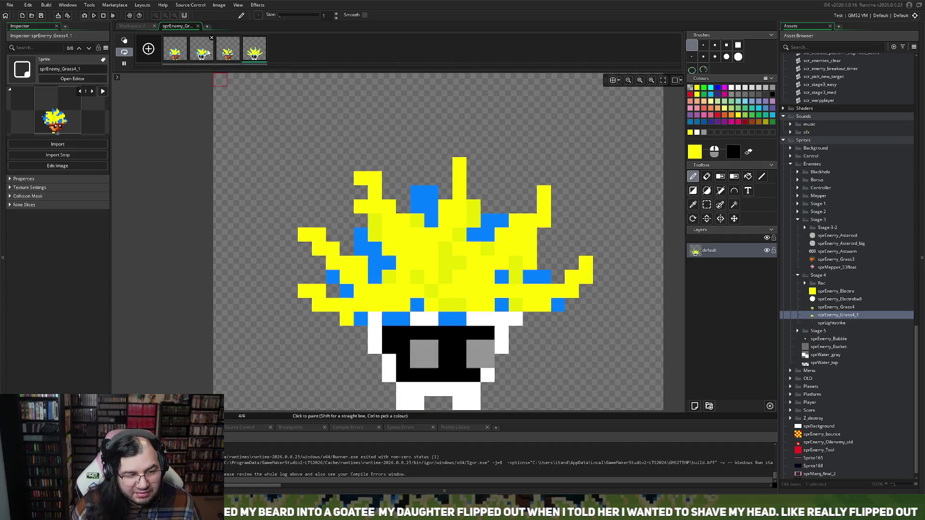
pyautogui.click(201, 48)
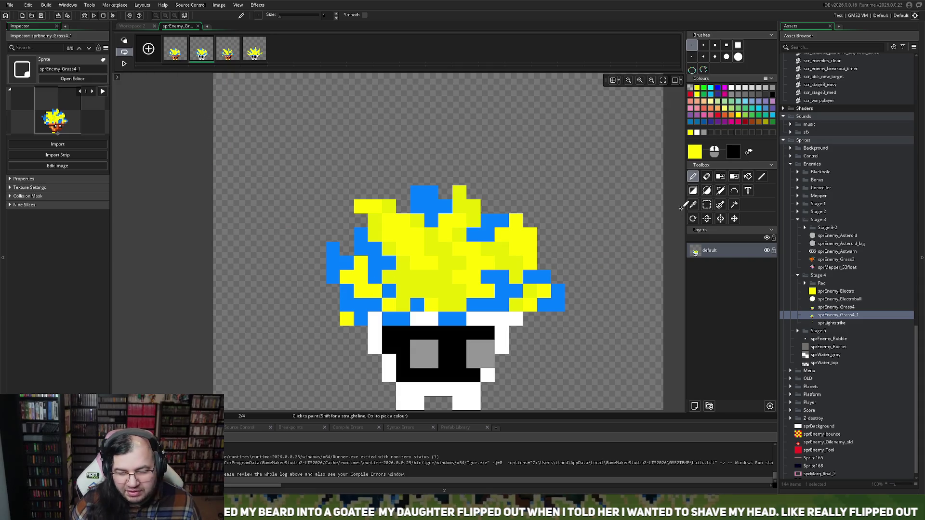
# Rectangle-select frame 2's sprite and shift it one pixel right.
pyautogui.click(706, 205)
pyautogui.moveTo(310, 172)
pyautogui.mouseDown()
pyautogui.moveTo(481, 337)
pyautogui.moveTo(523, 411)
pyautogui.mouseUp()
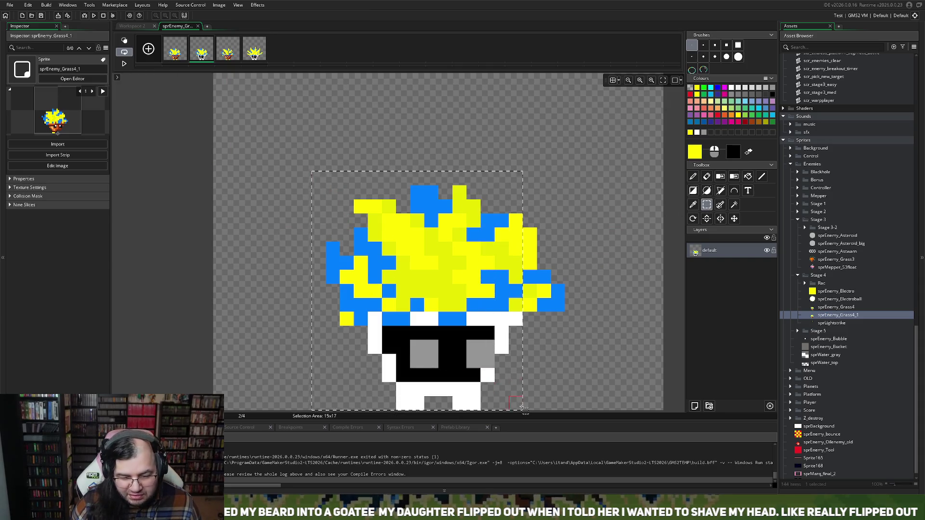
pyautogui.moveTo(269, 115)
pyautogui.mouseDown()
pyautogui.moveTo(482, 289)
pyautogui.moveTo(592, 411)
pyautogui.mouseUp()
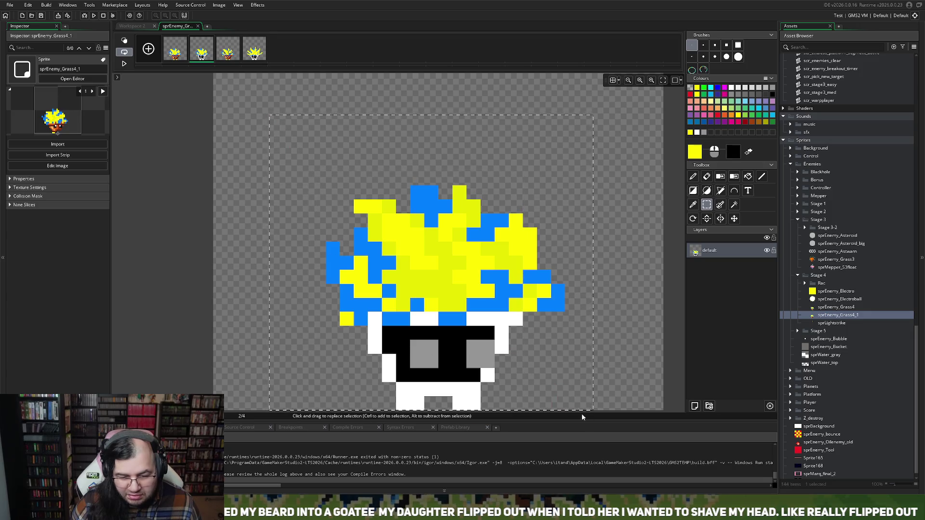
pyautogui.moveTo(483, 334); pyautogui.dragTo(498, 334)
# Shift frame 4's sprite one pixel right and replay the animation to check alignment.
pyautogui.click(227, 48)
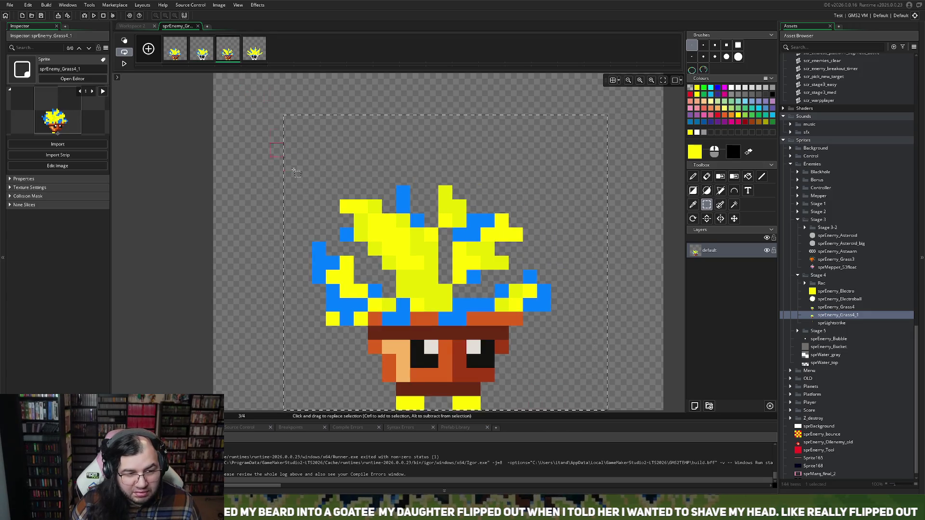
pyautogui.click(260, 55)
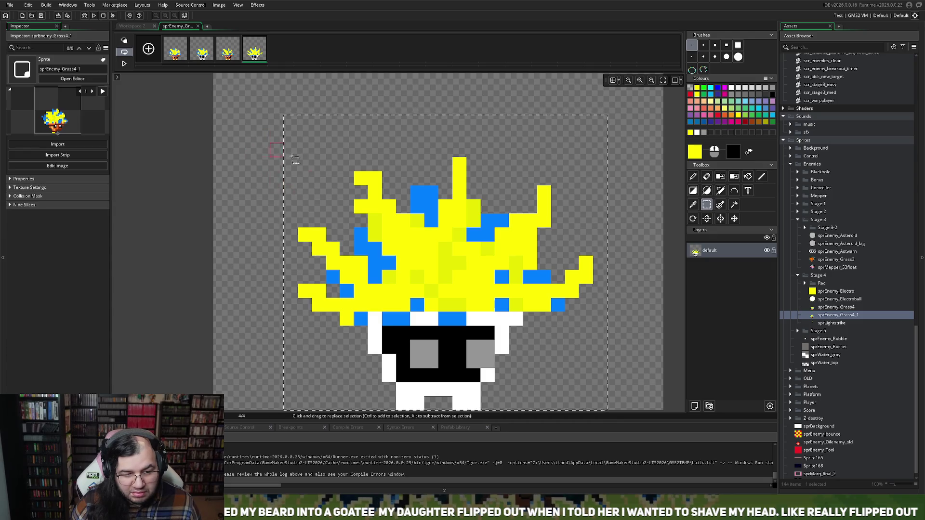
pyautogui.moveTo(319, 161); pyautogui.dragTo(328, 163)
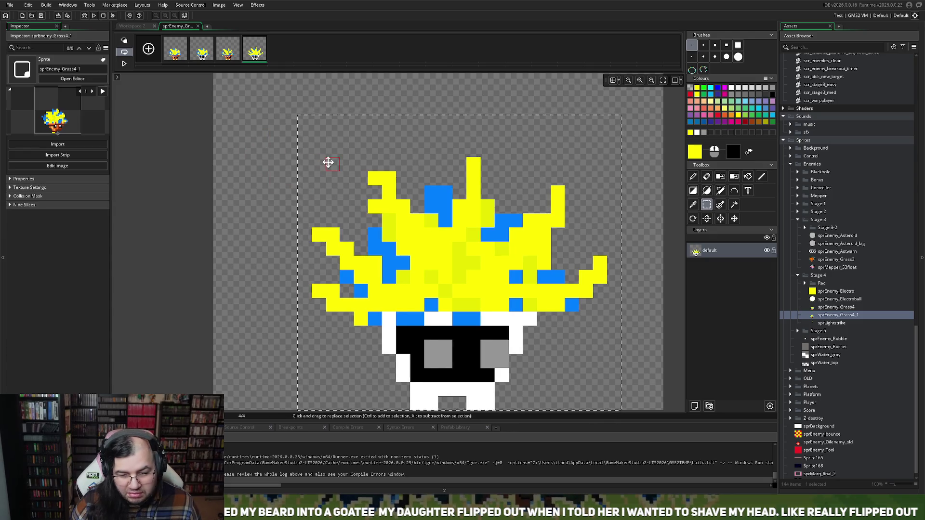
pyautogui.click(124, 64)
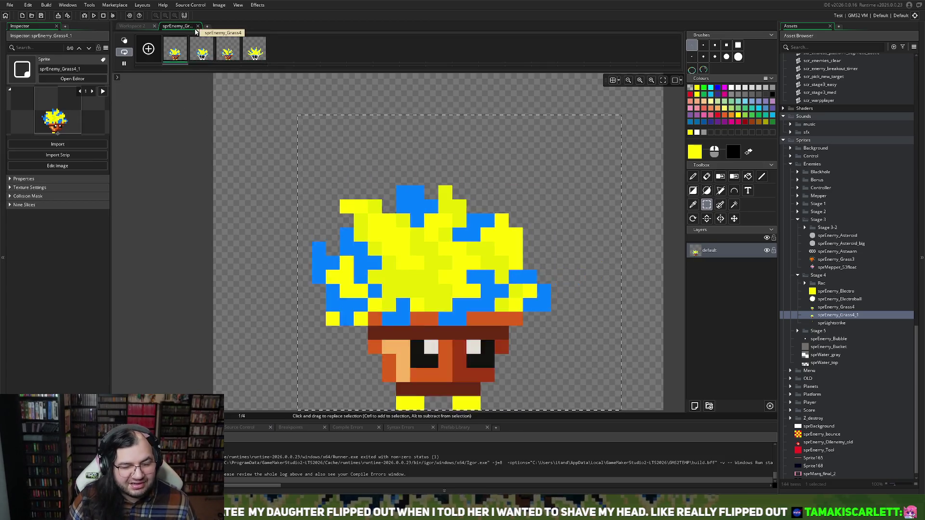
# Close the image editor, play and stop the sprEnemy_Grass4 preview, then reopen frame 2 in Edit Image.
pyautogui.click(198, 26)
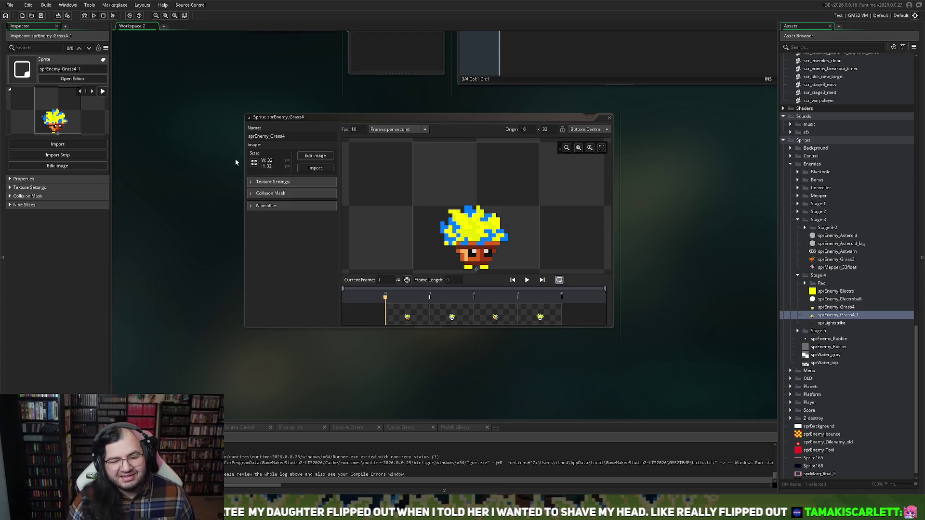
pyautogui.click(527, 280)
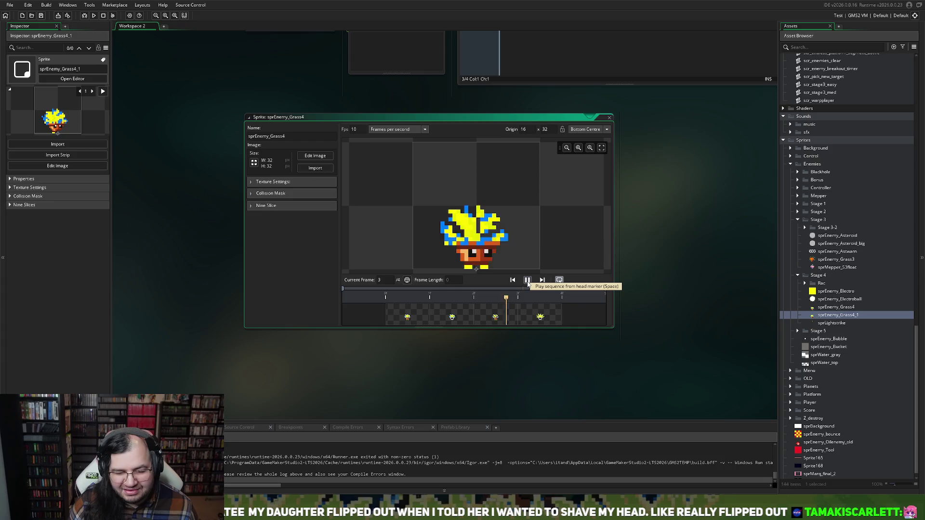
pyautogui.click(527, 282)
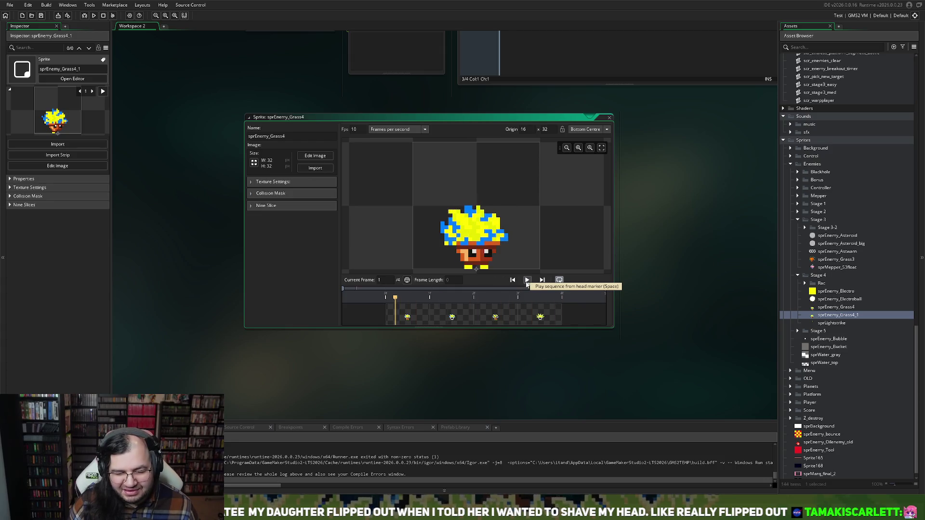
pyautogui.click(315, 156)
pyautogui.click(203, 52)
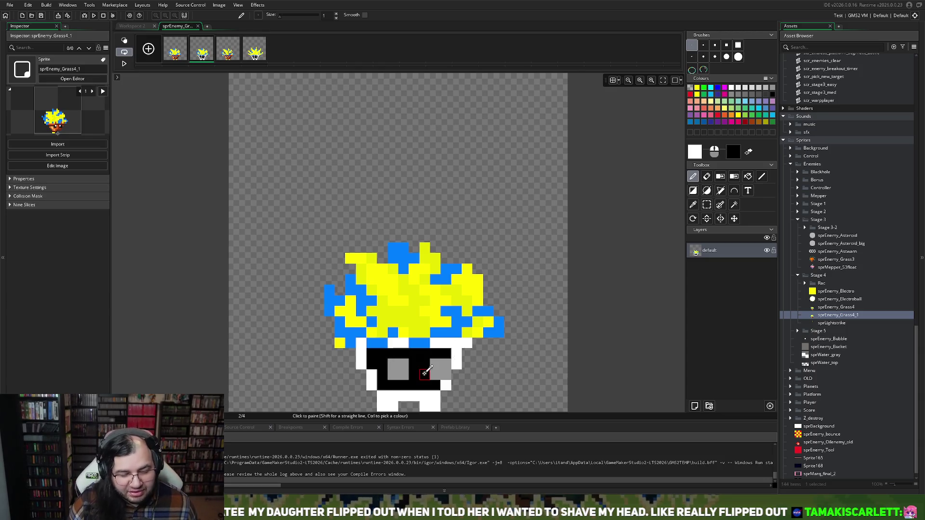
# Delete the left eye's column of grey pixels with a rectangle selection.
pyautogui.scroll(1, 421, 371)
pyautogui.scroll(3, 404, 360)
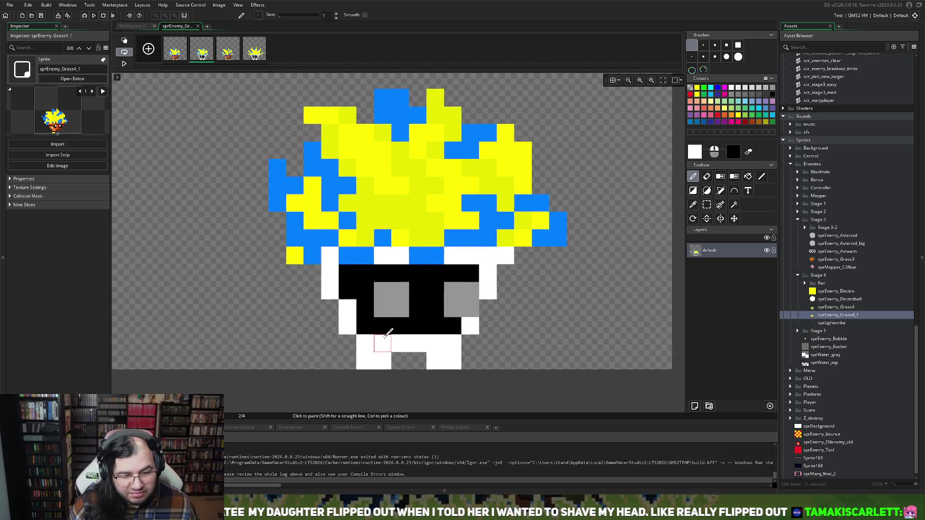
pyautogui.click(730, 155)
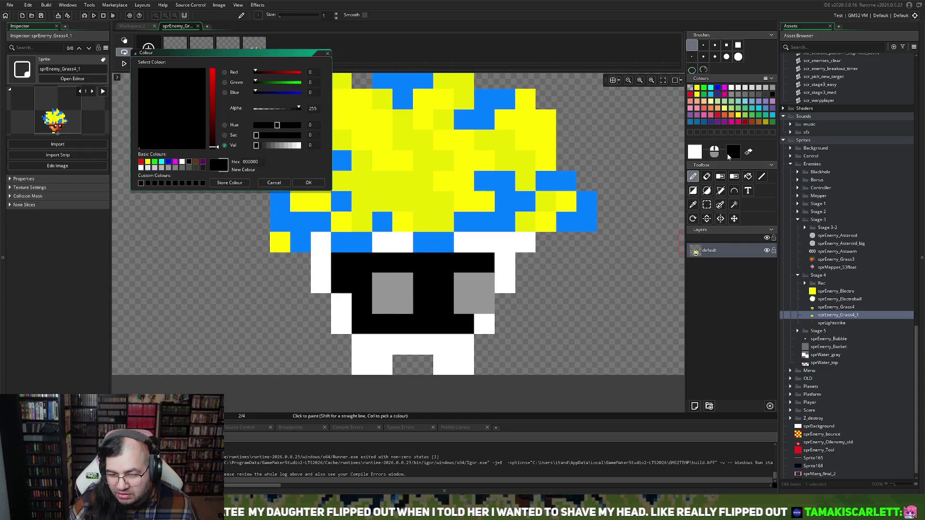
pyautogui.click(328, 53)
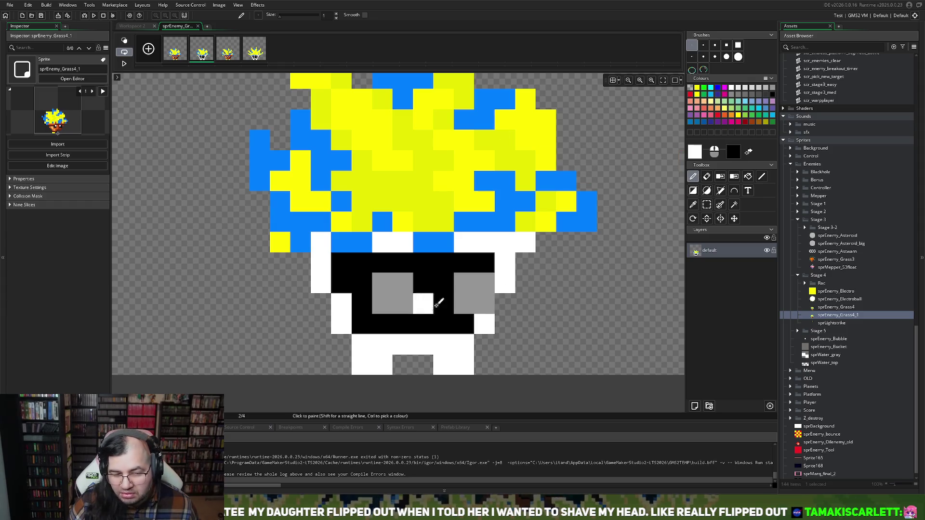
pyautogui.click(707, 204)
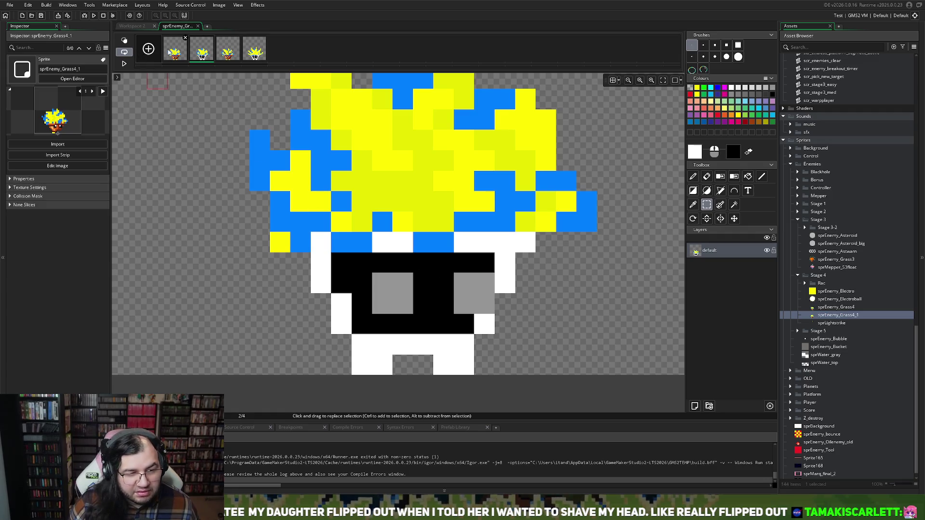
pyautogui.click(378, 285)
pyautogui.moveTo(379, 285); pyautogui.dragTo(377, 295)
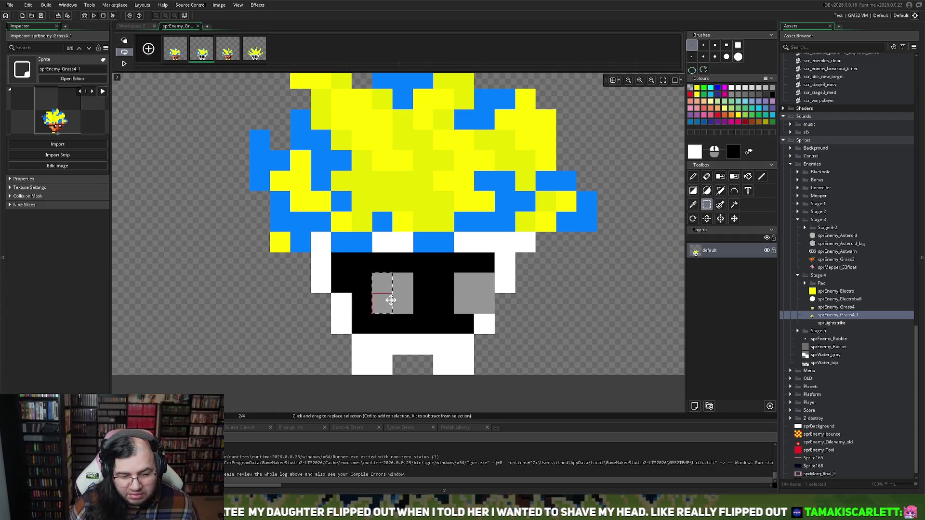
pyautogui.press('Delete')
# Clear the right eye's grey corner pixels.
pyautogui.click(464, 303)
pyautogui.press('Delete')
pyautogui.click(483, 284)
pyautogui.click(483, 303)
pyautogui.press('Delete')
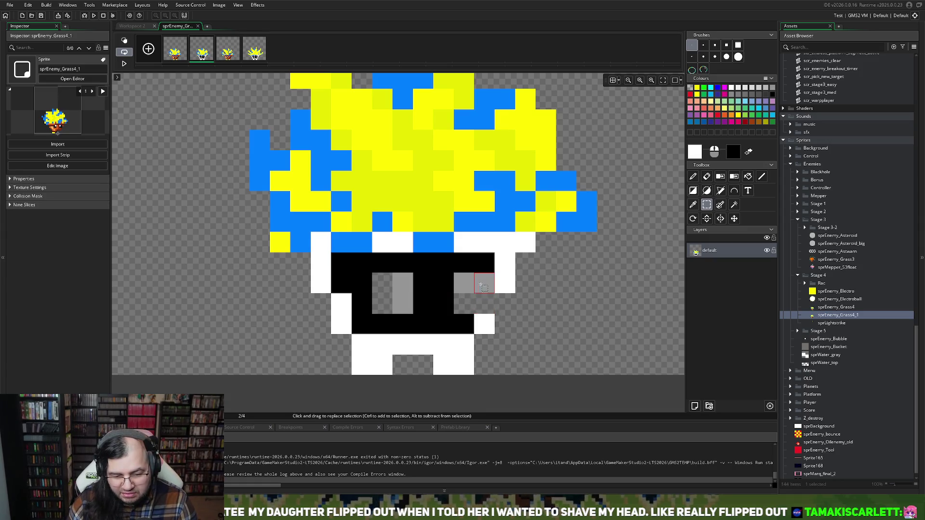
pyautogui.click(480, 288)
pyautogui.press('Delete')
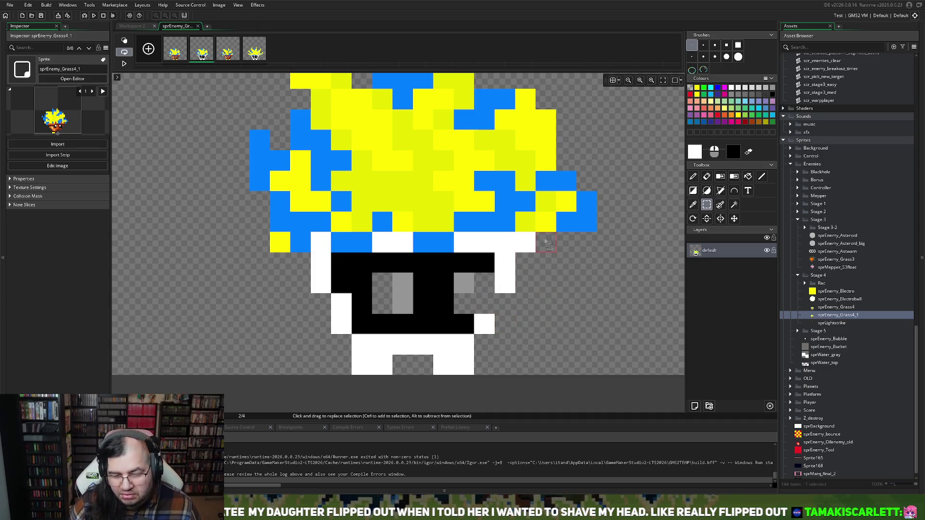
# Paint the eye highlight pixels white and three pixels below the eyes black.
pyautogui.click(695, 151)
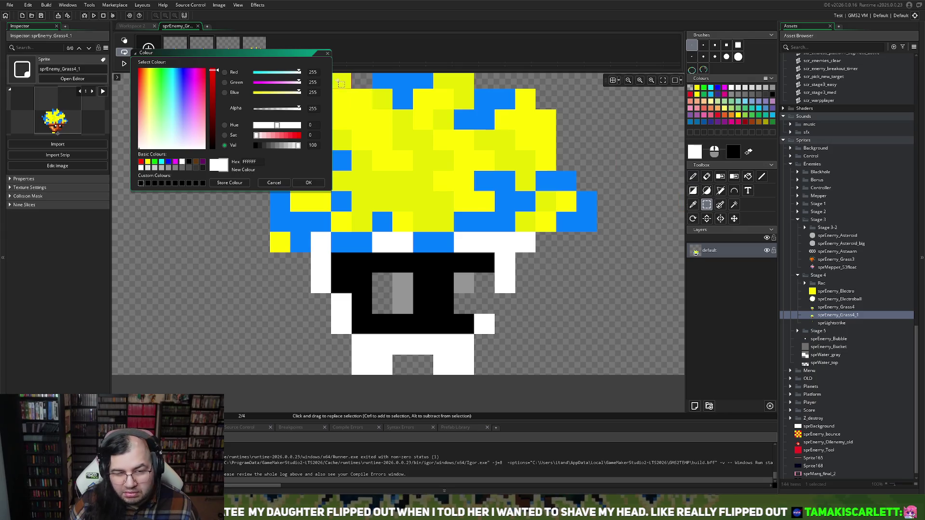
pyautogui.moveTo(323, 54); pyautogui.dragTo(328, 53)
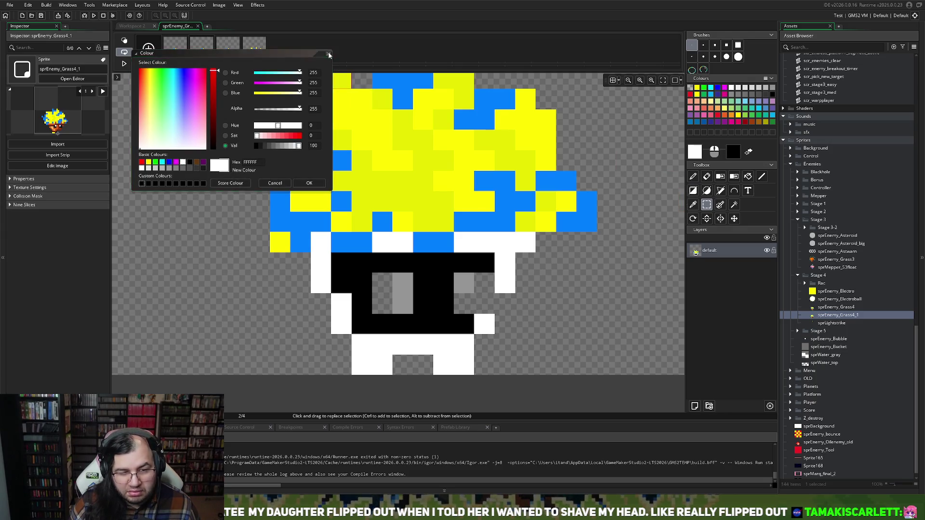
pyautogui.click(328, 54)
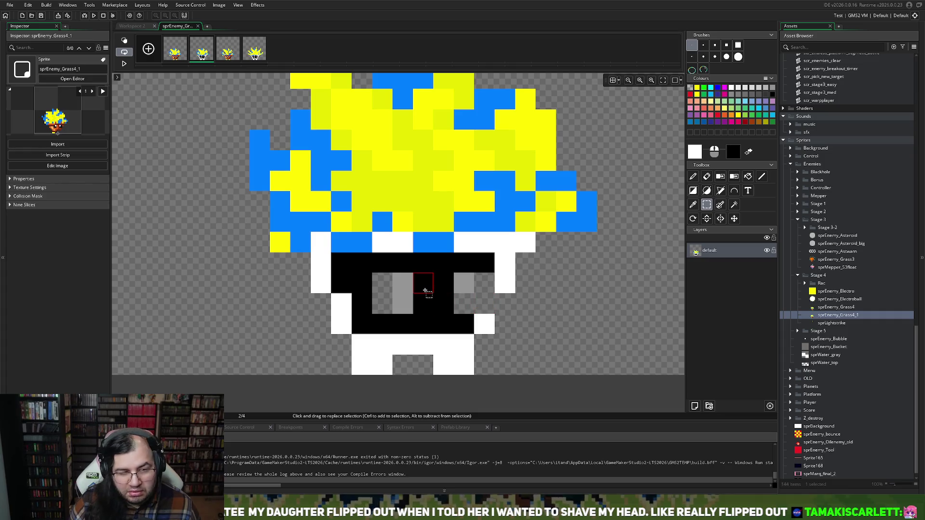
pyautogui.click(693, 176)
pyautogui.click(406, 279)
pyautogui.click(464, 282)
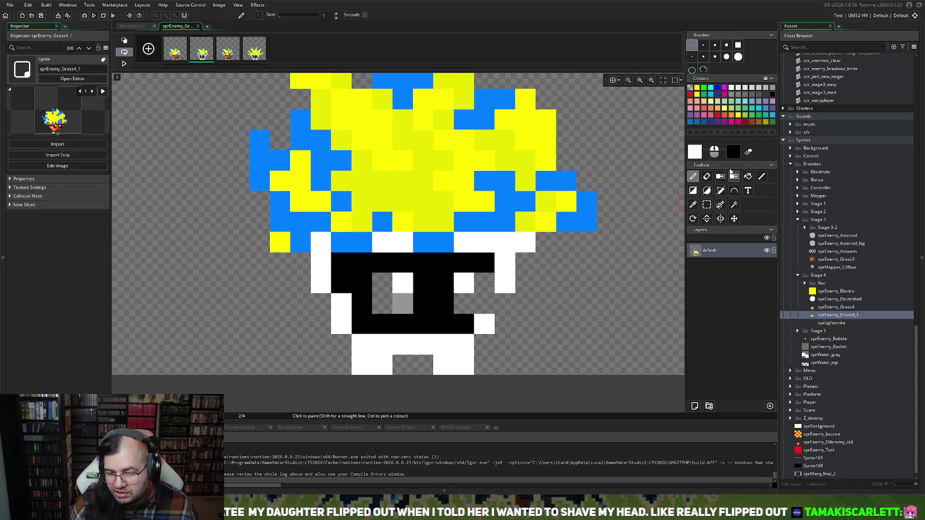
pyautogui.rightClick(464, 303)
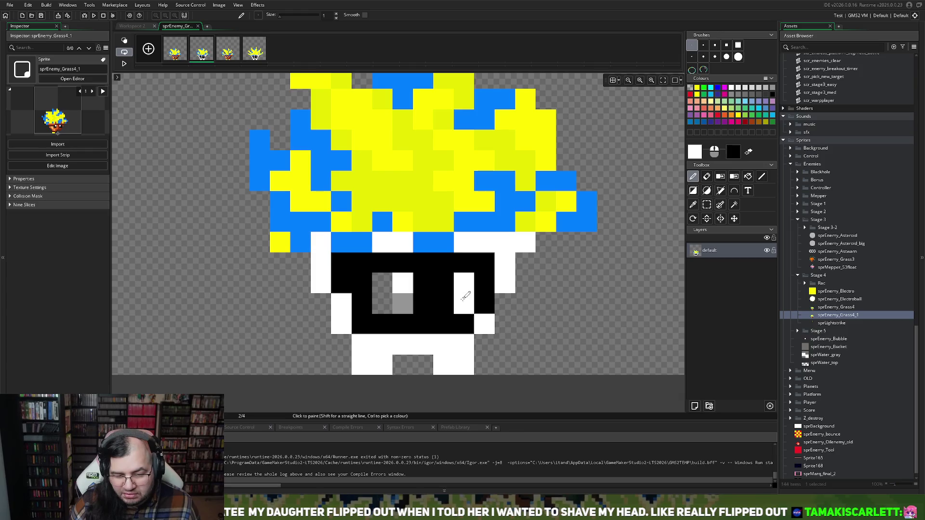
pyautogui.rightClick(403, 303)
pyautogui.rightClick(382, 303)
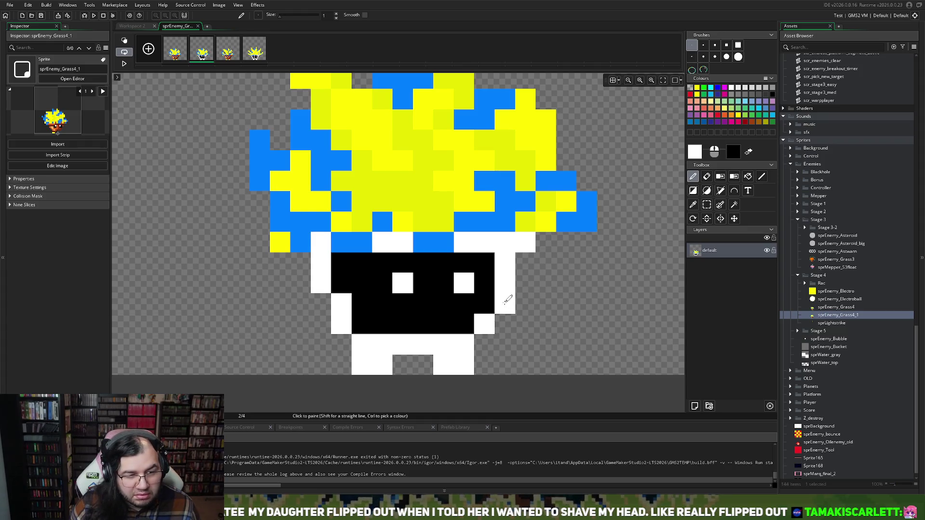
# On frame 4, paint the grey eye pixels black and add white highlights, then close the editor.
pyautogui.click(256, 48)
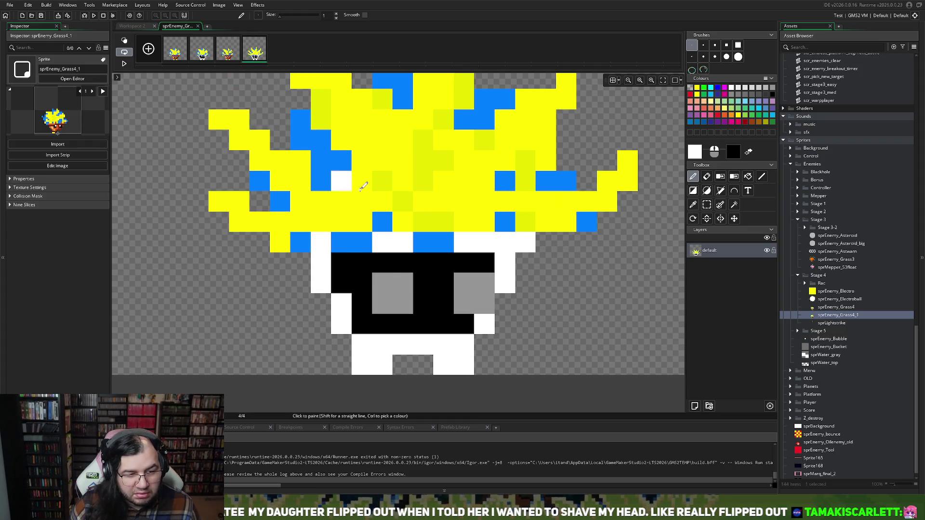
pyautogui.click(403, 284)
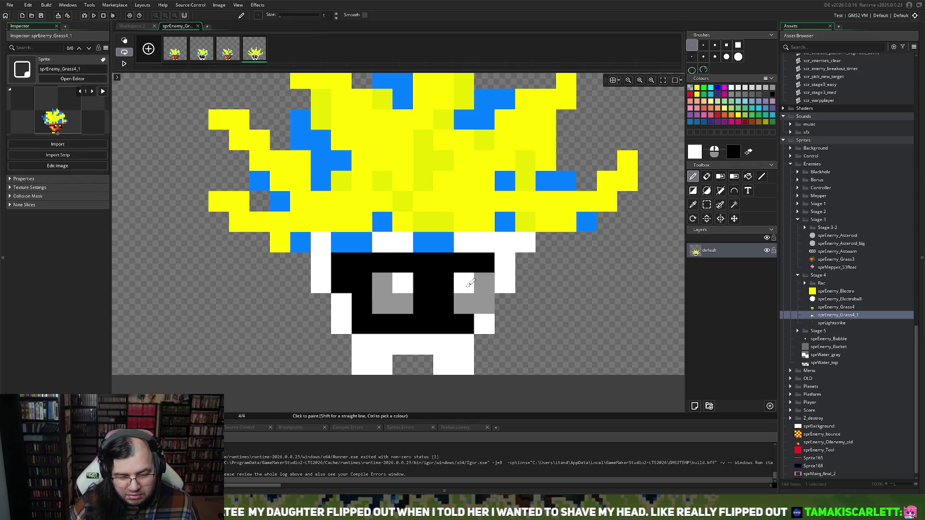
pyautogui.rightClick(484, 283)
pyautogui.rightClick(484, 304)
pyautogui.rightClick(464, 304)
pyautogui.rightClick(382, 283)
pyautogui.rightClick(382, 304)
pyautogui.rightClick(394, 302)
pyautogui.click(499, 299)
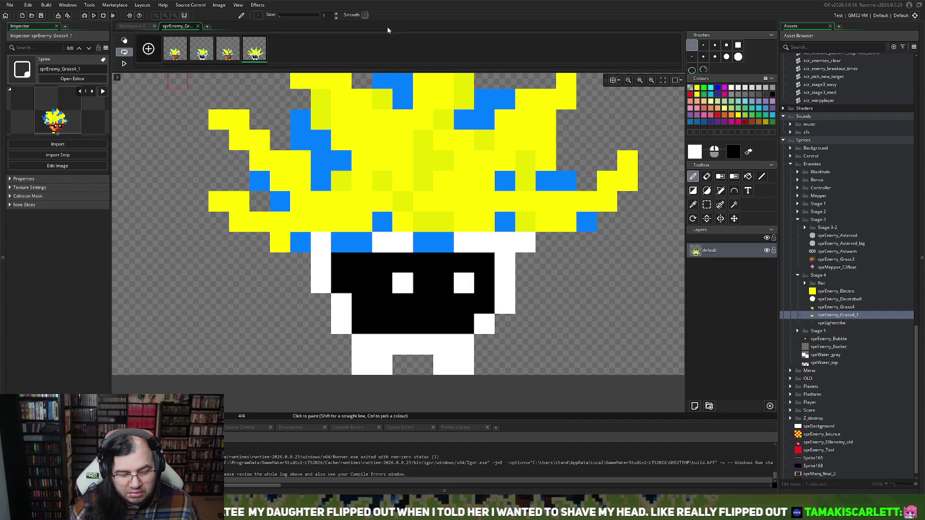
pyautogui.click(197, 26)
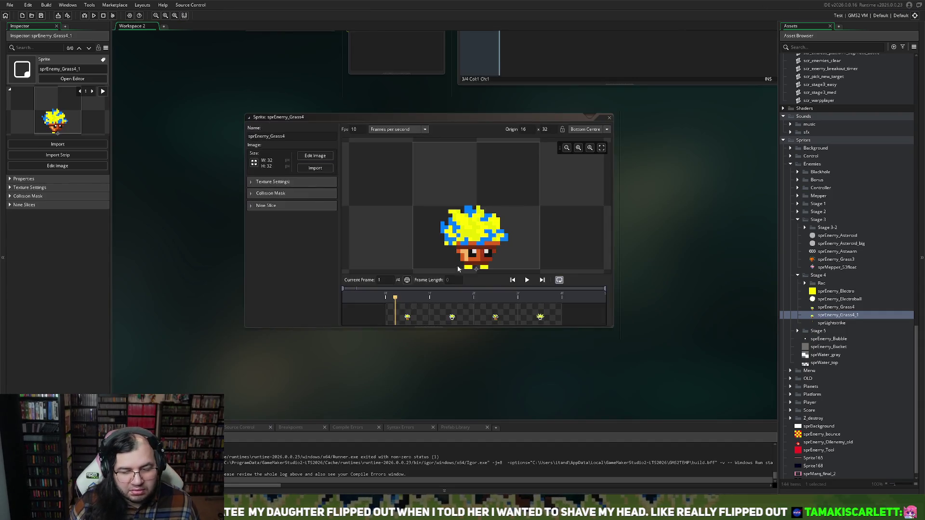
# Preview the animation, rename sprEnemy_Grass4_1 to sprEnemy_Grass4_shocked, and open its frames in Edit Image.
pyautogui.click(526, 279)
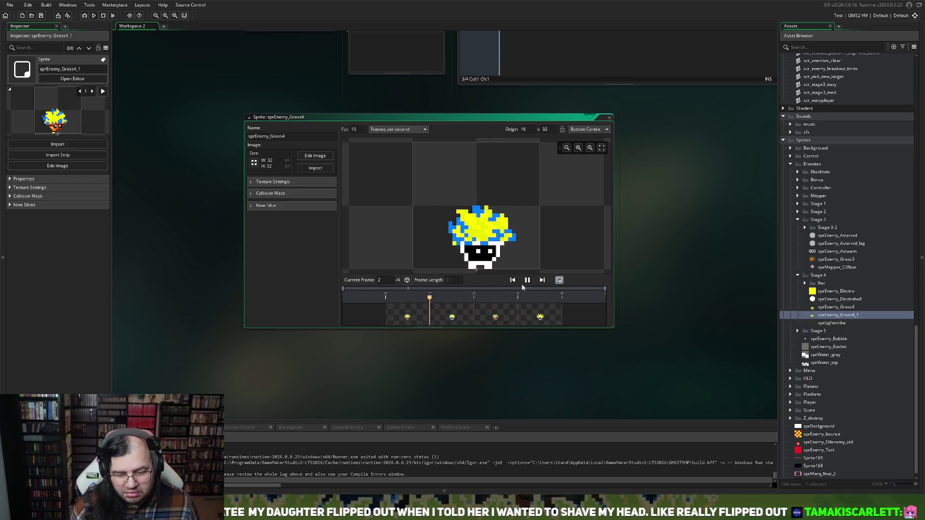
pyautogui.click(609, 118)
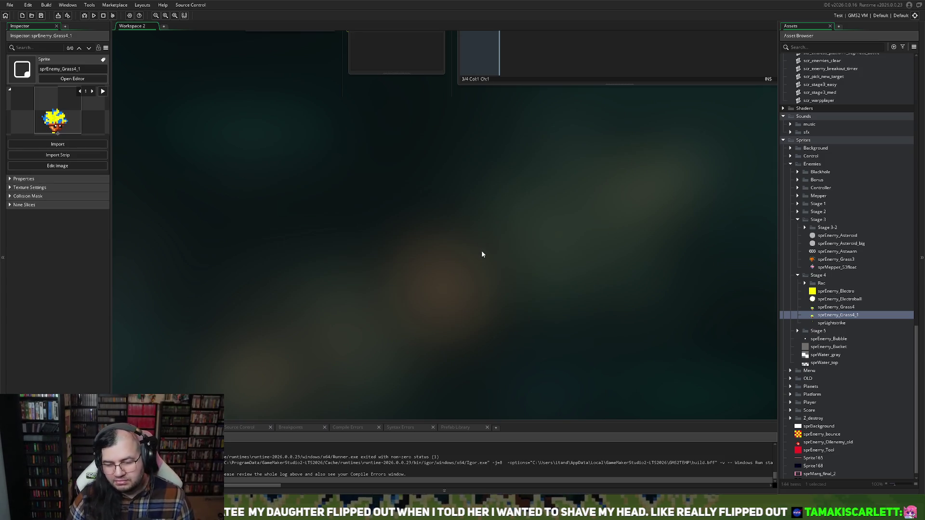
pyautogui.rightClick(858, 316)
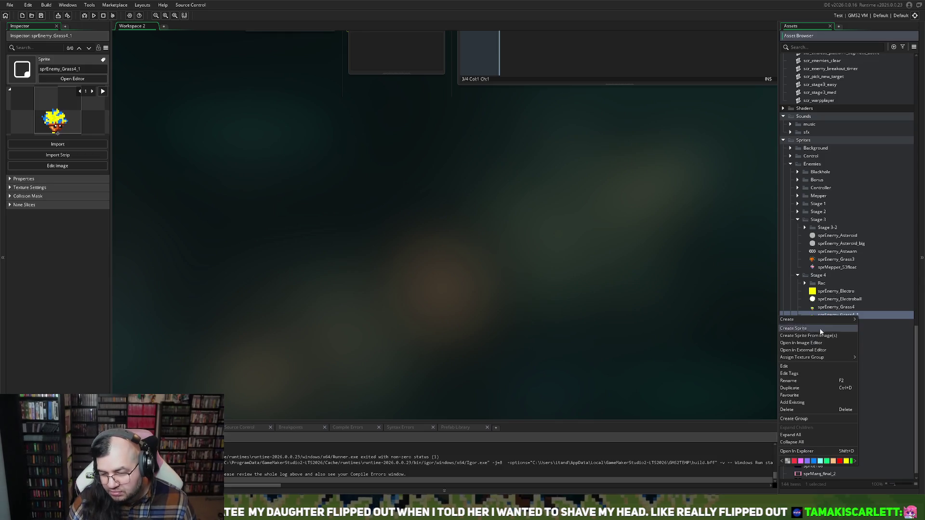
pyautogui.click(792, 380)
pyautogui.write('shocked')
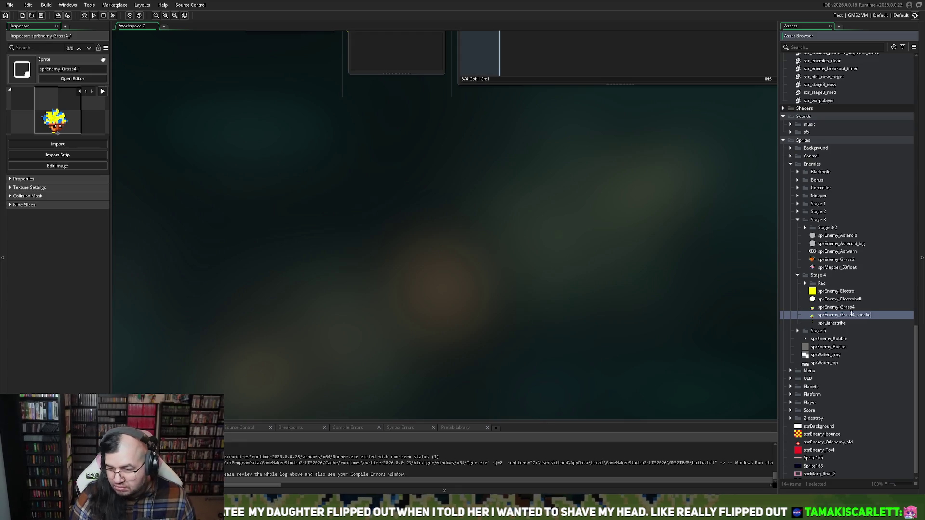
pyautogui.doubleClick(819, 316)
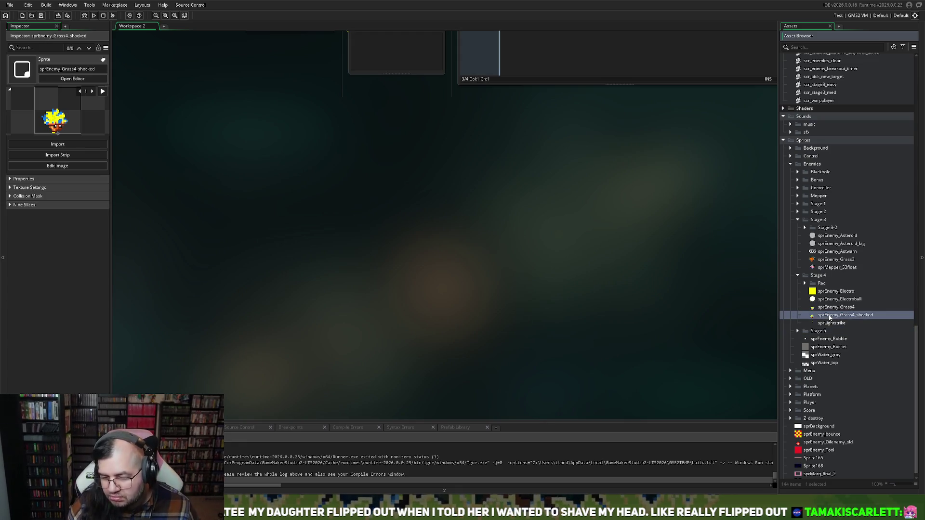
pyautogui.click(316, 157)
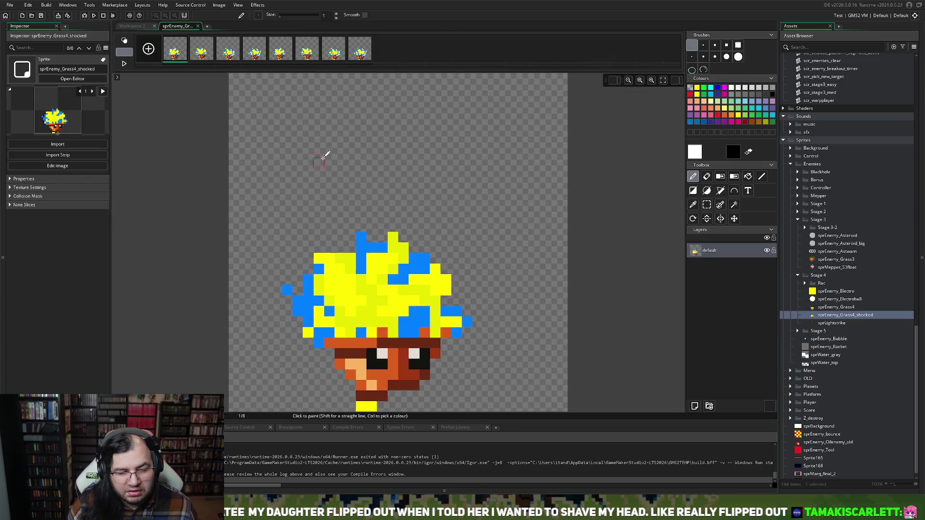
# Open sprEnemy_Grass4 and sprEnemy_Grass4_shocked side by side to compare their frames.
pyautogui.click(198, 27)
pyautogui.doubleClick(826, 308)
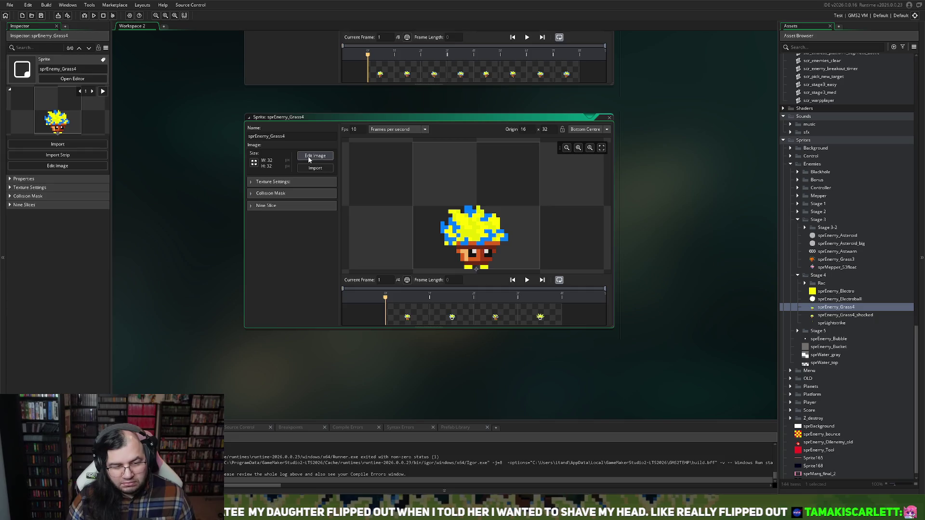
pyautogui.click(609, 118)
pyautogui.doubleClick(845, 315)
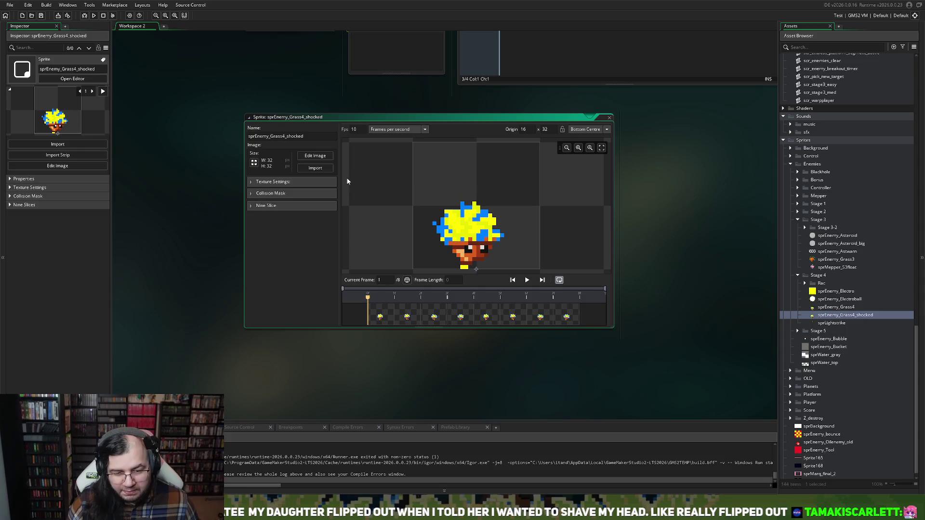
pyautogui.click(315, 156)
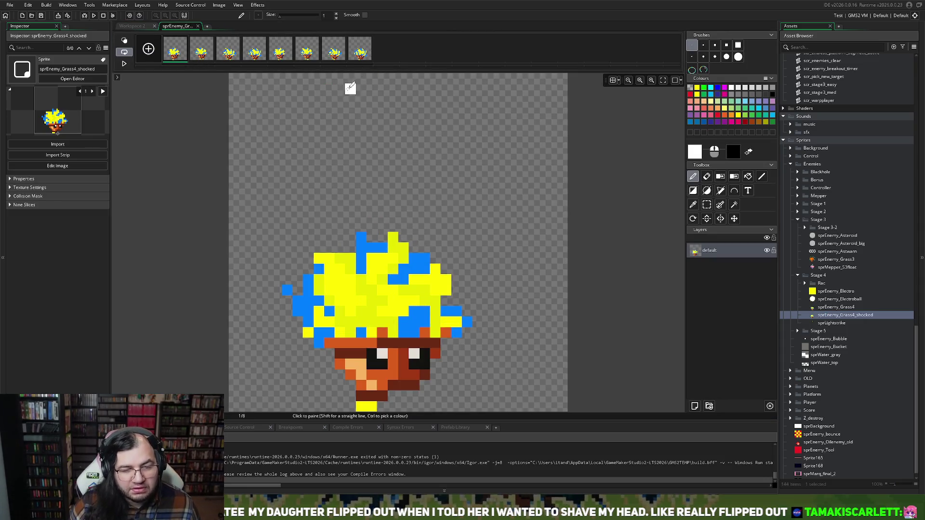
pyautogui.click(198, 26)
pyautogui.doubleClick(838, 315)
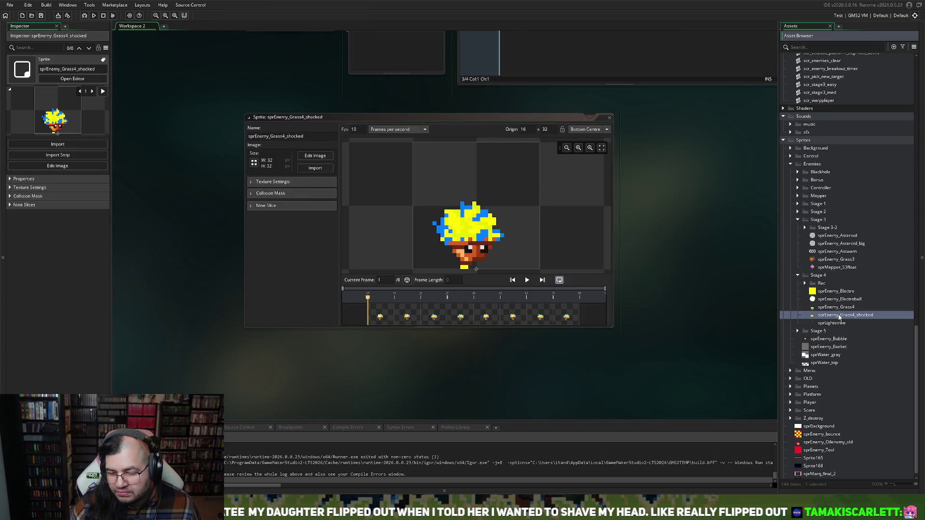
# Rename the original sprEnemy_Grass4 sprite by adding 'shock' to its name and close its window.
pyautogui.click(609, 118)
pyautogui.doubleClick(836, 307)
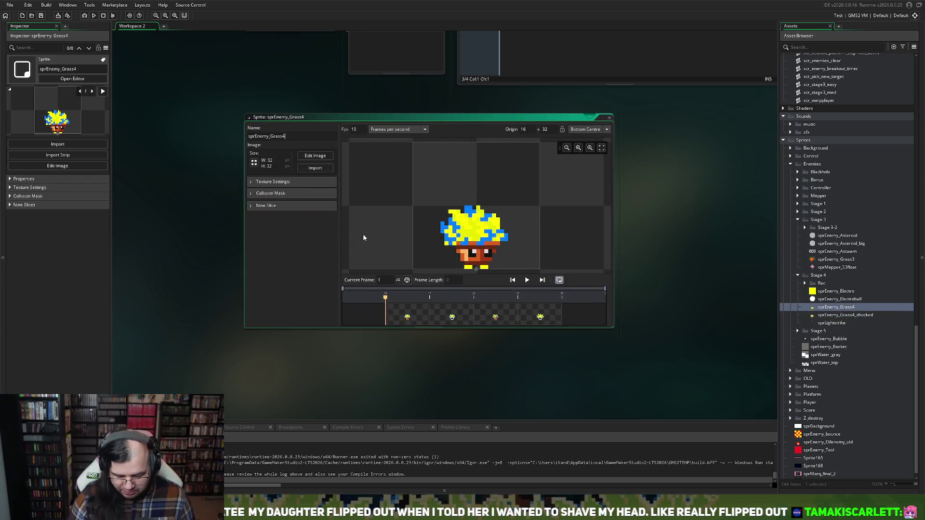
pyautogui.write('_dshock')
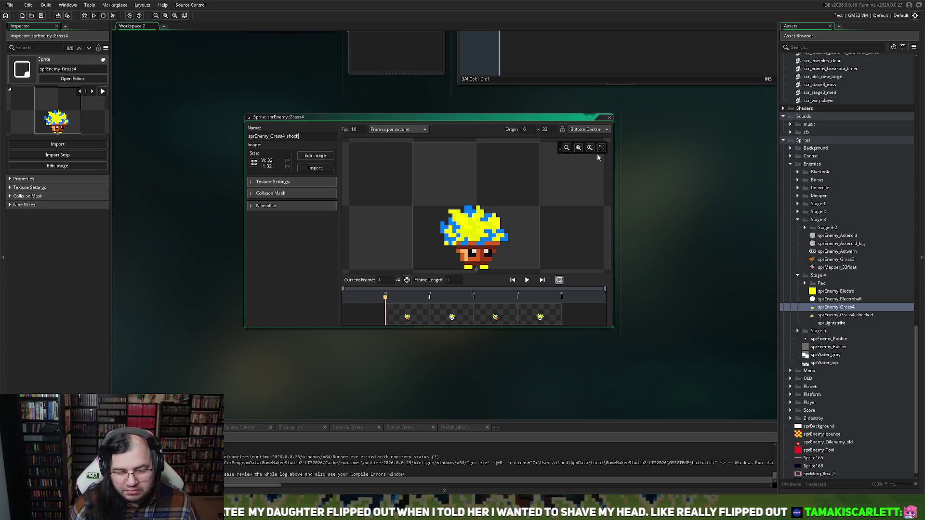
pyautogui.click(609, 119)
pyautogui.rightClick(785, 315)
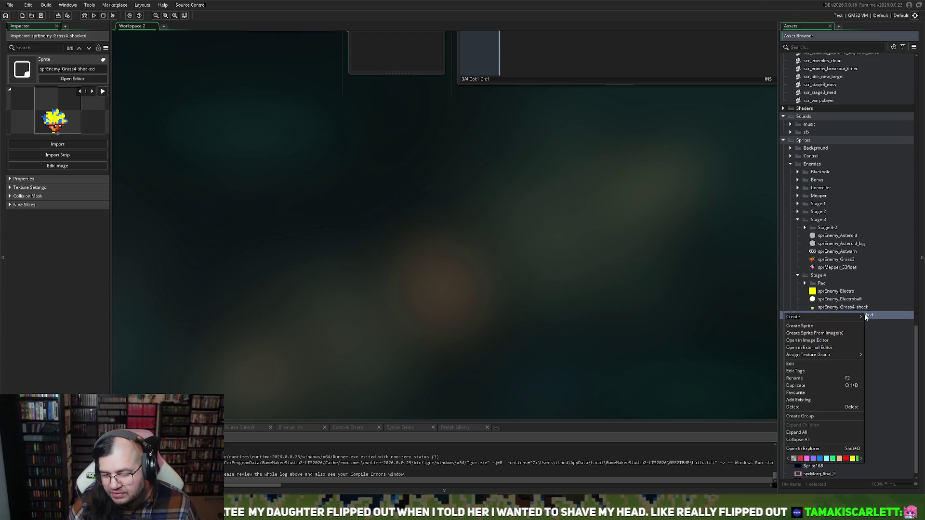
# Rename sprEnemy_Grass4_shocked to sprEnemy_Grass4_shock.
pyautogui.click(797, 378)
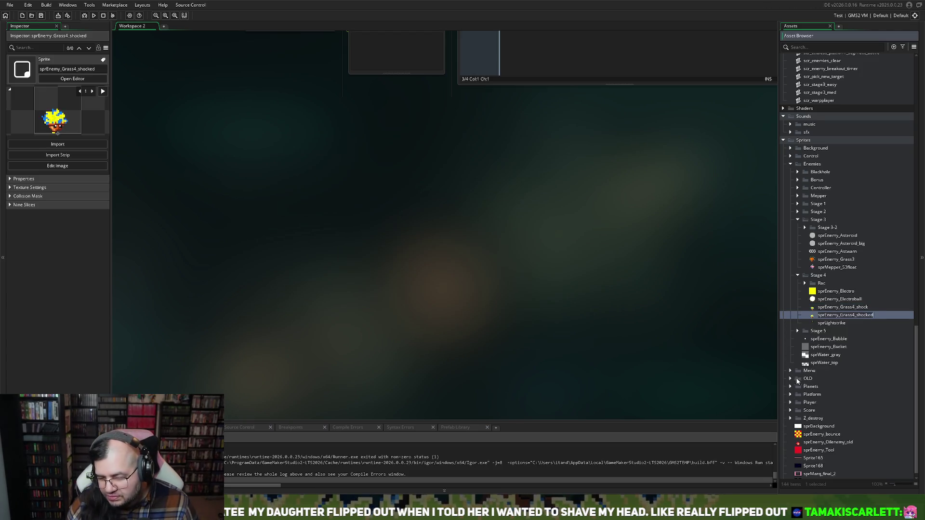
pyautogui.press('BackSpace')
pyautogui.press('BackSpace')
pyautogui.press('Return')
# Duplicate frame 1 in the image editor and move the copy to the end as frame 5.
pyautogui.doubleClick(853, 316)
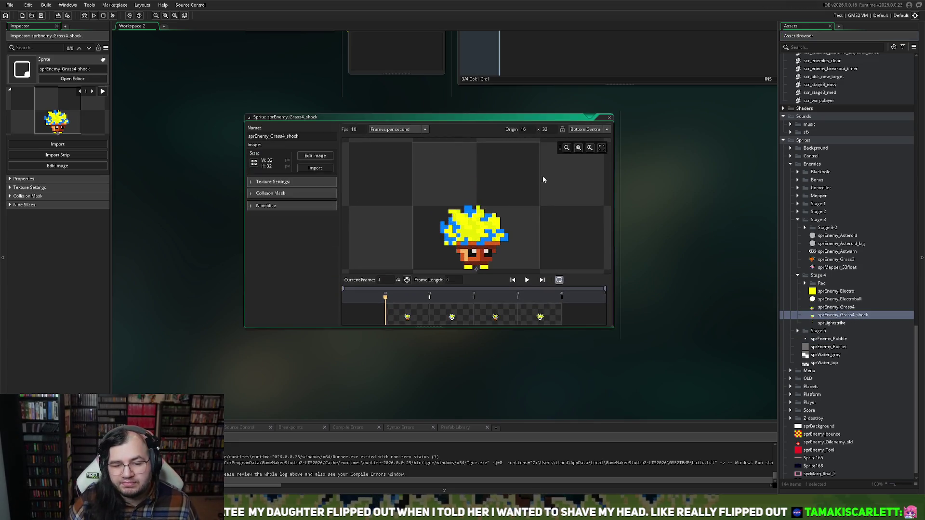
pyautogui.click(309, 154)
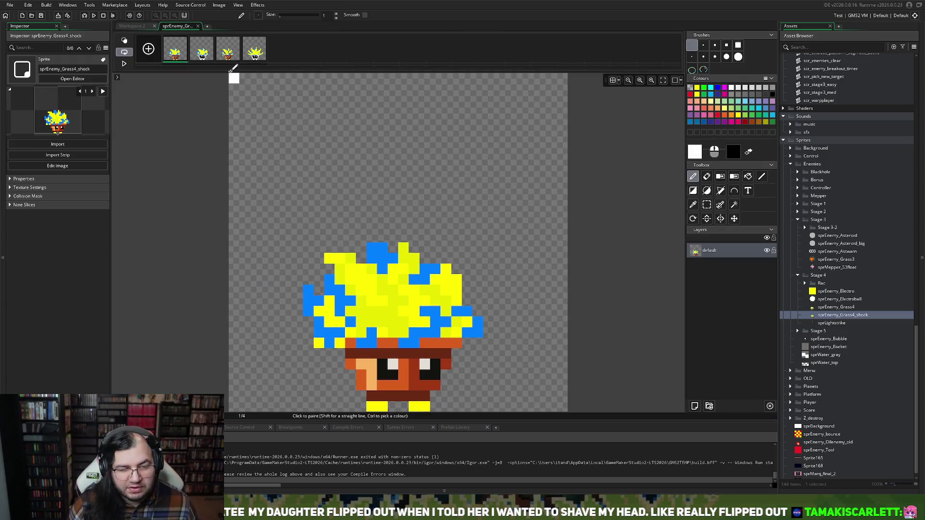
pyautogui.click(254, 50)
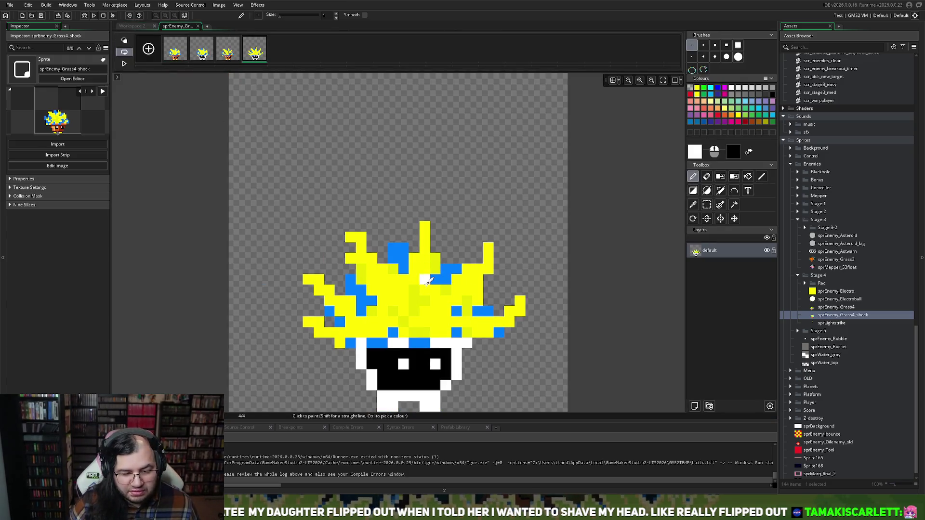
pyautogui.click(175, 49)
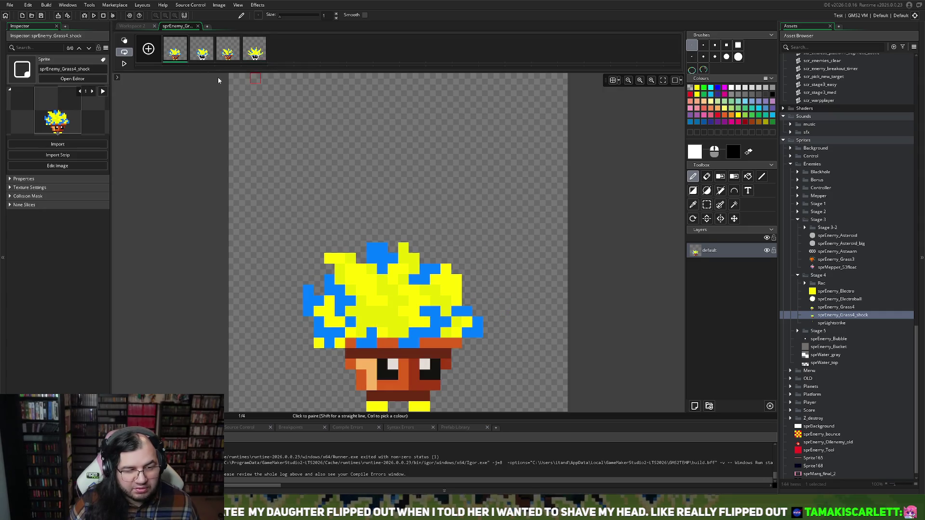
pyautogui.hotkey('ctrl', 'd')
pyautogui.click(203, 56)
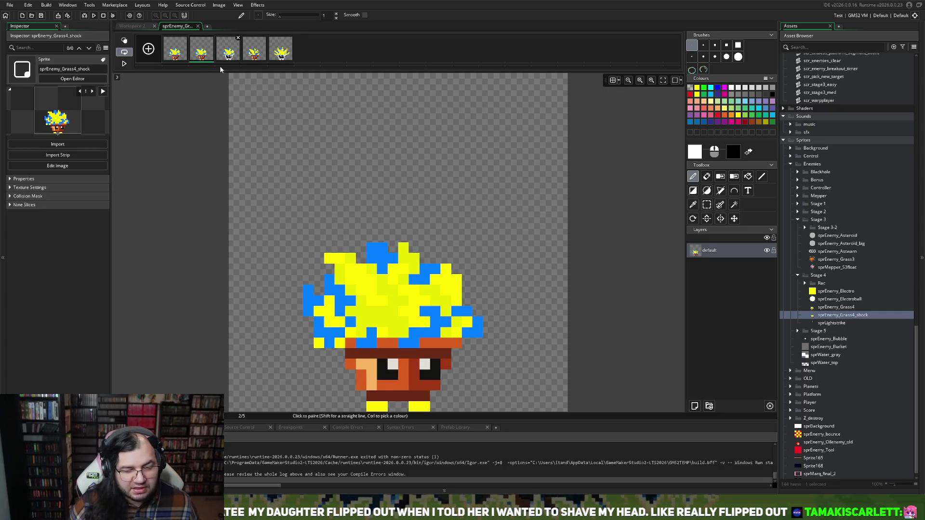
pyautogui.moveTo(230, 61); pyautogui.dragTo(294, 50)
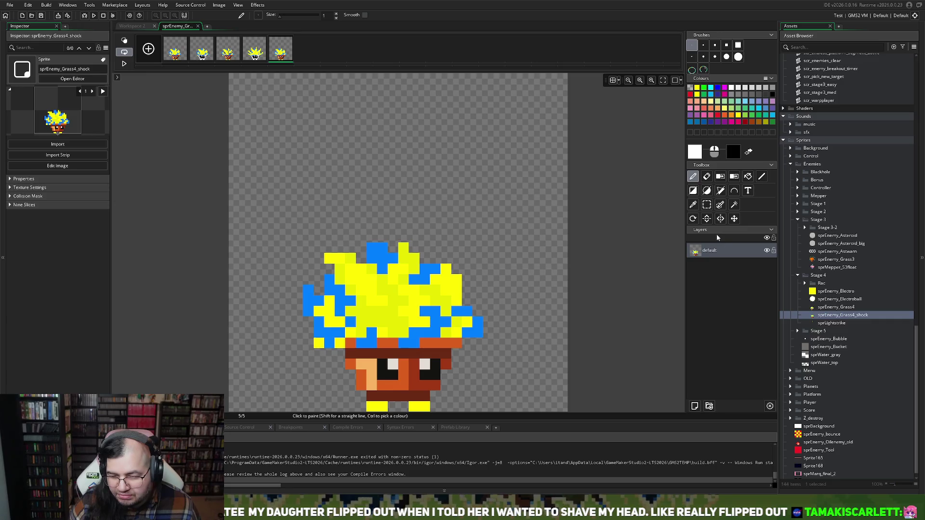
# Lower the top hair strips on frame 5 by one to two pixels, then duplicate it as frame 6.
pyautogui.click(707, 206)
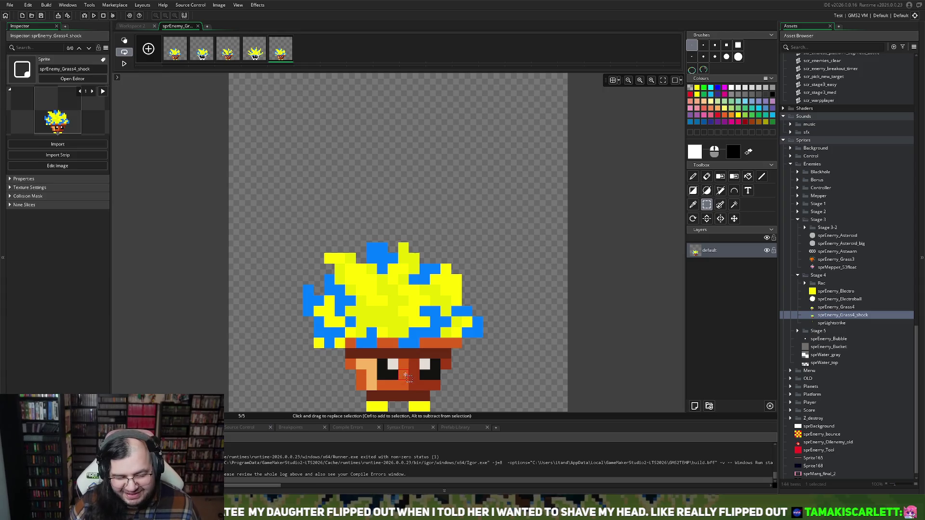
pyautogui.moveTo(311, 249)
pyautogui.mouseDown()
pyautogui.moveTo(341, 337)
pyautogui.moveTo(487, 381)
pyautogui.moveTo(494, 396)
pyautogui.moveTo(456, 384)
pyautogui.mouseUp()
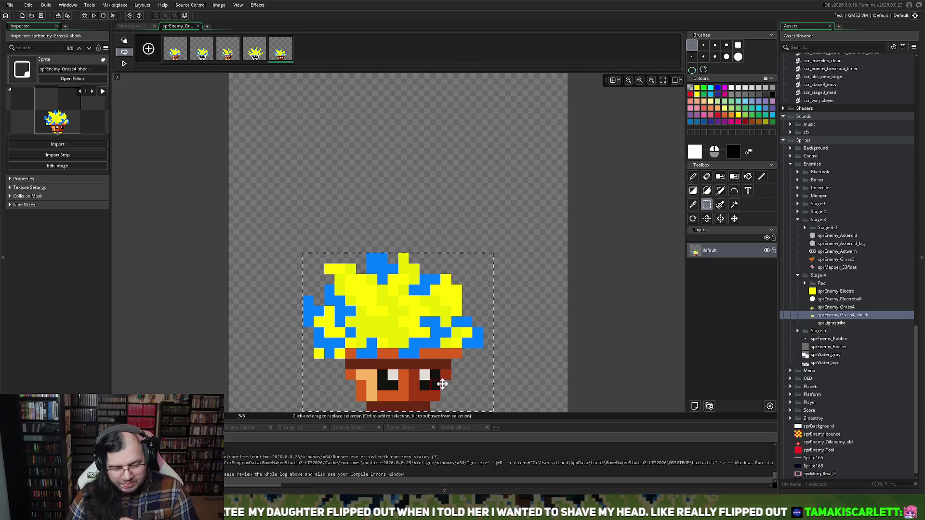
pyautogui.click(529, 278)
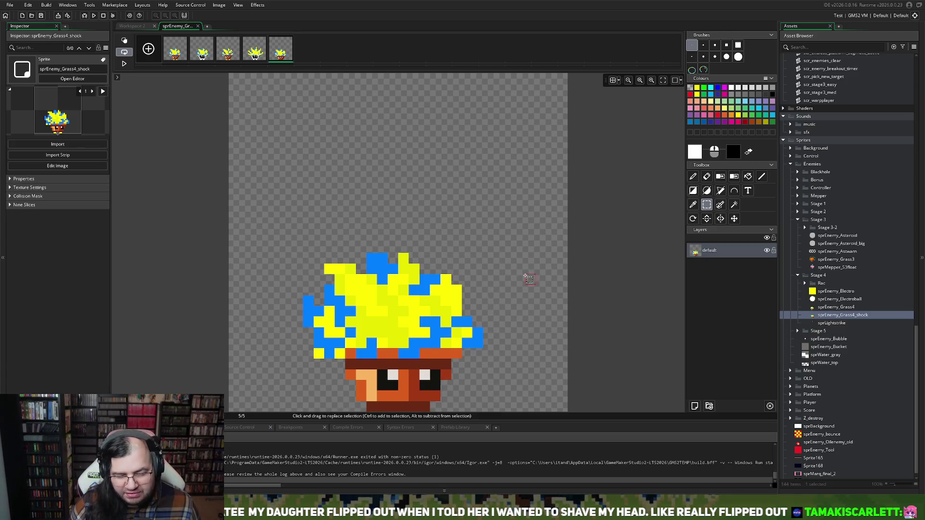
pyautogui.moveTo(317, 249); pyautogui.dragTo(400, 263)
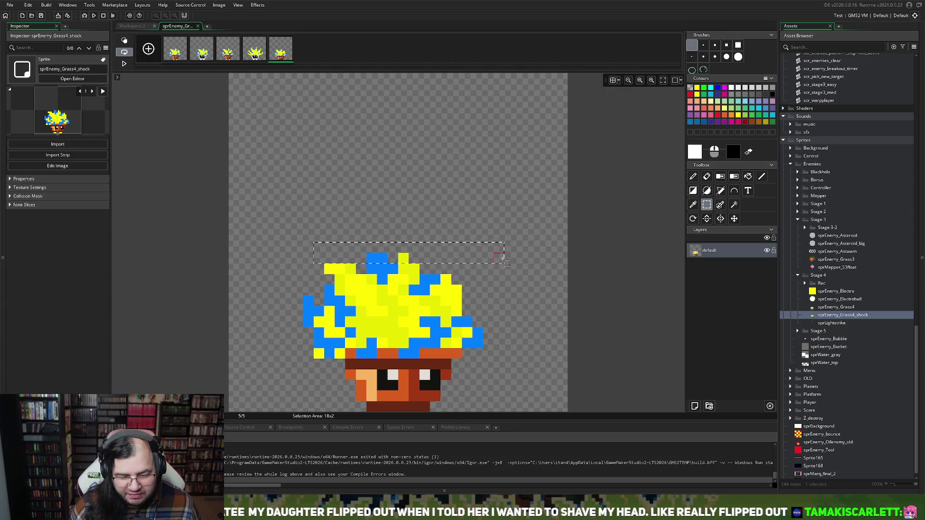
pyautogui.moveTo(501, 268); pyautogui.dragTo(502, 269)
pyautogui.moveTo(432, 268)
pyautogui.mouseDown()
pyautogui.moveTo(433, 285)
pyautogui.moveTo(434, 274)
pyautogui.mouseUp()
pyautogui.moveTo(292, 285)
pyautogui.mouseDown()
pyautogui.moveTo(386, 303)
pyautogui.moveTo(472, 305)
pyautogui.mouseUp()
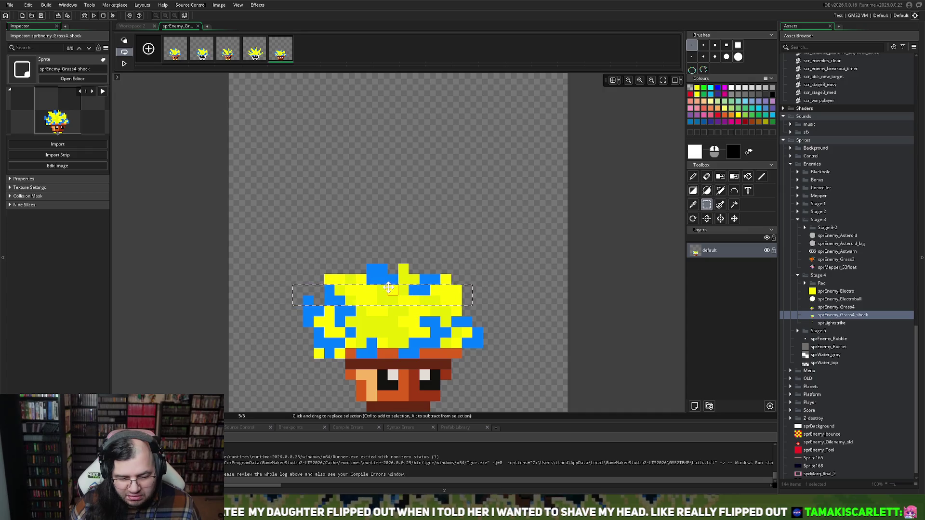
pyautogui.moveTo(389, 288); pyautogui.dragTo(388, 298)
pyautogui.moveTo(302, 242)
pyautogui.mouseDown()
pyautogui.moveTo(334, 264)
pyautogui.moveTo(461, 285)
pyautogui.moveTo(448, 290)
pyautogui.mouseUp()
pyautogui.click(483, 323)
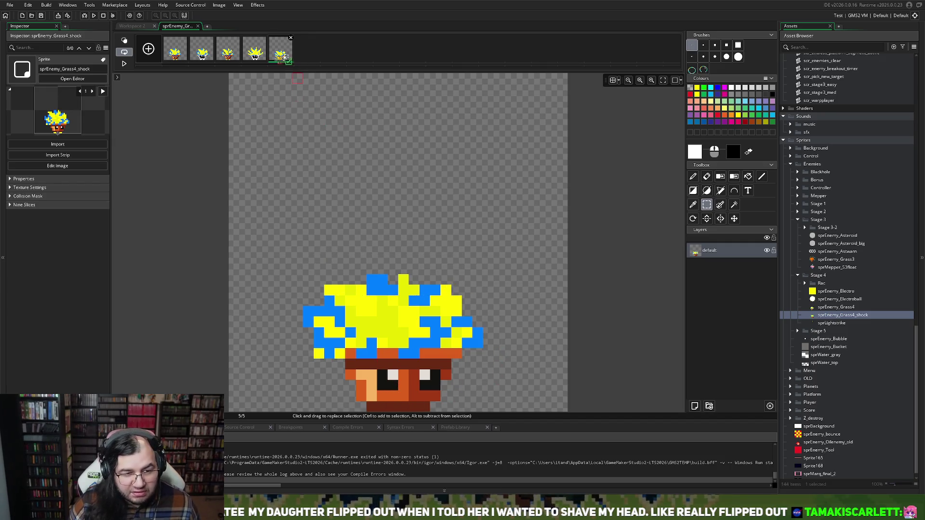
pyautogui.hotkey('ctrl', 'd')
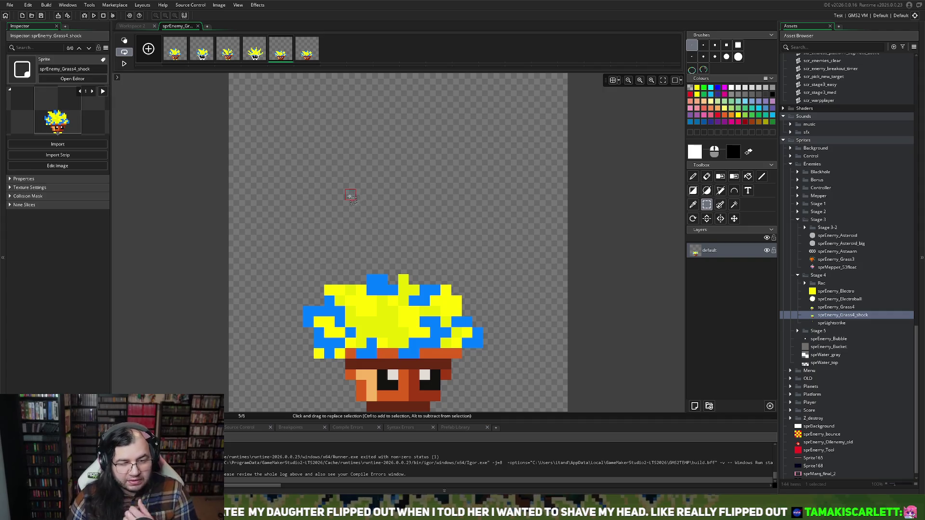
# On frame 6, move both eyes' white pixels down one and shift the left eye's edge pixel right.
pyautogui.click(309, 60)
pyautogui.click(289, 57)
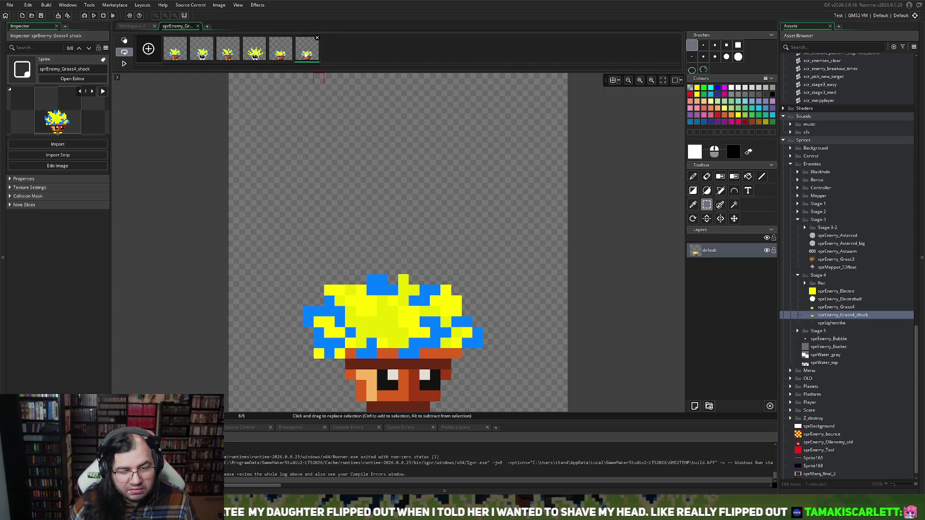
pyautogui.click(287, 55)
pyautogui.click(308, 52)
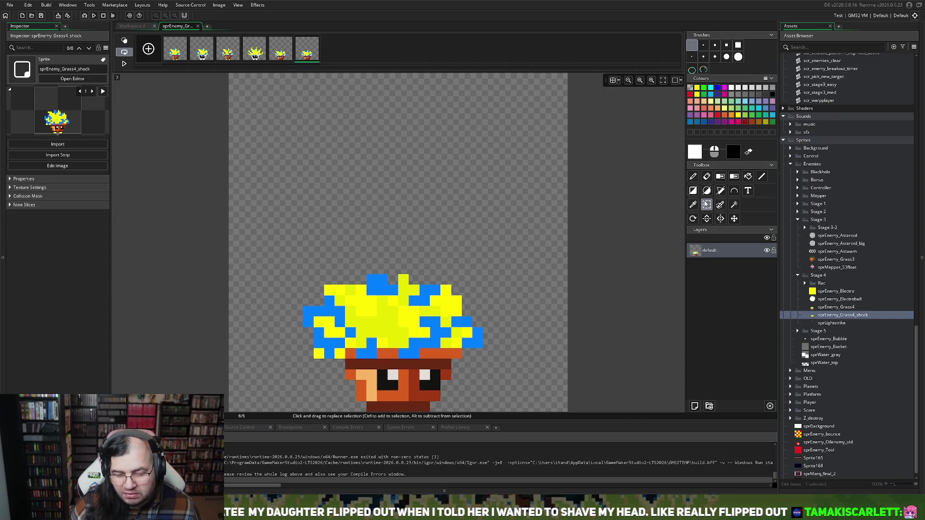
pyautogui.click(395, 382)
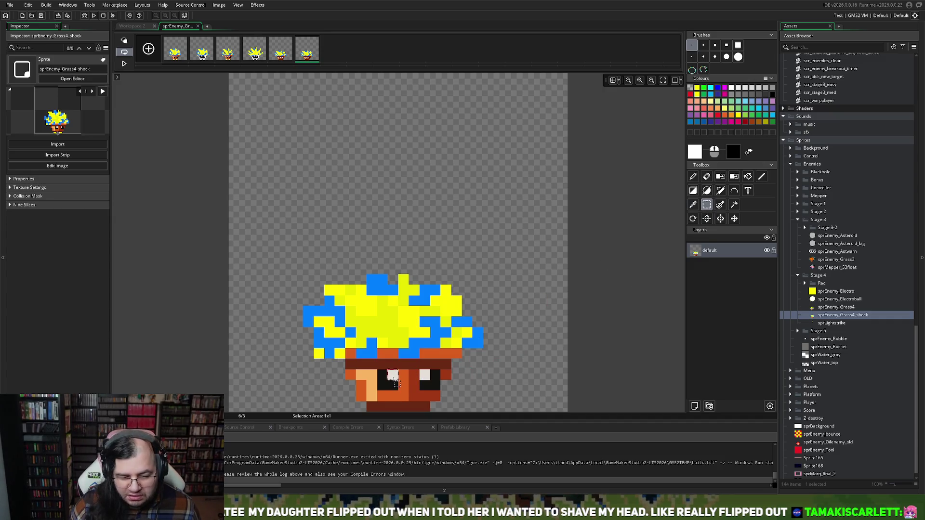
pyautogui.moveTo(393, 386); pyautogui.dragTo(394, 396)
pyautogui.click(427, 382)
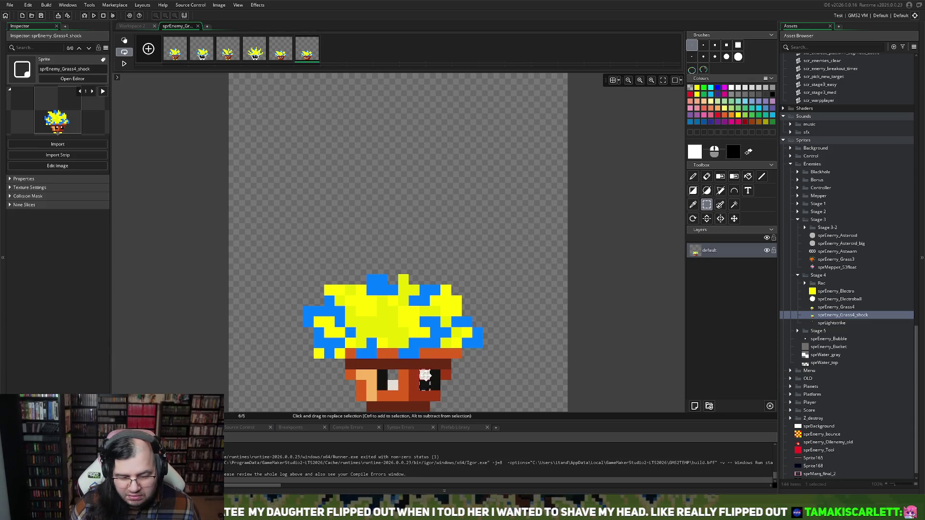
pyautogui.moveTo(426, 378); pyautogui.dragTo(426, 389)
pyautogui.click(377, 379)
pyautogui.moveTo(371, 376)
pyautogui.mouseDown()
pyautogui.moveTo(393, 369)
pyautogui.moveTo(384, 359)
pyautogui.mouseUp()
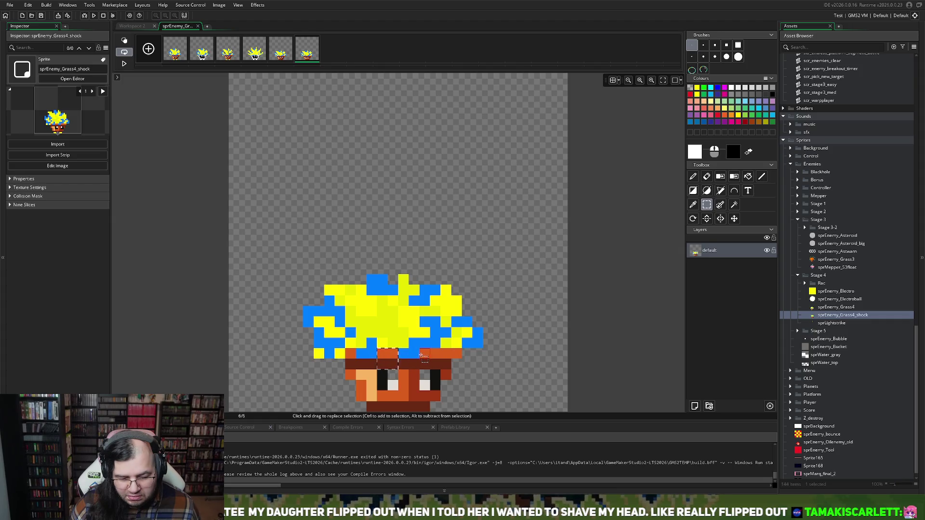
pyautogui.press('d')
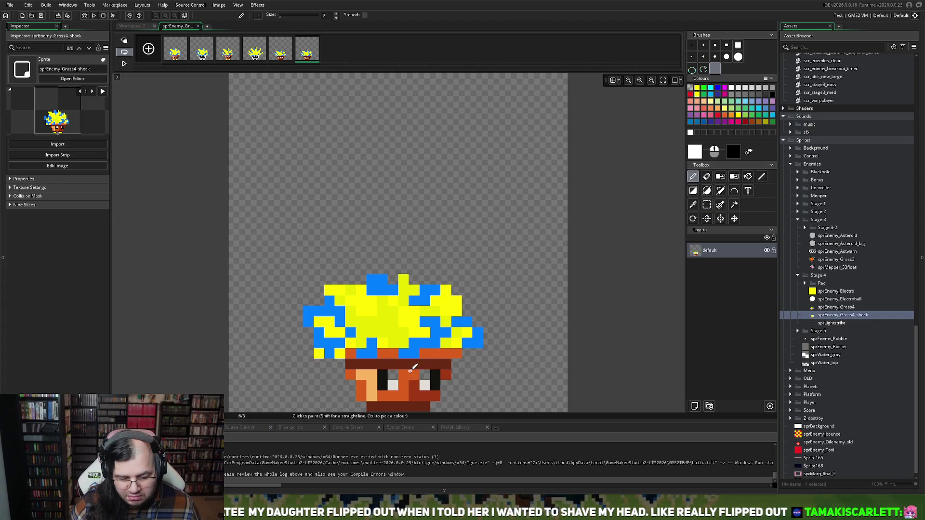
# Undo the last pixel change and compare frame 6 against frame 5.
pyautogui.hotkey('ctrl', 'z')
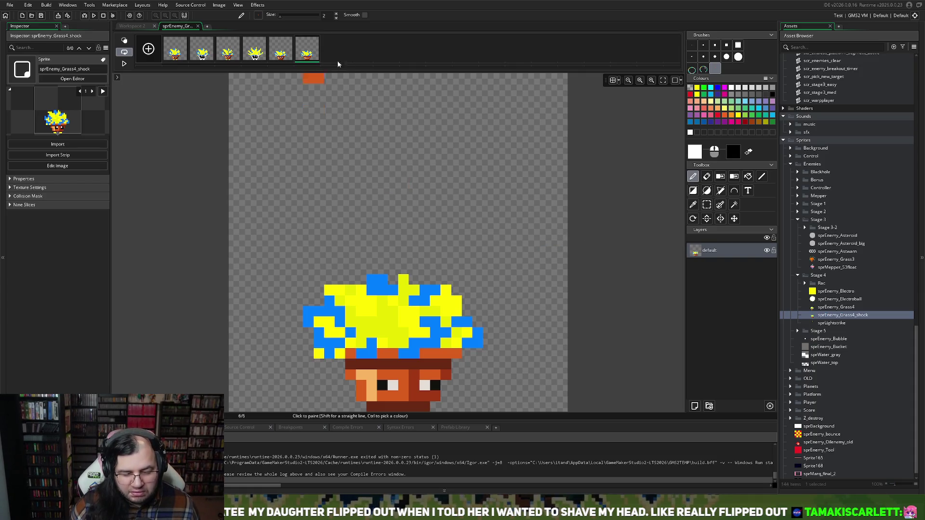
pyautogui.press('Left')
pyautogui.click(311, 55)
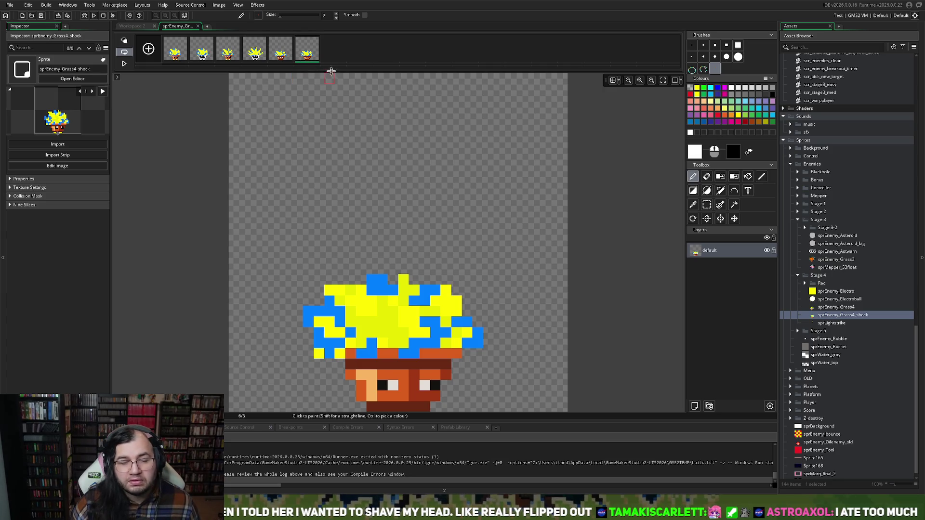
# Duplicate frame 6 as frame 7 and paint over both eyes in orange.
pyautogui.hotkey('ctrl', 'd')
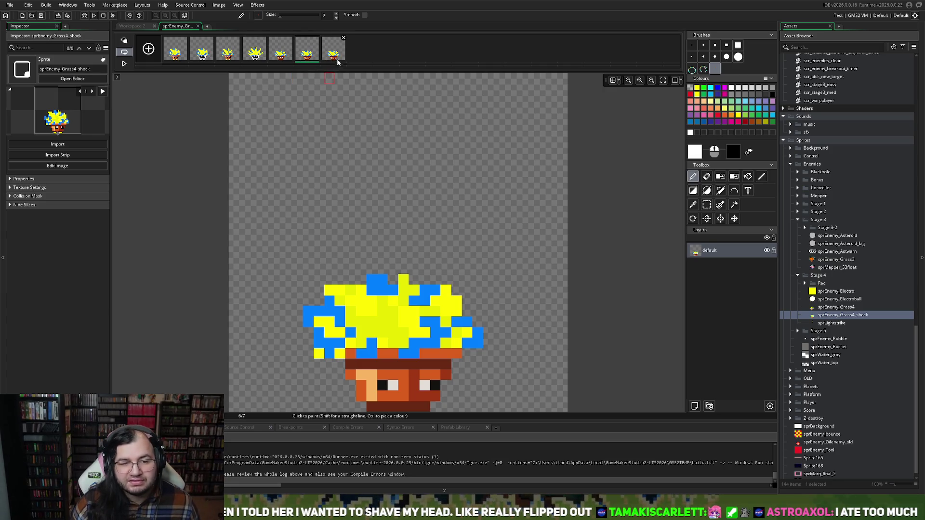
pyautogui.click(389, 384)
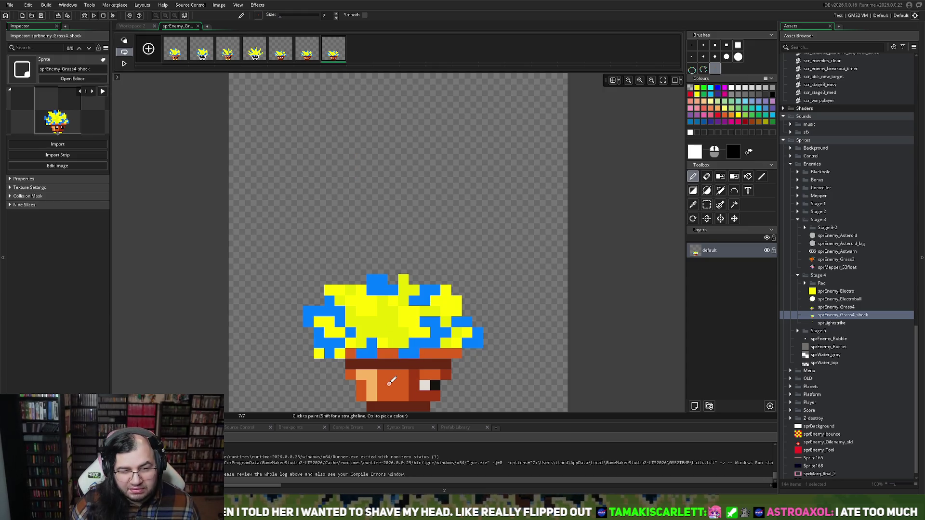
pyautogui.hotkey('ctrl', 'z')
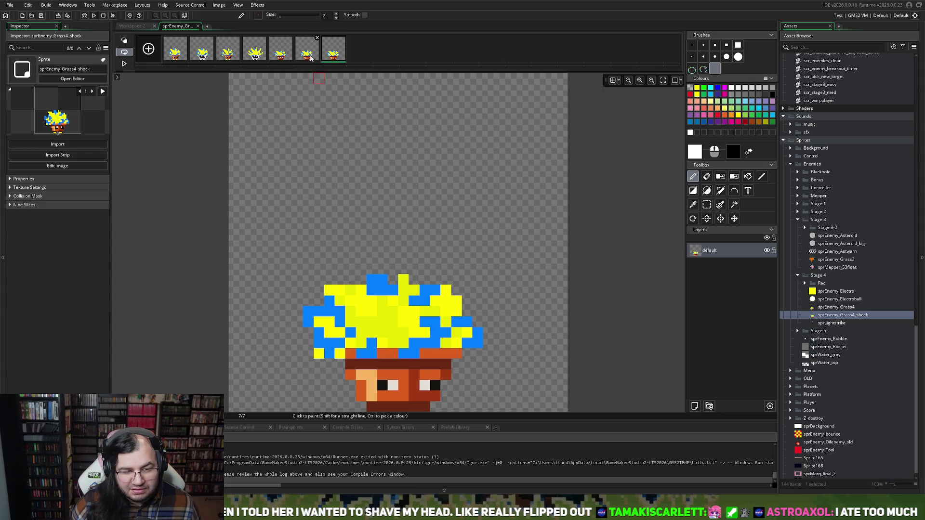
pyautogui.click(392, 383)
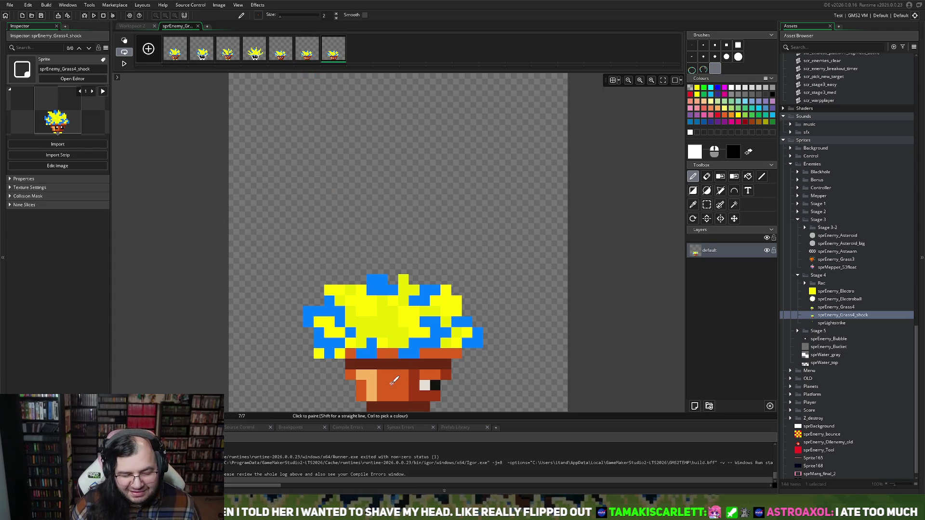
pyautogui.click(431, 384)
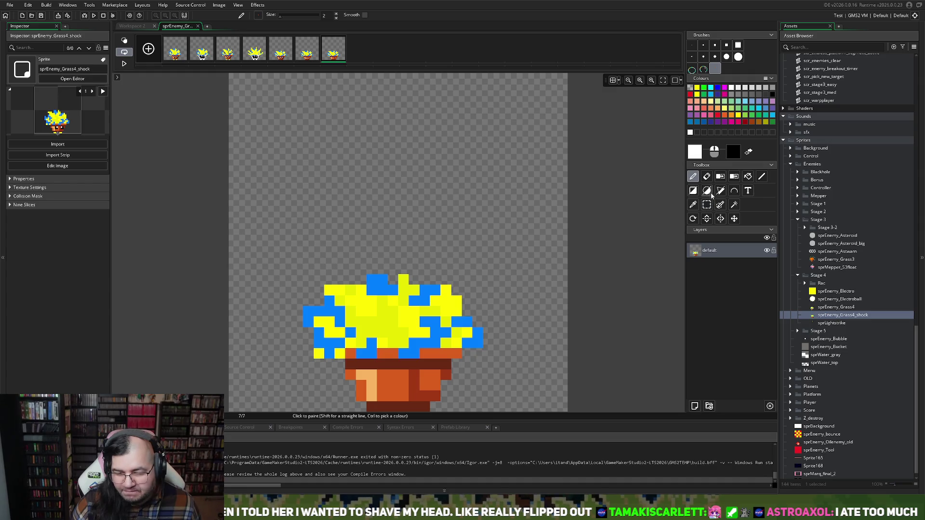
pyautogui.click(706, 207)
# Move the foliage strips on frame 7 down one to two pixels onto the pot.
pyautogui.moveTo(324, 264)
pyautogui.mouseDown()
pyautogui.moveTo(483, 294)
pyautogui.moveTo(441, 305)
pyautogui.mouseUp()
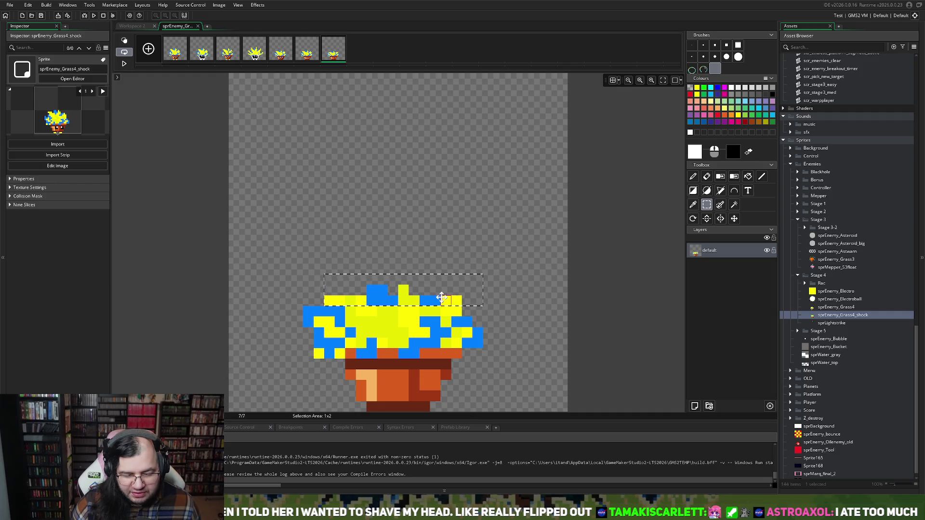
pyautogui.moveTo(293, 296); pyautogui.dragTo(399, 328)
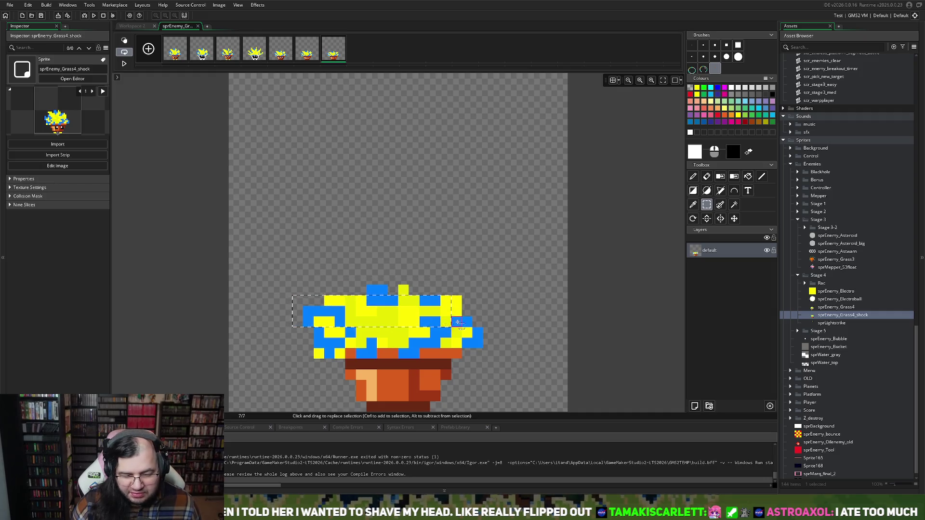
pyautogui.moveTo(495, 316)
pyautogui.mouseDown()
pyautogui.moveTo(300, 320)
pyautogui.moveTo(325, 338)
pyautogui.moveTo(324, 328)
pyautogui.moveTo(325, 339)
pyautogui.mouseUp()
pyautogui.moveTo(313, 277)
pyautogui.mouseDown()
pyautogui.moveTo(460, 316)
pyautogui.moveTo(440, 346)
pyautogui.mouseUp()
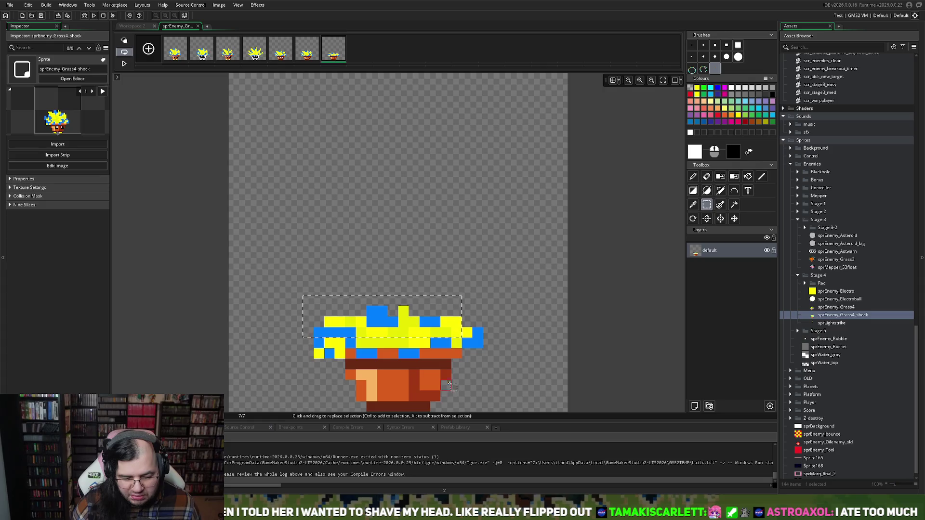
pyautogui.click(330, 354)
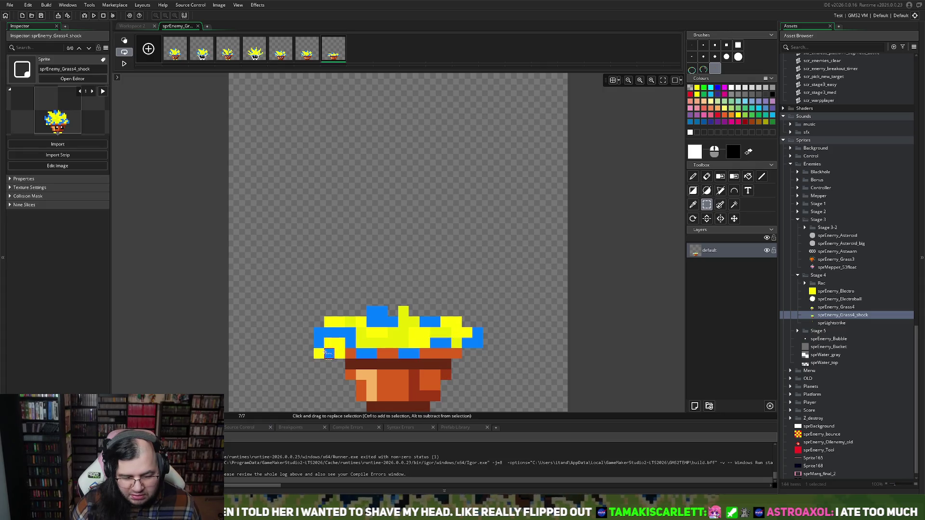
pyautogui.moveTo(314, 338)
pyautogui.mouseDown()
pyautogui.moveTo(345, 359)
pyautogui.moveTo(325, 364)
pyautogui.mouseUp()
pyautogui.moveTo(463, 329)
pyautogui.mouseDown()
pyautogui.moveTo(478, 344)
pyautogui.moveTo(473, 365)
pyautogui.mouseUp()
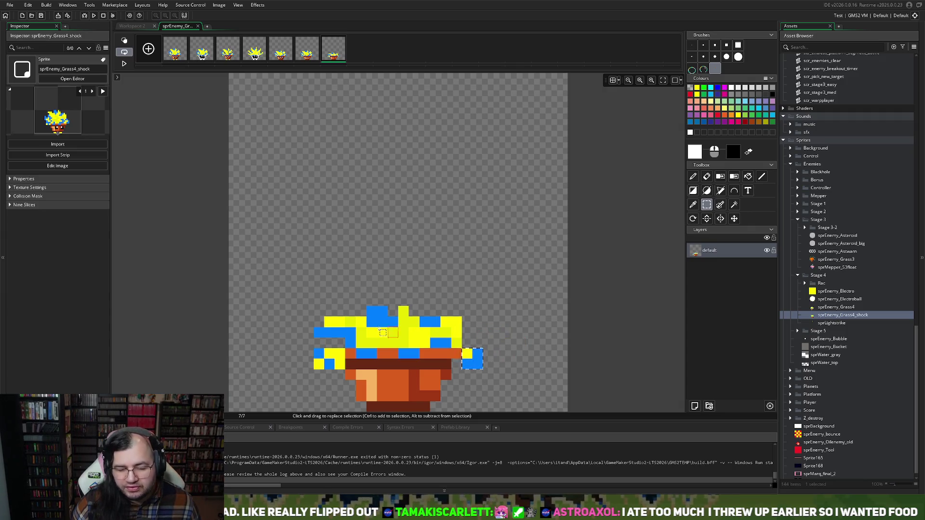
pyautogui.moveTo(314, 317); pyautogui.dragTo(339, 343)
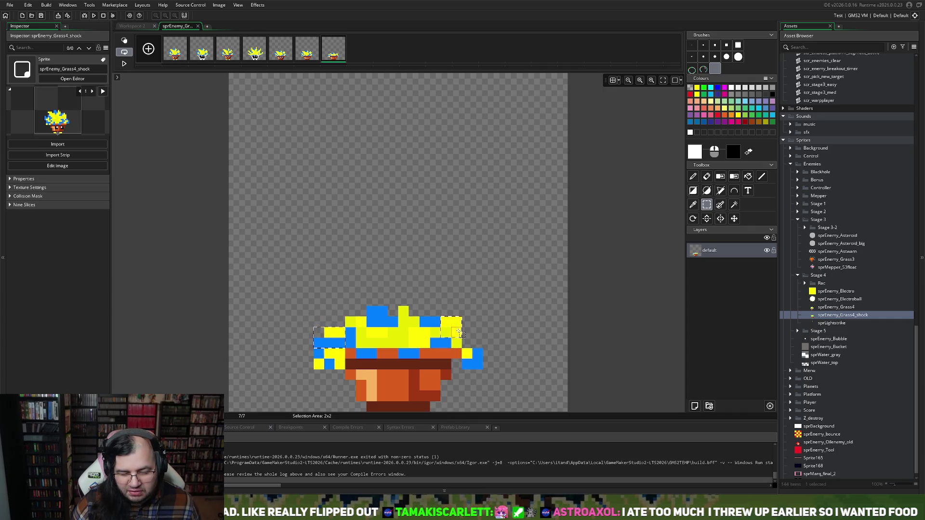
pyautogui.moveTo(447, 320); pyautogui.dragTo(469, 341)
pyautogui.hotkey('ctrl', 'z')
pyautogui.press('d')
# Repaint the flattened crown's pixels in blue and yellow by hand.
pyautogui.click(451, 327)
pyautogui.click(423, 329)
pyautogui.click(404, 333)
pyautogui.click(424, 333)
pyautogui.click(435, 322)
pyautogui.click(393, 332)
pyautogui.click(413, 322)
pyautogui.click(424, 322)
pyautogui.click(414, 332)
pyautogui.click(435, 322)
pyautogui.moveTo(414, 312)
pyautogui.mouseDown()
pyautogui.moveTo(435, 311)
pyautogui.moveTo(435, 290)
pyautogui.mouseUp()
# Touch up the top rows of the foliage and add a blue pixel to the band.
pyautogui.click(435, 321)
pyautogui.click(424, 311)
pyautogui.click(435, 311)
pyautogui.click(435, 300)
pyautogui.click(414, 301)
pyautogui.hotkey('ctrl', 'z')
pyautogui.hotkey('ctrl', 'z')
pyautogui.hotkey('ctrl', 'z')
pyautogui.click(398, 339)
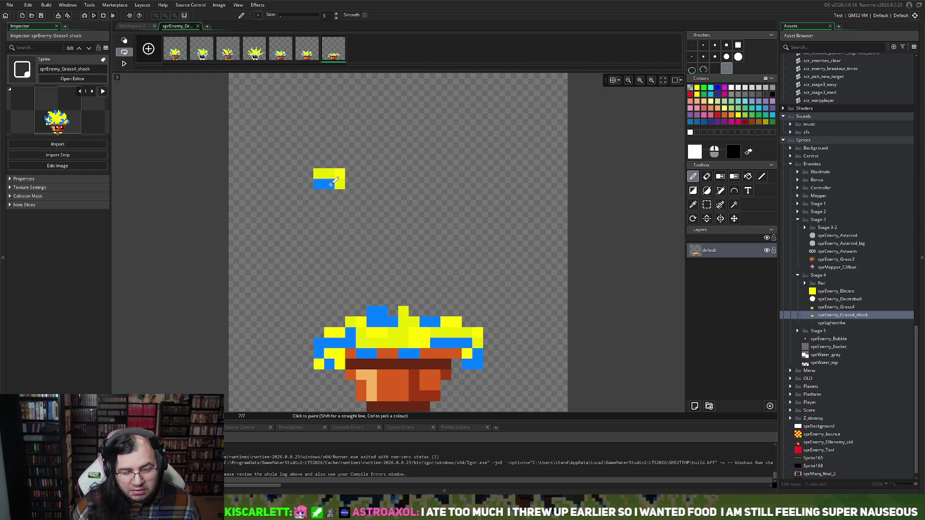
# Try a one-pixel white brush stroke, undo it, and step through frames 1 to 4.
pyautogui.click(693, 47)
pyautogui.click(413, 310)
pyautogui.hotkey('ctrl', 'z')
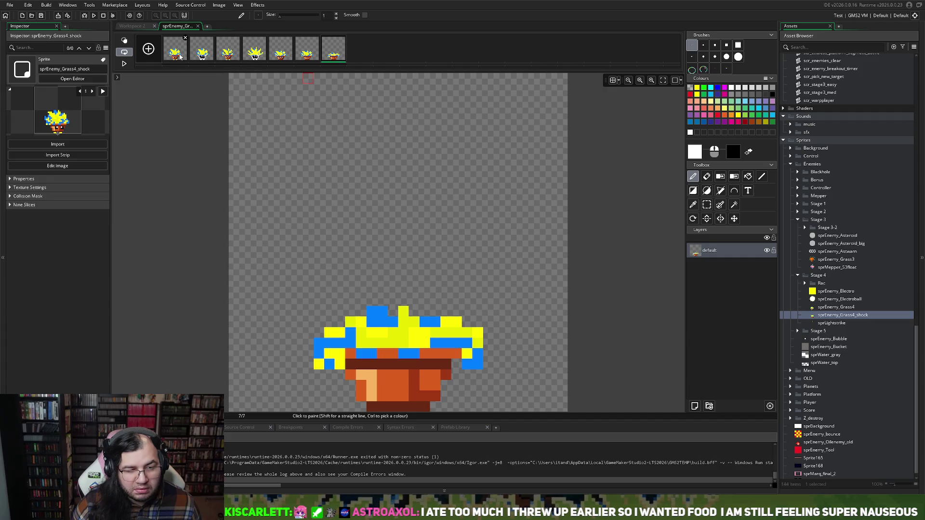
pyautogui.click(177, 54)
pyautogui.click(196, 54)
pyautogui.click(227, 54)
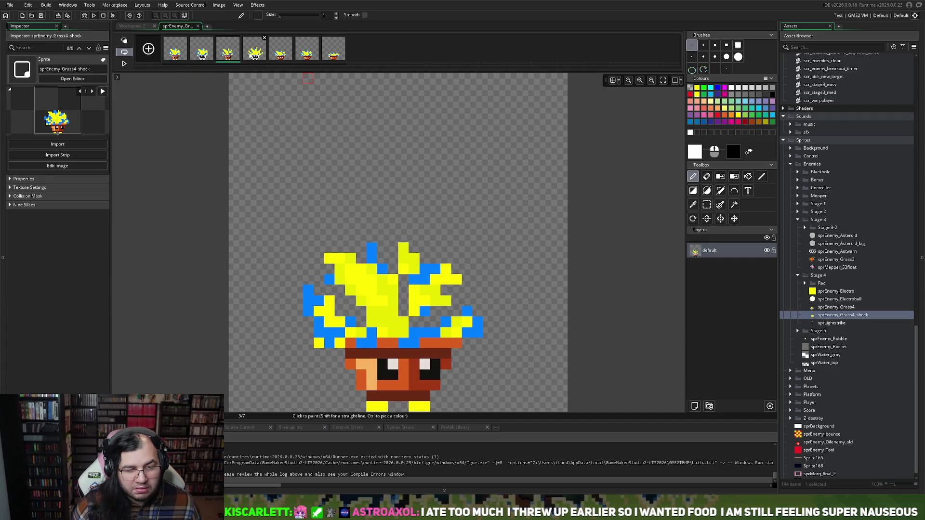
pyautogui.click(257, 56)
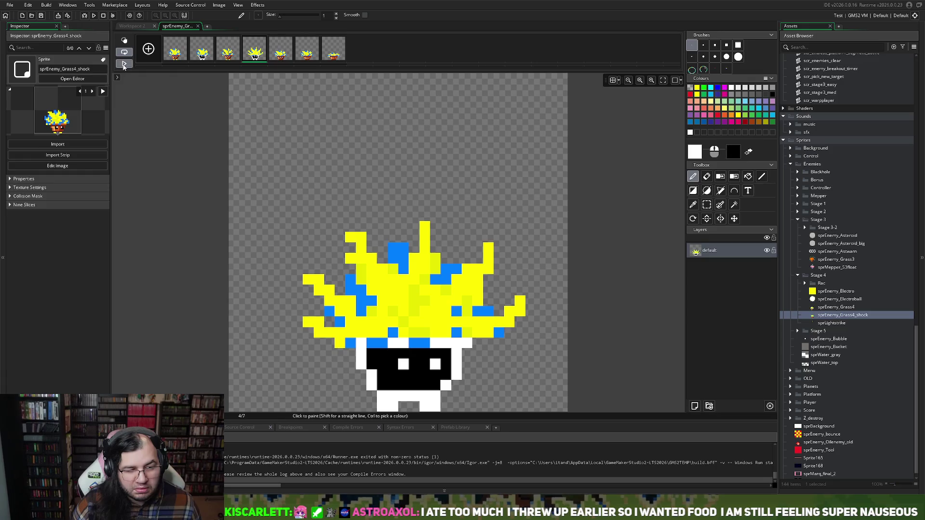
# Play and stop the animation, then paste four copied frames and undo that paste.
pyautogui.click(124, 65)
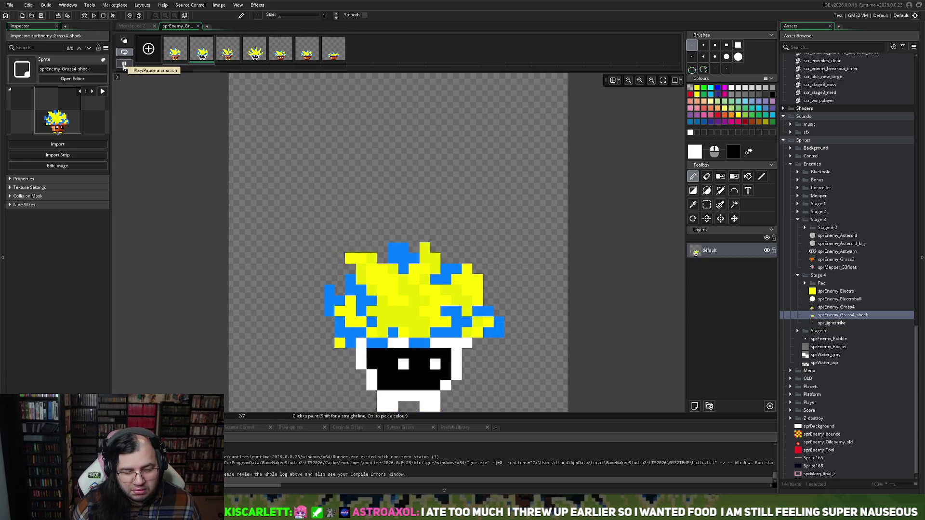
pyautogui.click(288, 55)
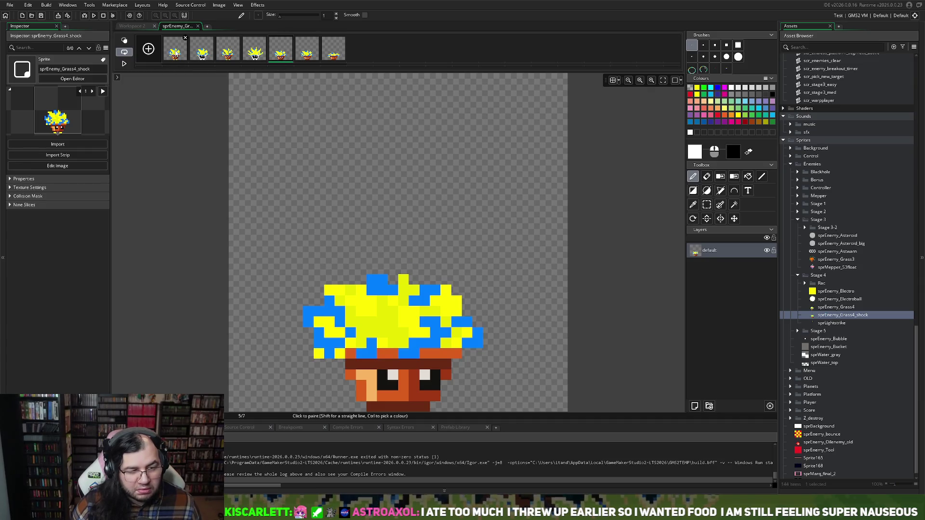
pyautogui.click(178, 53)
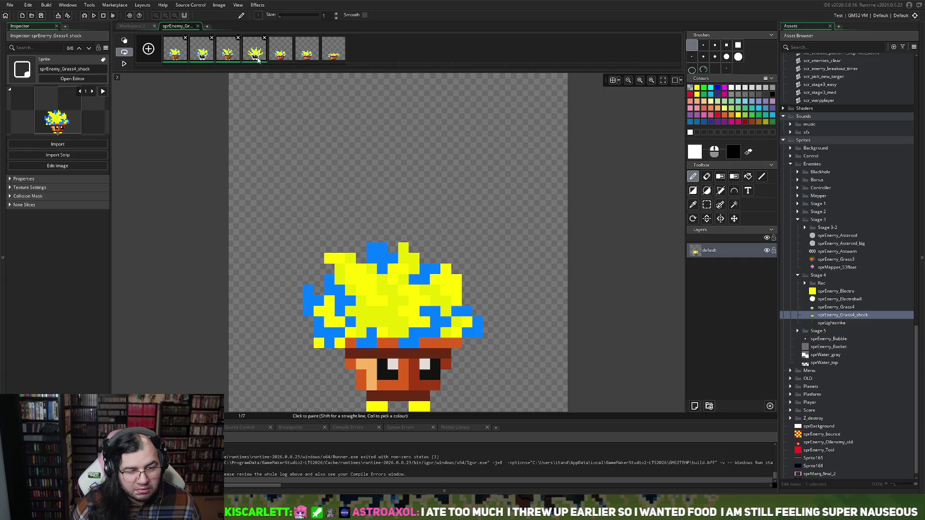
pyautogui.hotkey('ctrl', 'v')
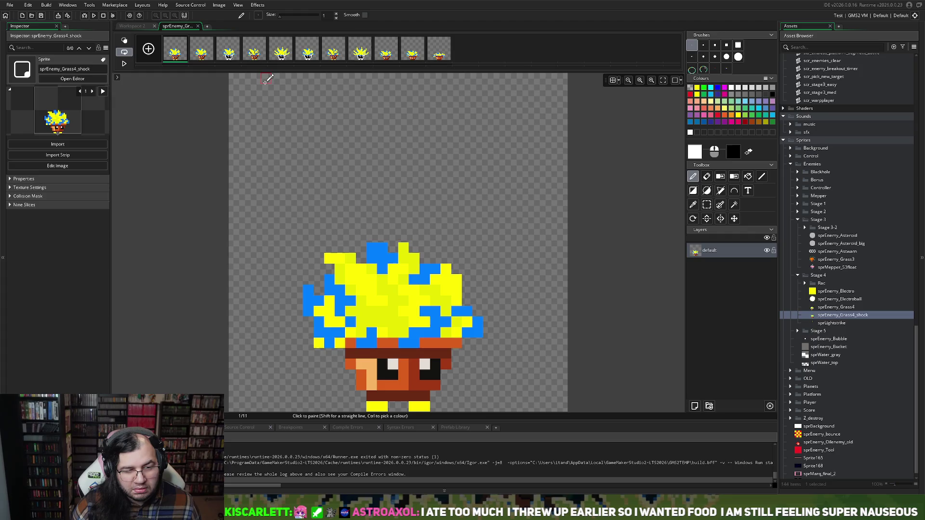
pyautogui.hotkey('ctrl', 'z')
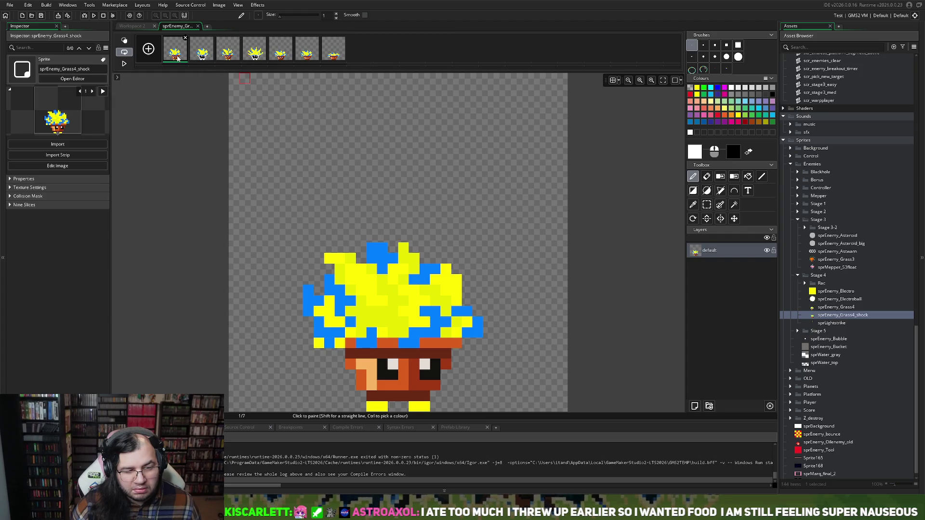
# Paste the four copied frames after frame 5 and move frame 5 to slot 9.
pyautogui.click(272, 55)
pyautogui.hotkey('ctrl', 'v')
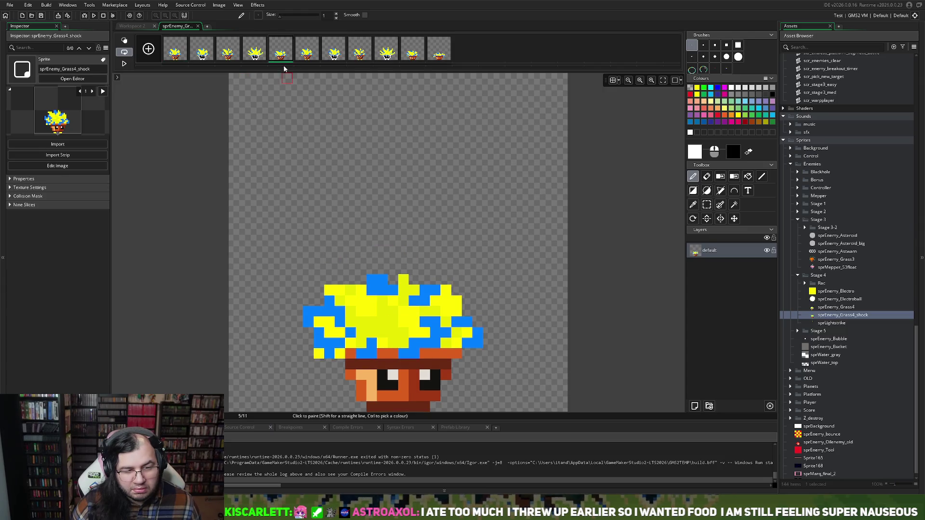
pyautogui.moveTo(277, 59); pyautogui.dragTo(405, 57)
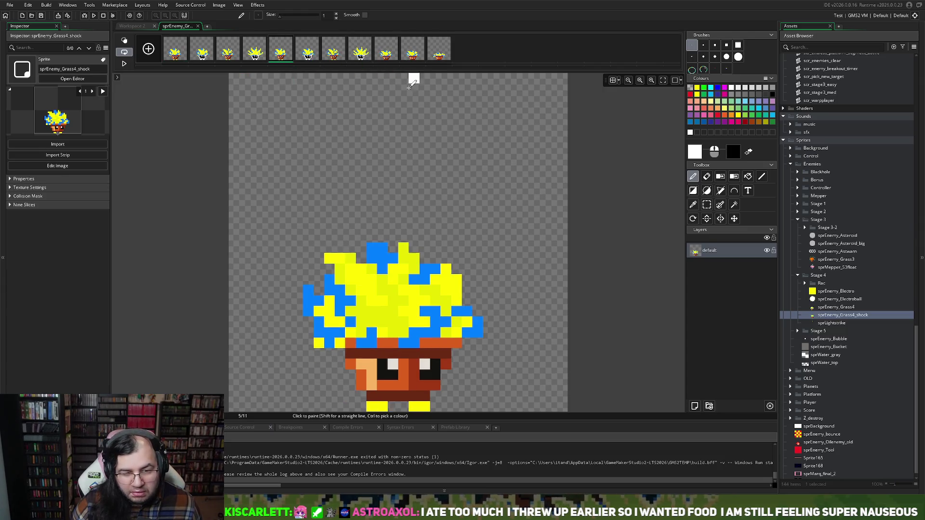
pyautogui.click(389, 55)
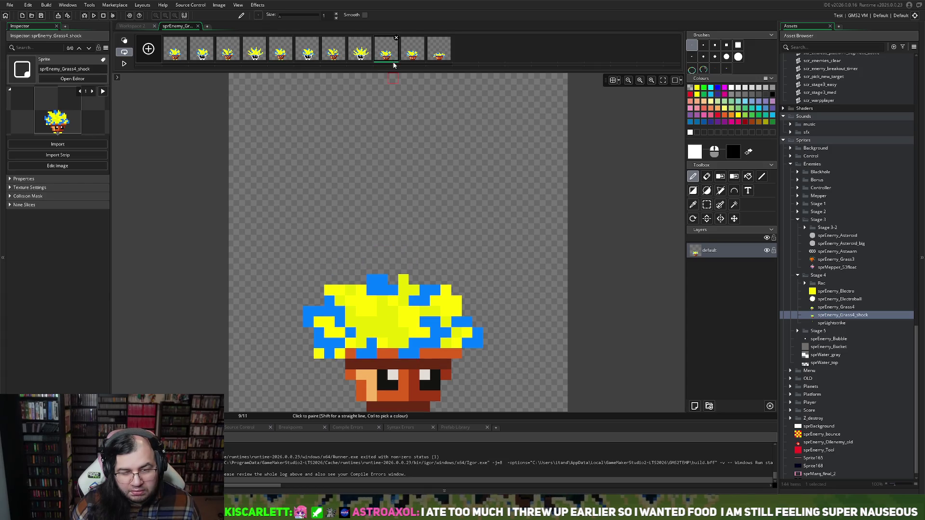
pyautogui.click(411, 56)
pyautogui.click(393, 58)
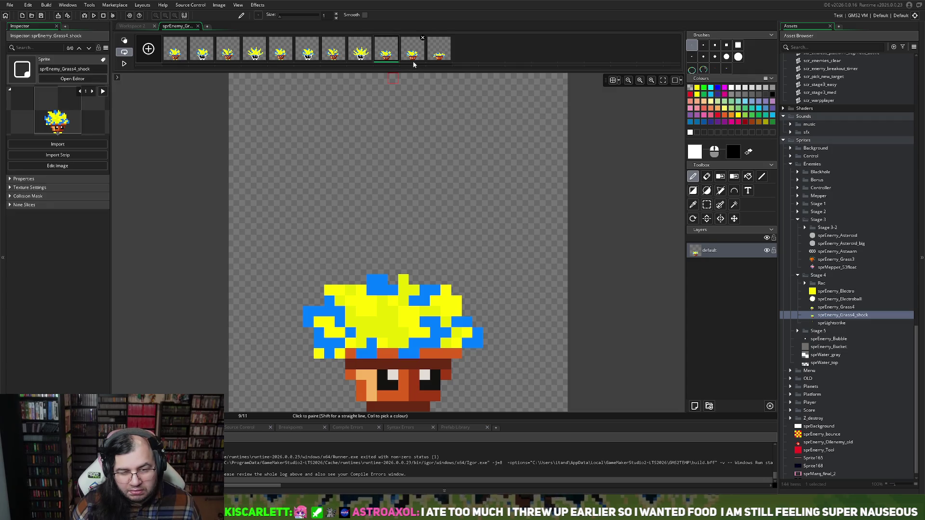
# Append copied frames until the strip holds 16 frames, previewing the lengthened animation.
pyautogui.hotkey('ctrl', 'v')
pyautogui.hotkey('ctrl', 'v')
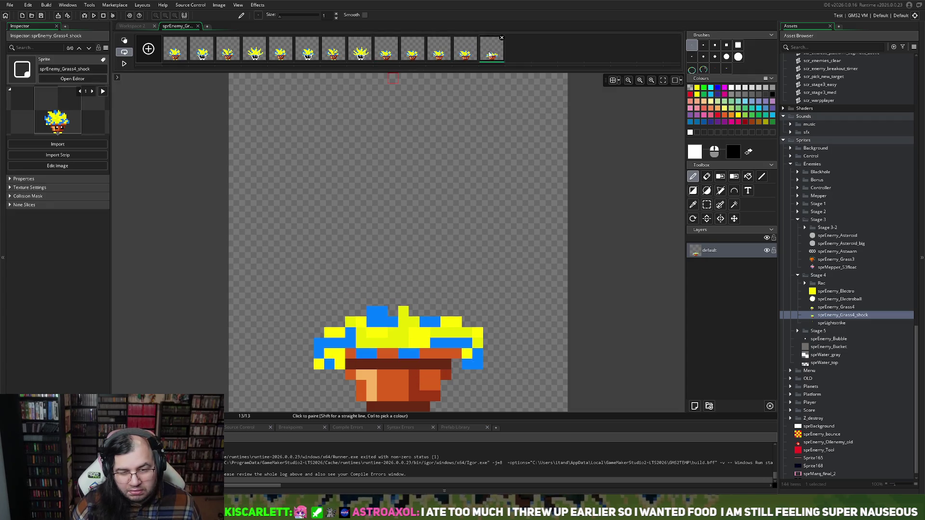
pyautogui.hotkey('ctrl', 'v')
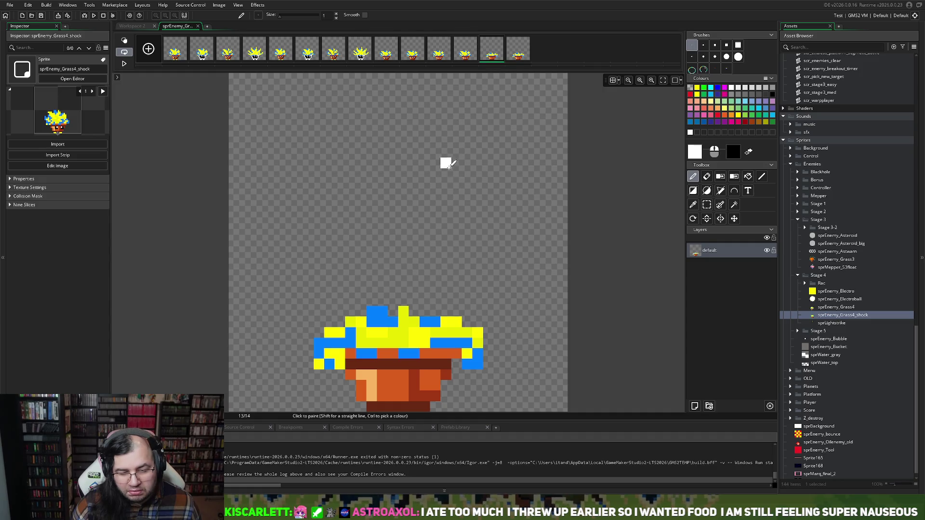
pyautogui.click(124, 63)
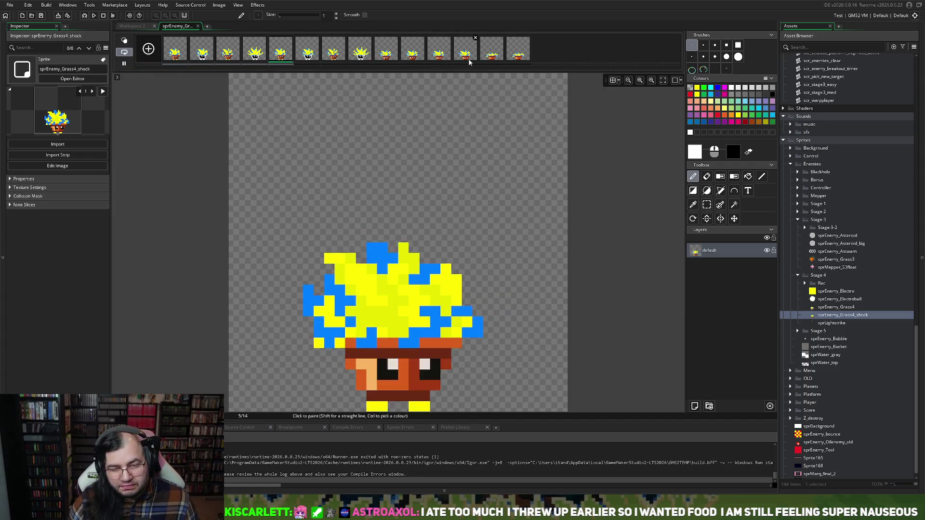
pyautogui.click(524, 57)
pyautogui.hotkey('ctrl', 'v')
pyautogui.hotkey('ctrl', 'v')
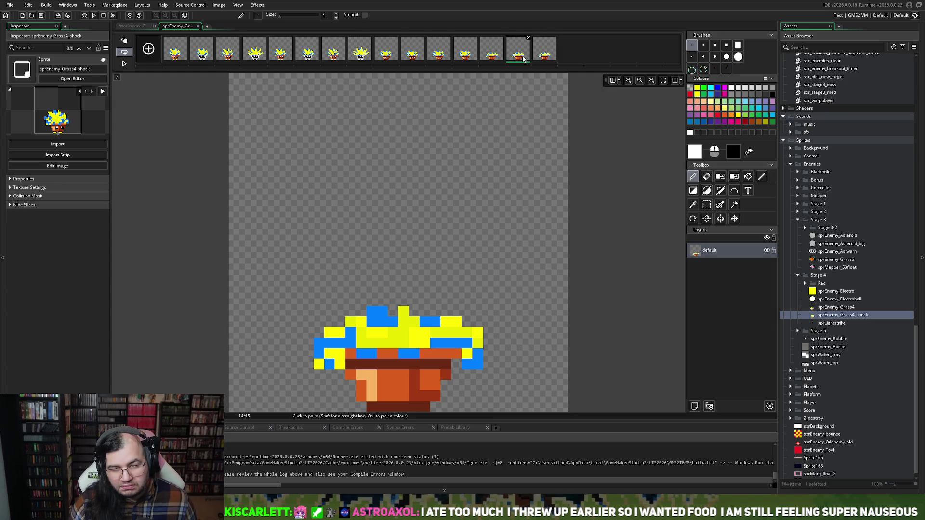
pyautogui.click(125, 62)
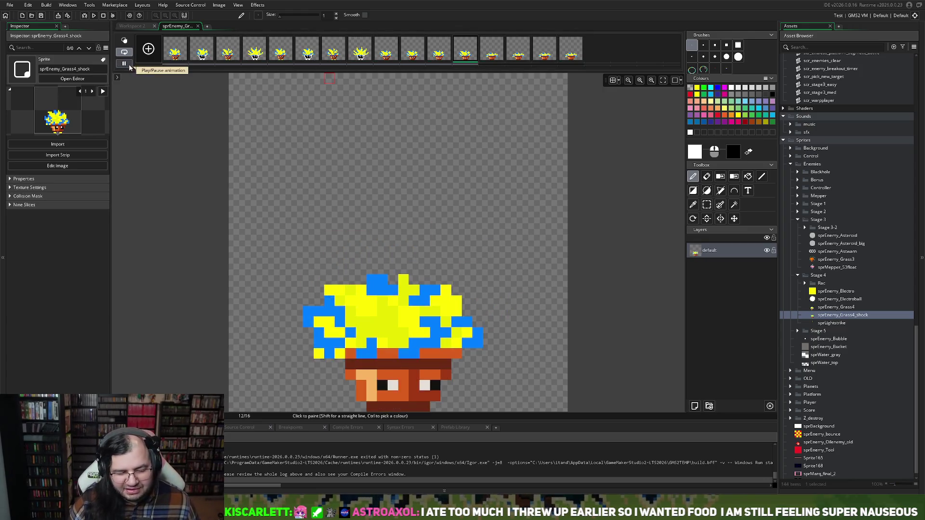
pyautogui.click(197, 26)
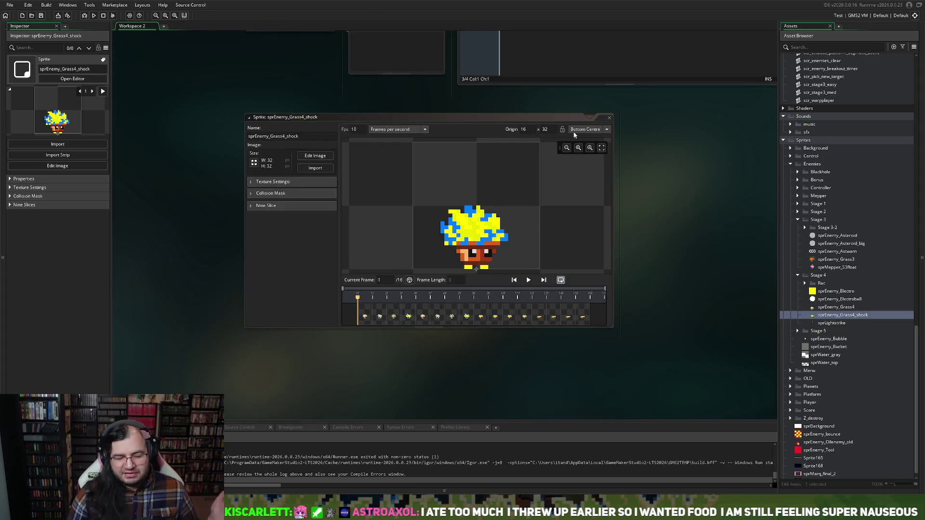
# Close the sprite properties window to return to the oEnemy_Grass object.
pyautogui.click(610, 119)
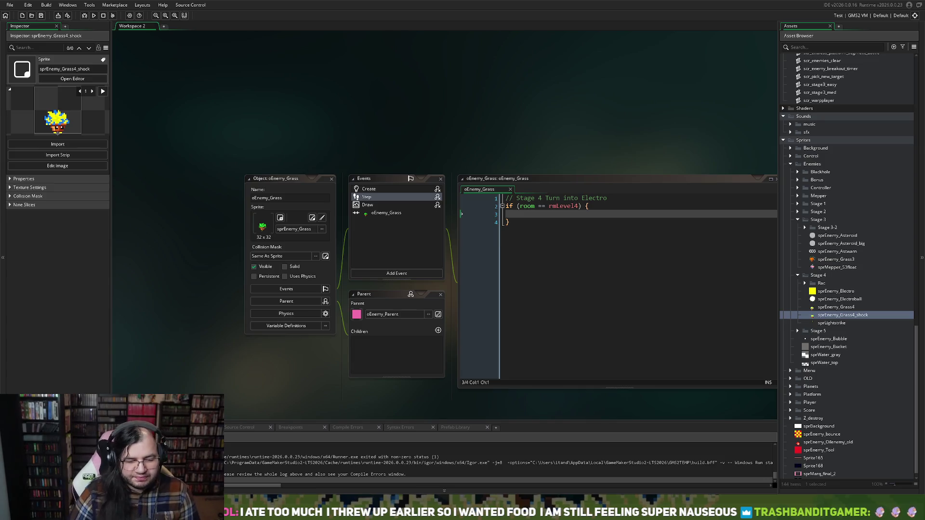
# Close the oEnemy_Grass object and code windows, then scroll the Asset Browser up to Rooms.
pyautogui.click(331, 179)
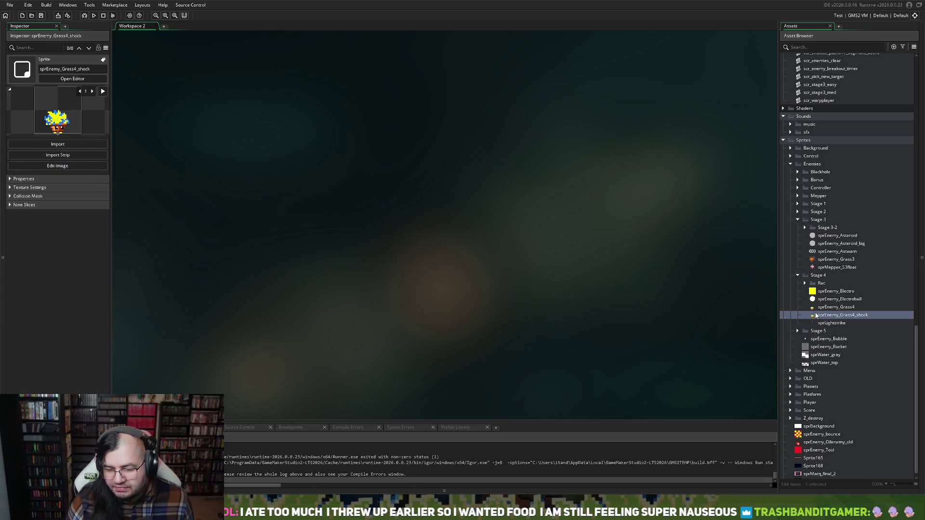
pyautogui.scroll(-1, 808, 330)
pyautogui.scroll(4, 805, 335)
pyautogui.scroll(12, 804, 332)
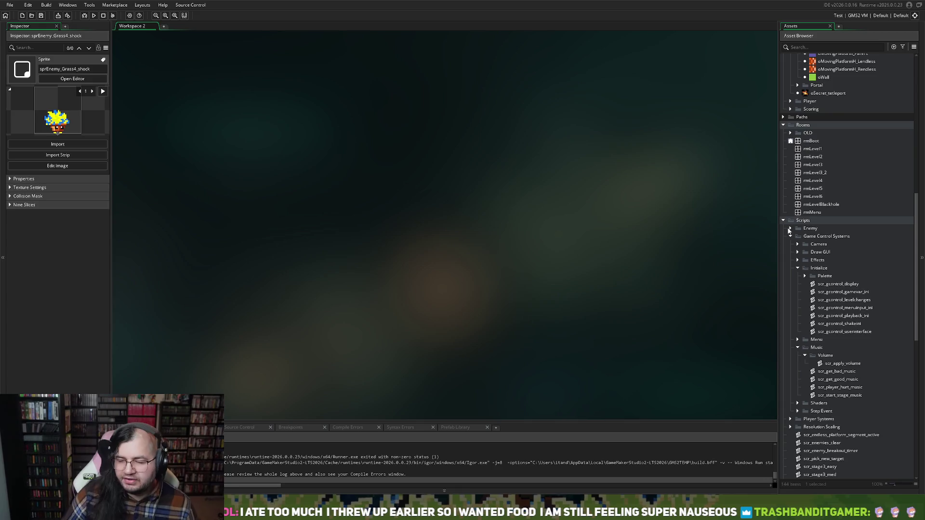
# Open rmLevel5 in the room editor and view the Instance_Middle layer's instances.
pyautogui.doubleClick(812, 189)
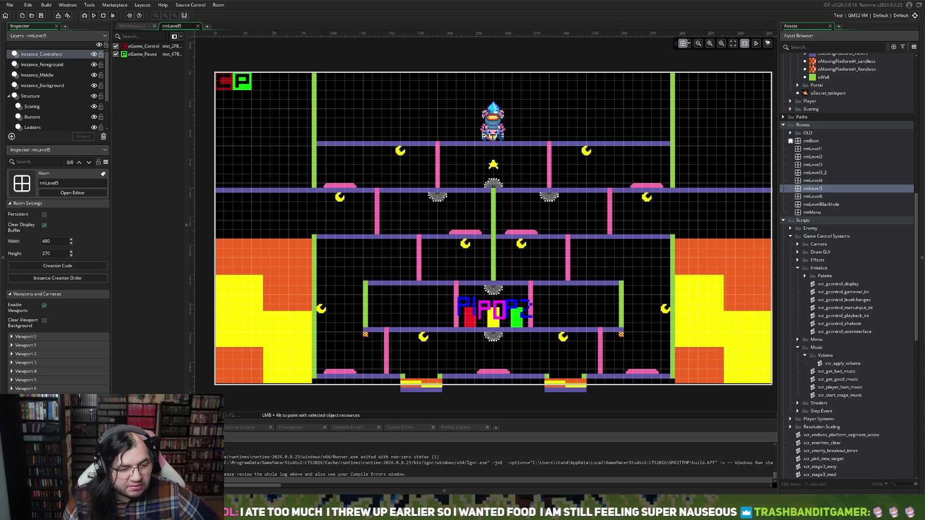
pyautogui.click(39, 75)
# Rotate the Instance_Background rocket to about -81° and move it to 224, 52.
pyautogui.click(47, 86)
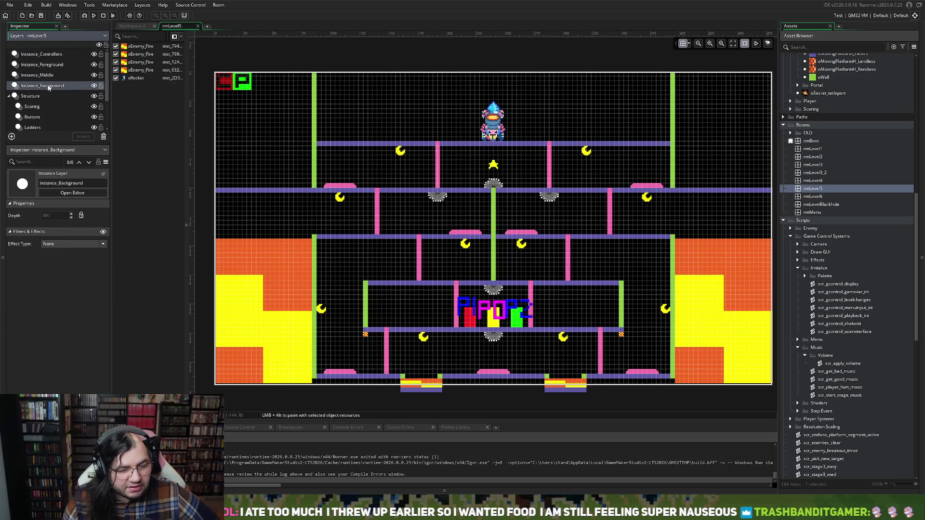
pyautogui.click(494, 111)
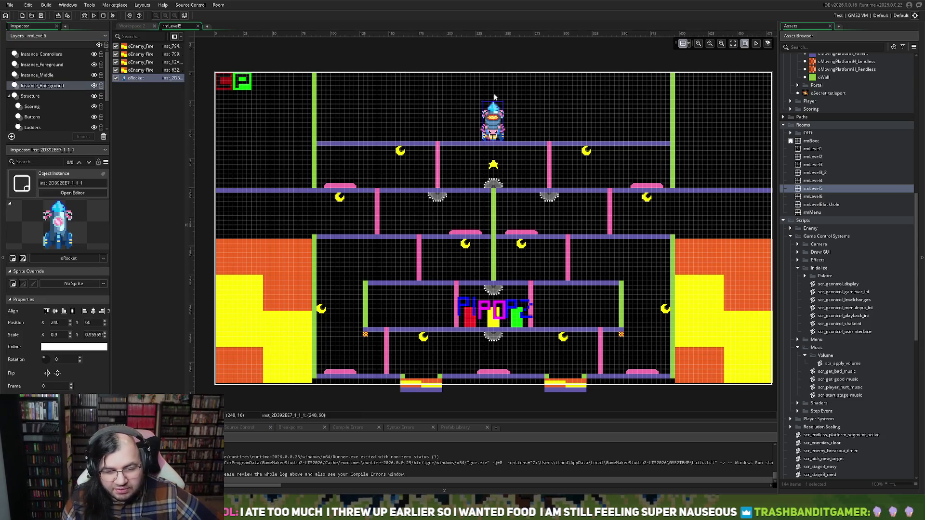
pyautogui.moveTo(493, 98)
pyautogui.mouseDown()
pyautogui.moveTo(588, 113)
pyautogui.moveTo(570, 128)
pyautogui.mouseUp()
pyautogui.moveTo(510, 138)
pyautogui.mouseDown()
pyautogui.moveTo(492, 128)
pyautogui.moveTo(523, 127)
pyautogui.mouseUp()
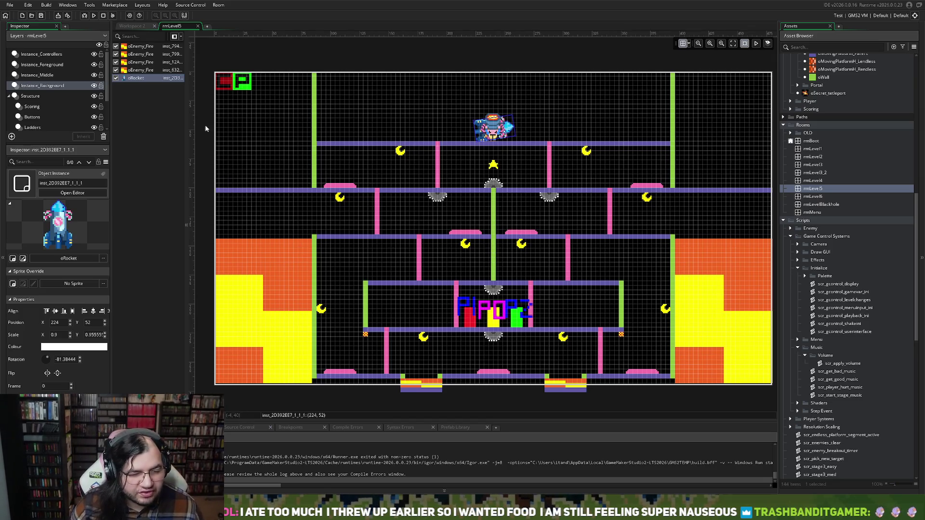
# Trim the full-width upper floor to X 88, scale 76, fitting between the green walls.
pyautogui.scroll(-1, 47, 123)
pyautogui.click(46, 123)
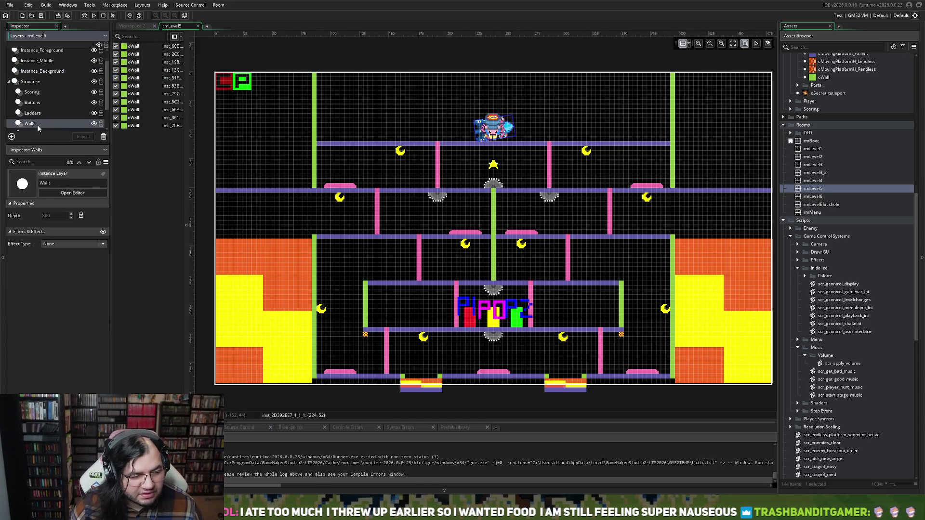
pyautogui.scroll(-2, 36, 113)
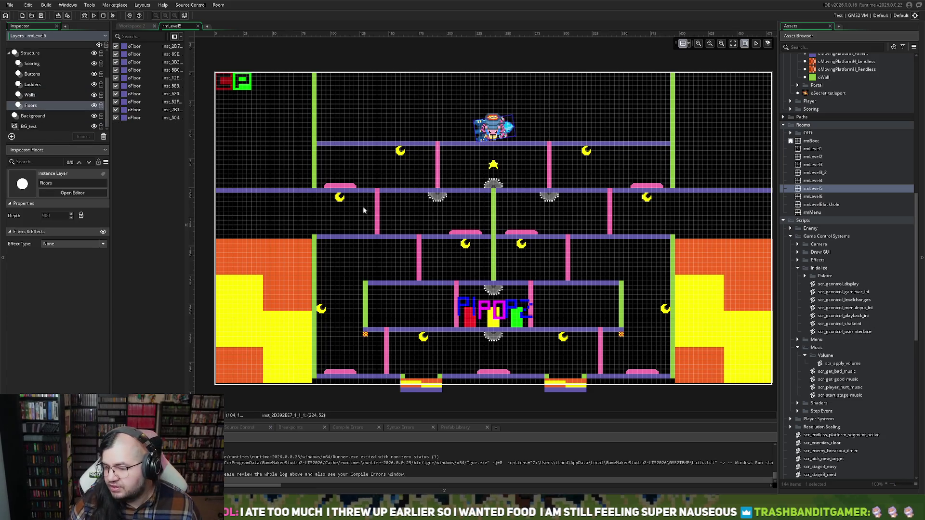
pyautogui.click(226, 192)
pyautogui.moveTo(226, 193); pyautogui.dragTo(319, 194)
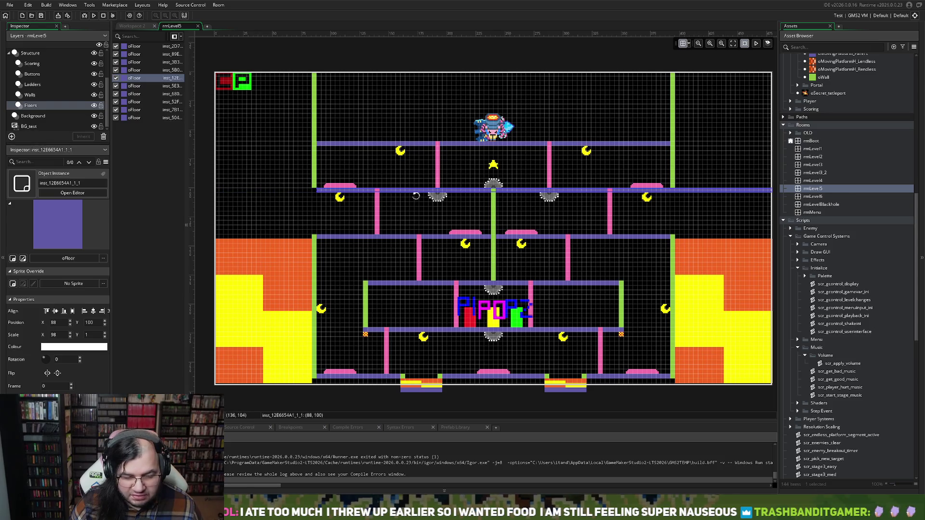
pyautogui.hscroll(3, 693, 209)
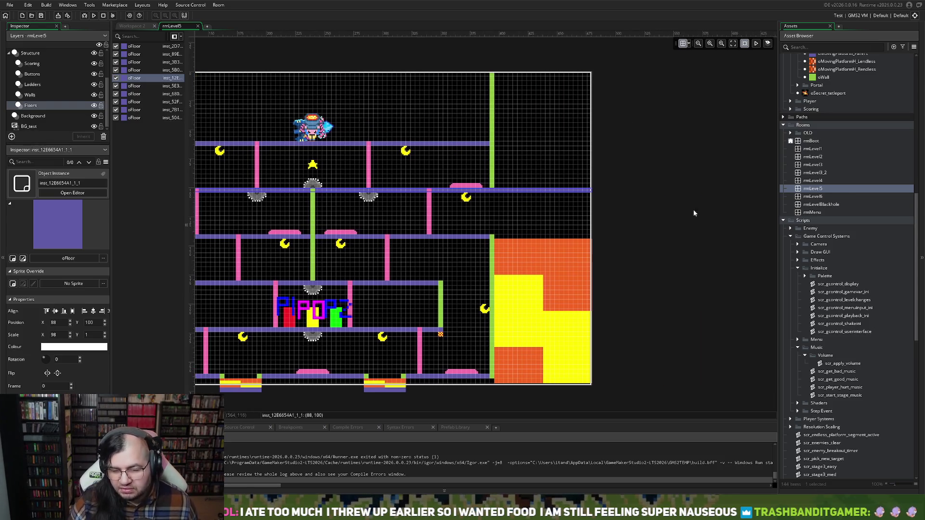
pyautogui.moveTo(593, 191); pyautogui.dragTo(494, 193)
pyautogui.hscroll(-5, 497, 201)
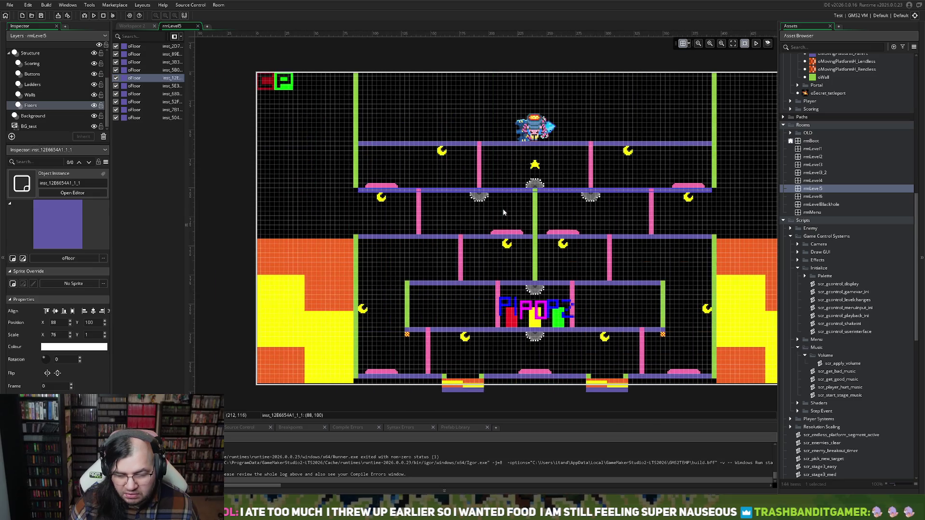
pyautogui.scroll(-3, 366, 253)
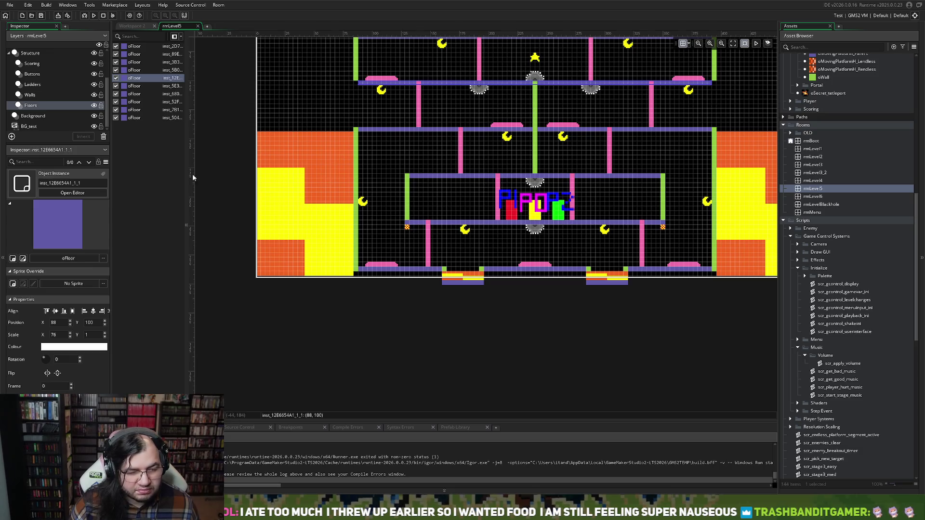
# Shorten both lower green walls from the top so they start at Y 224.
pyautogui.click(30, 95)
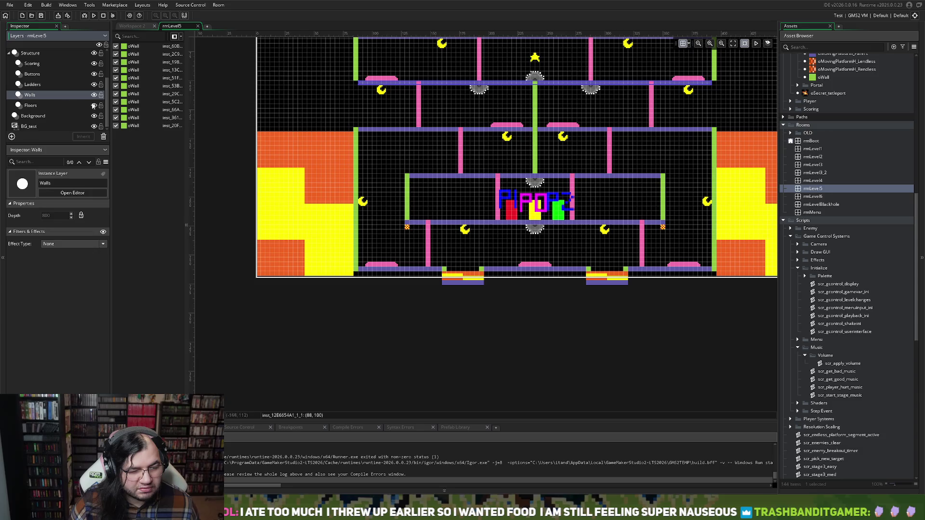
pyautogui.click(356, 132)
pyautogui.moveTo(356, 130); pyautogui.dragTo(355, 220)
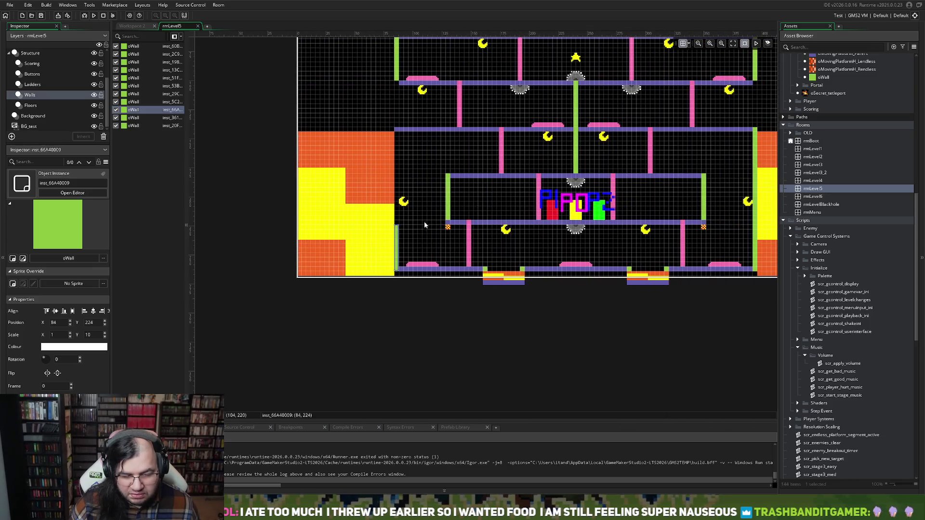
pyautogui.scroll(2, 424, 222)
pyautogui.scroll(2, 426, 221)
pyautogui.hscroll(5, 414, 219)
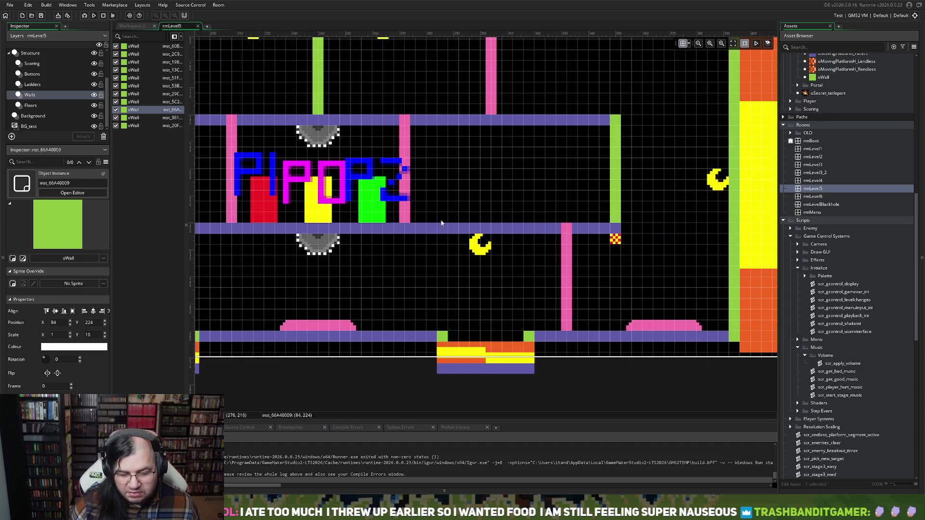
pyautogui.hscroll(5, 641, 194)
pyautogui.scroll(3, 650, 193)
pyautogui.hscroll(-3, 655, 192)
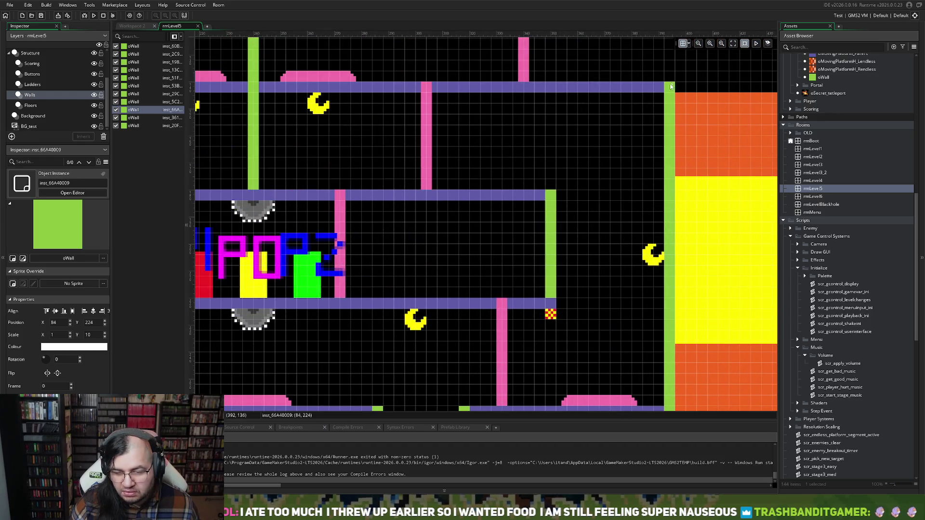
pyautogui.click(672, 87)
pyautogui.moveTo(671, 87); pyautogui.dragTo(651, 310)
pyautogui.hscroll(-8, 592, 290)
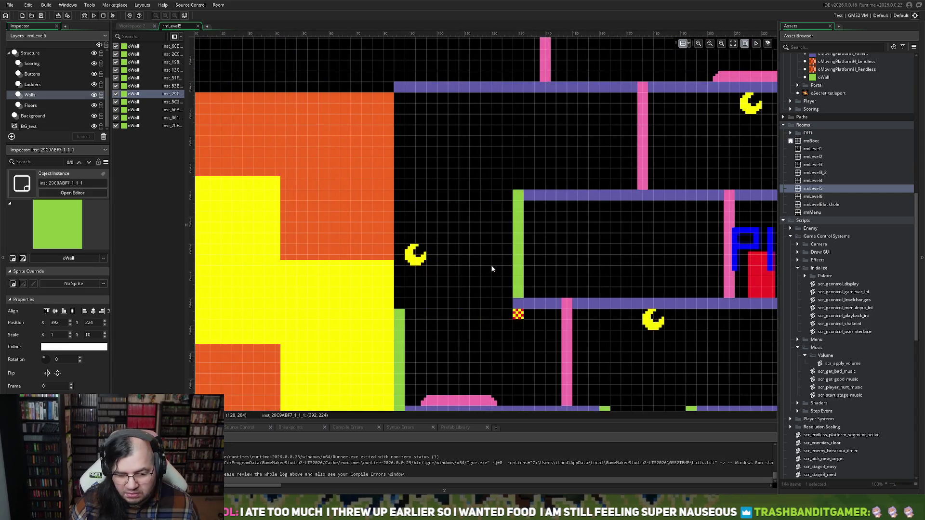
pyautogui.scroll(1, 36, 62)
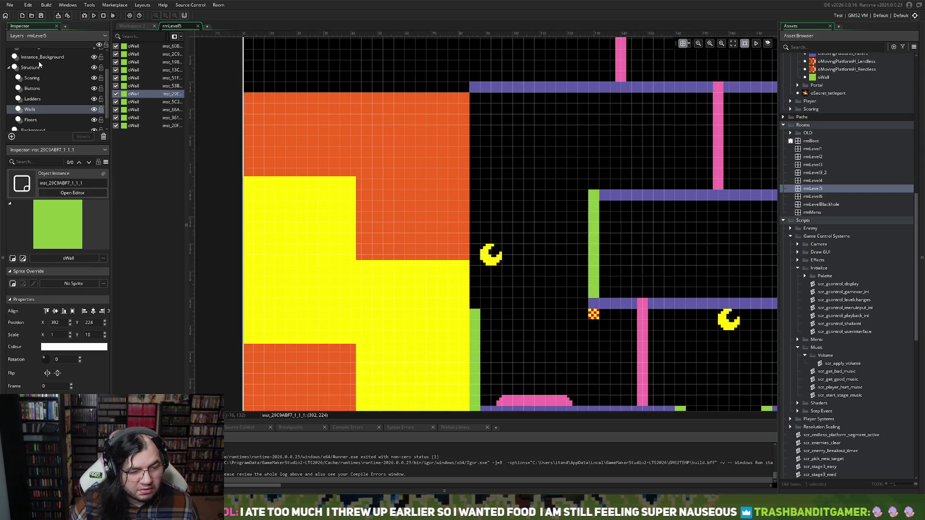
pyautogui.click(42, 57)
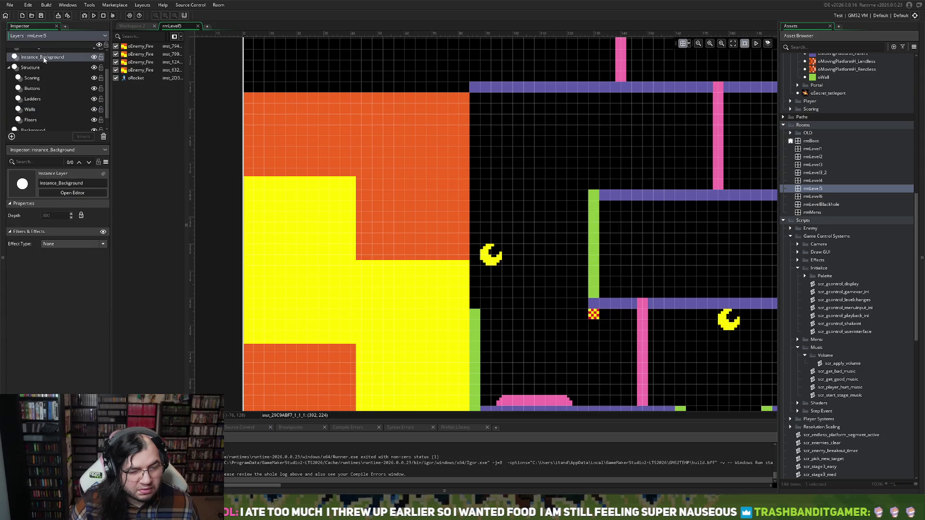
pyautogui.click(321, 107)
pyautogui.moveTo(322, 92); pyautogui.dragTo(340, 309)
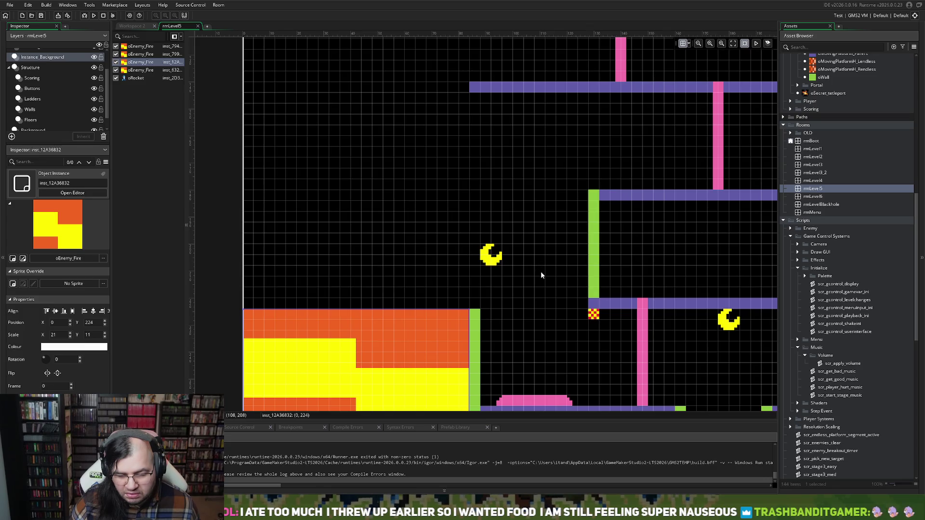
pyautogui.hscroll(5, 541, 273)
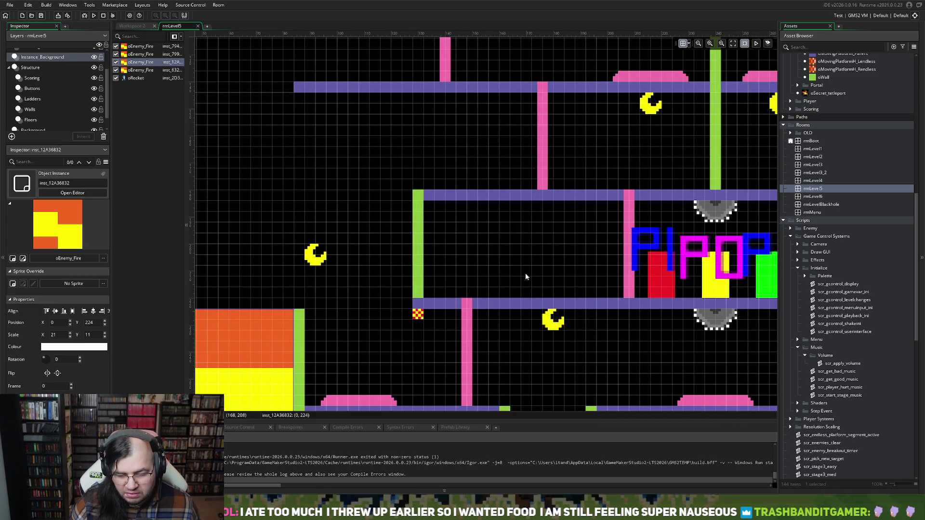
pyautogui.click(420, 308)
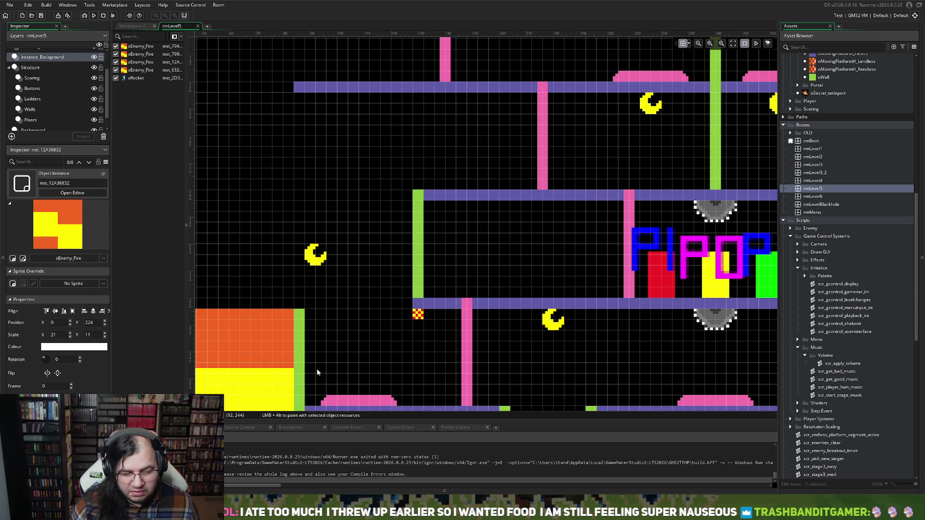
pyautogui.scroll(1, 319, 343)
pyautogui.scroll(-2, 316, 345)
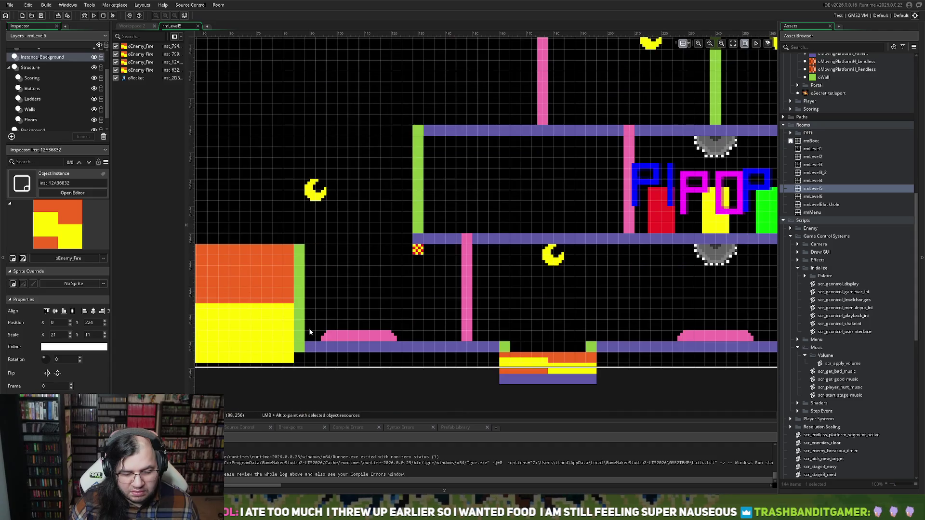
pyautogui.scroll(1, 310, 326)
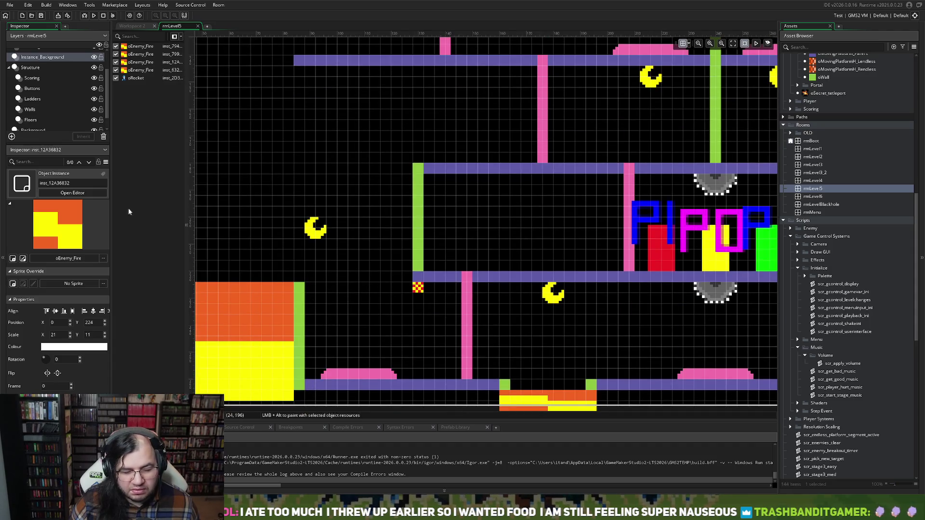
# Duplicate a floor bar and place it at 0, 220 above the fire block, Scale X 22.
pyautogui.click(43, 120)
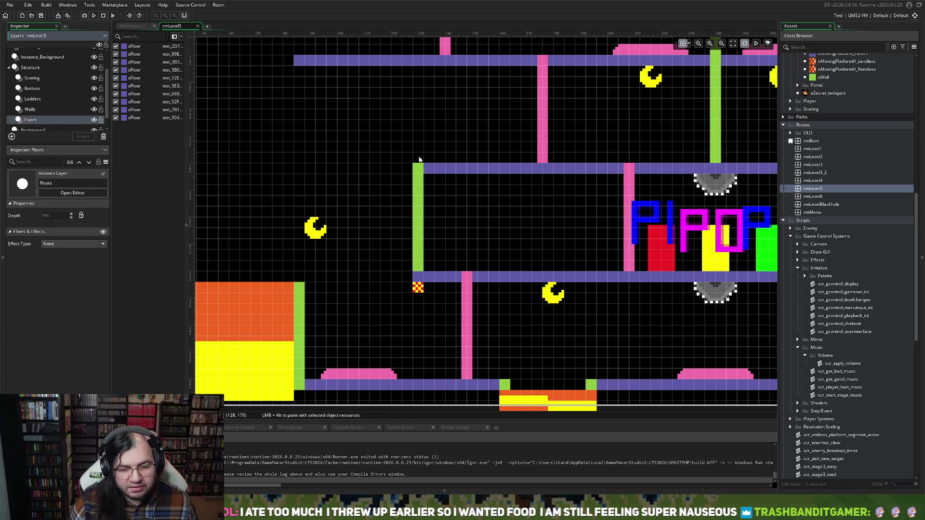
pyautogui.hscroll(8, 431, 175)
pyautogui.hscroll(-4, 429, 178)
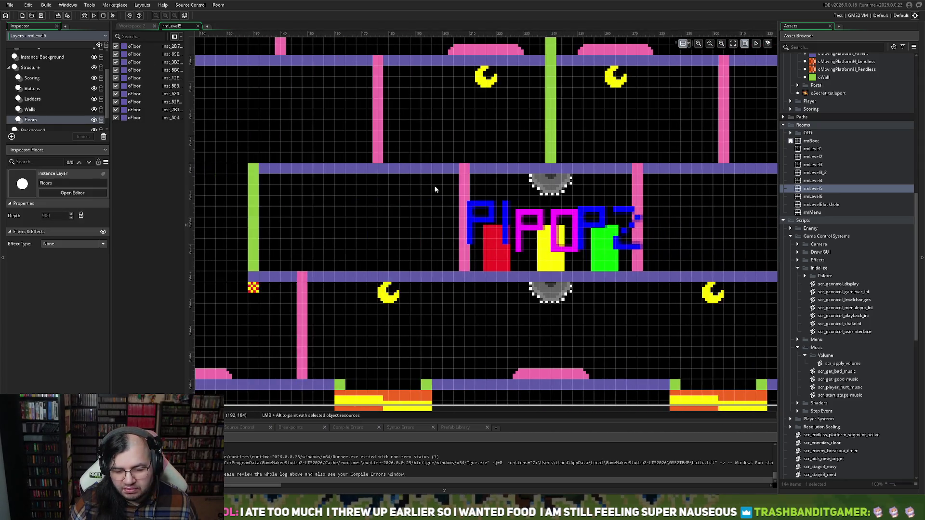
pyautogui.hscroll(-5, 432, 184)
pyautogui.click(643, 389)
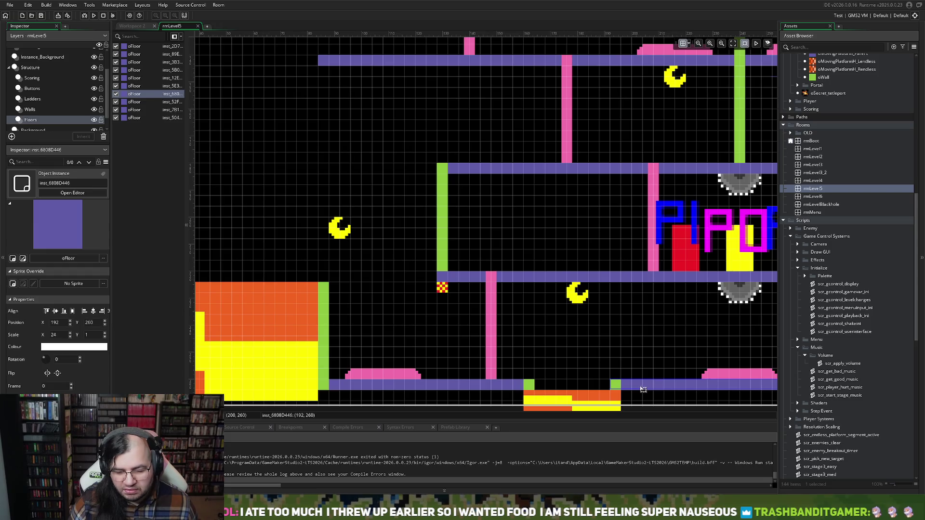
pyautogui.hotkey('ctrl', 'v')
pyautogui.moveTo(643, 389); pyautogui.dragTo(630, 355)
pyautogui.hotkey('ctrl', 'z')
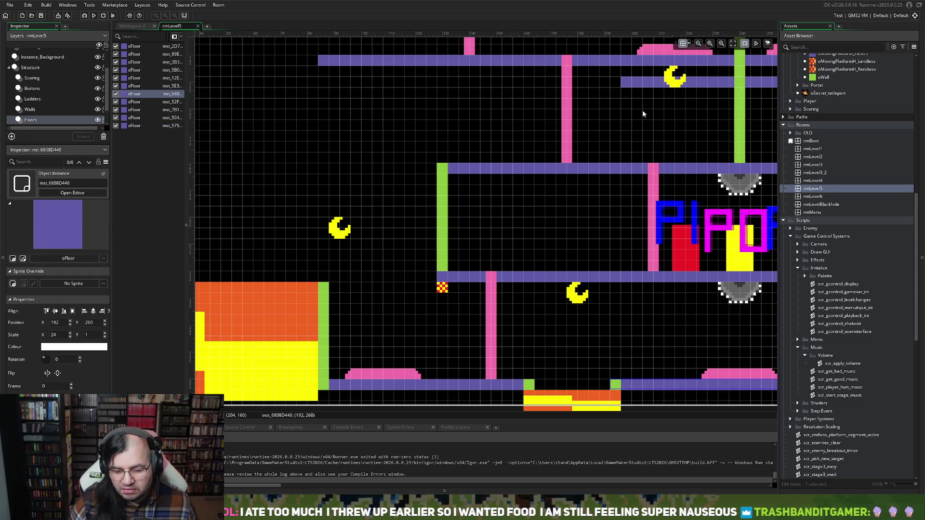
pyautogui.moveTo(649, 84)
pyautogui.mouseDown()
pyautogui.moveTo(181, 226)
pyautogui.moveTo(192, 273)
pyautogui.moveTo(184, 278)
pyautogui.mouseUp()
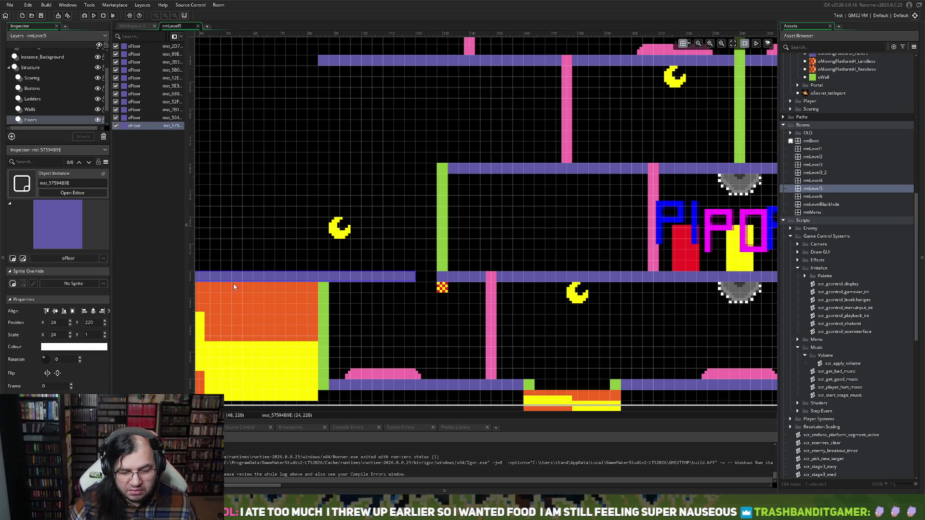
pyautogui.hscroll(-5, 330, 302)
pyautogui.moveTo(526, 284); pyautogui.dragTo(461, 286)
pyautogui.moveTo(537, 280); pyautogui.dragTo(499, 279)
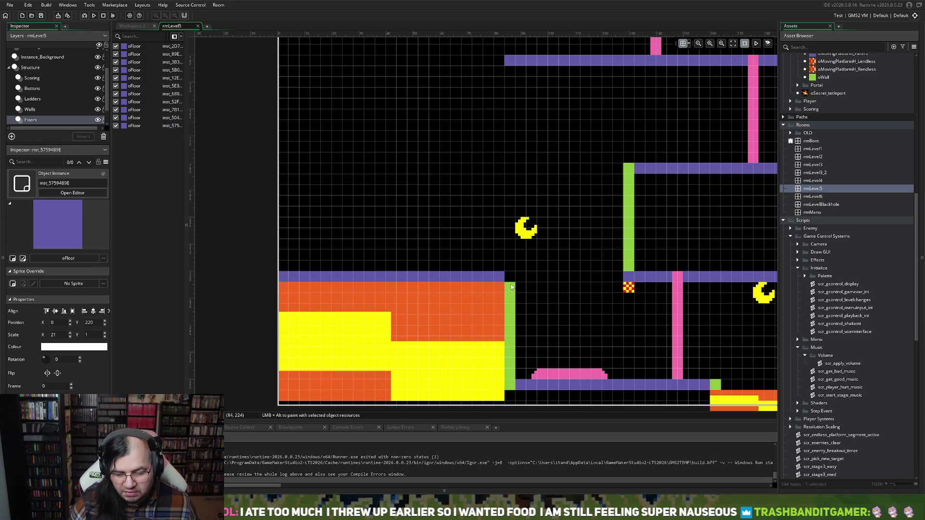
pyautogui.moveTo(505, 277); pyautogui.dragTo(515, 277)
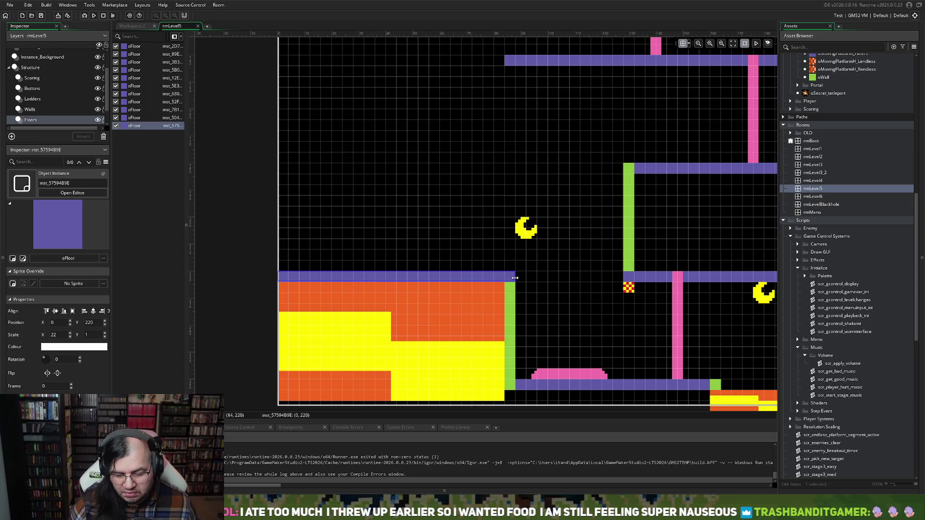
# Stretch the green wall beside the fire block up to meet the new ledge.
pyautogui.click(45, 110)
pyautogui.click(510, 305)
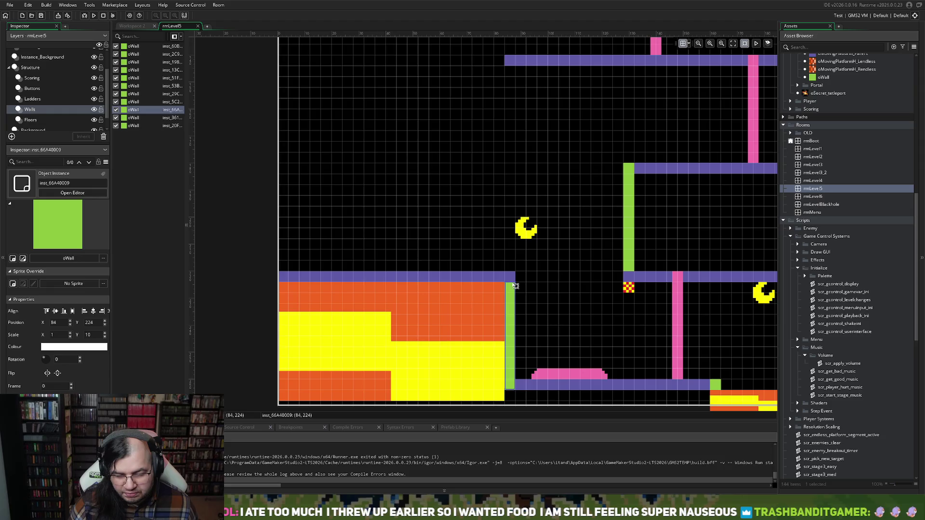
pyautogui.moveTo(512, 274)
pyautogui.mouseDown()
pyautogui.moveTo(512, 264)
pyautogui.moveTo(512, 273)
pyautogui.mouseUp()
pyautogui.hscroll(3, 535, 297)
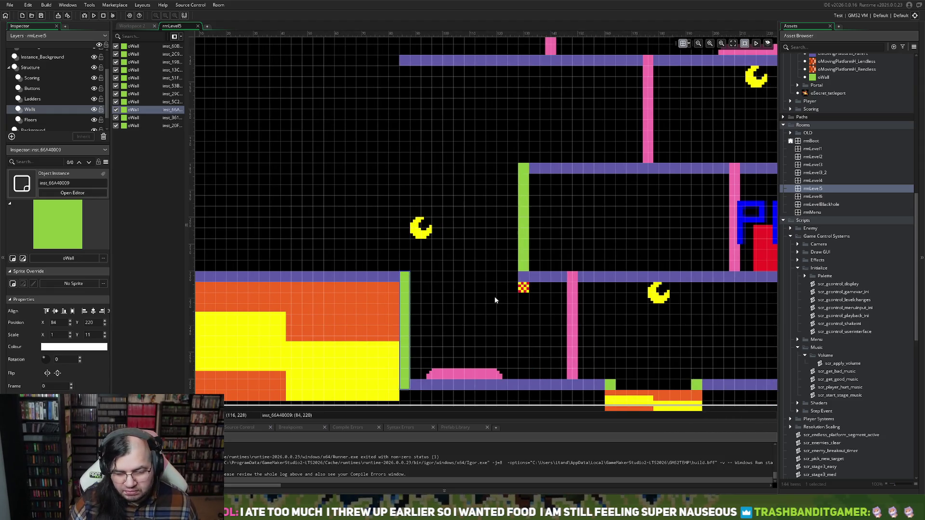
pyautogui.hscroll(-2, 495, 299)
pyautogui.scroll(3, 495, 298)
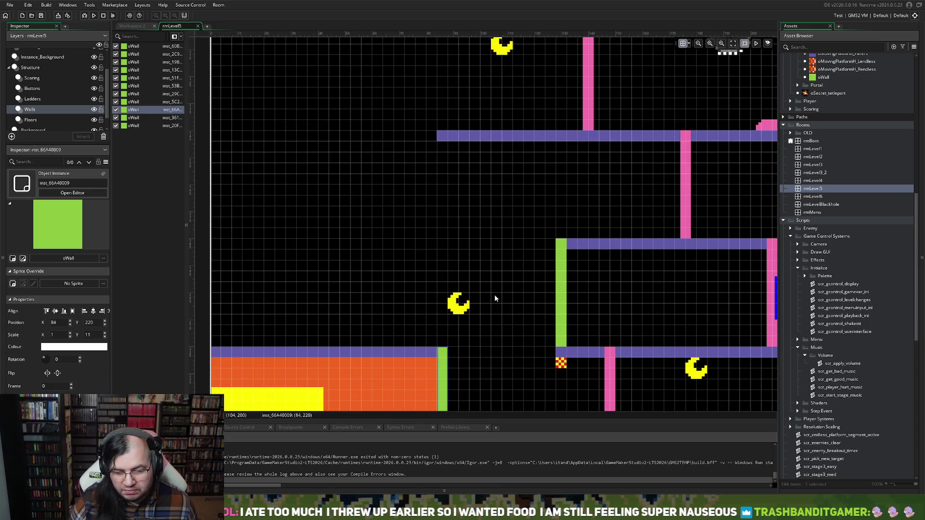
pyautogui.hscroll(-4, 494, 294)
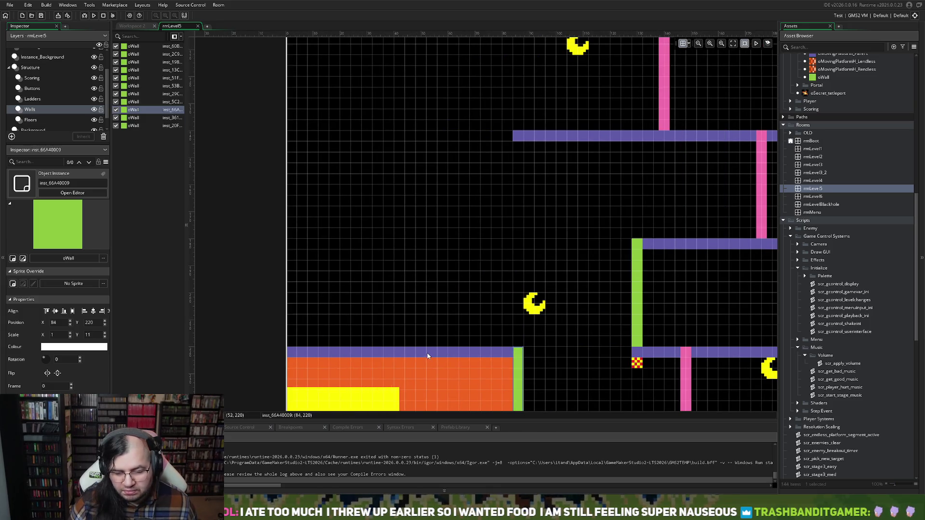
# Duplicate the ledge higher at 0, 180 and trim the middle floor's left end slightly.
pyautogui.click(428, 355)
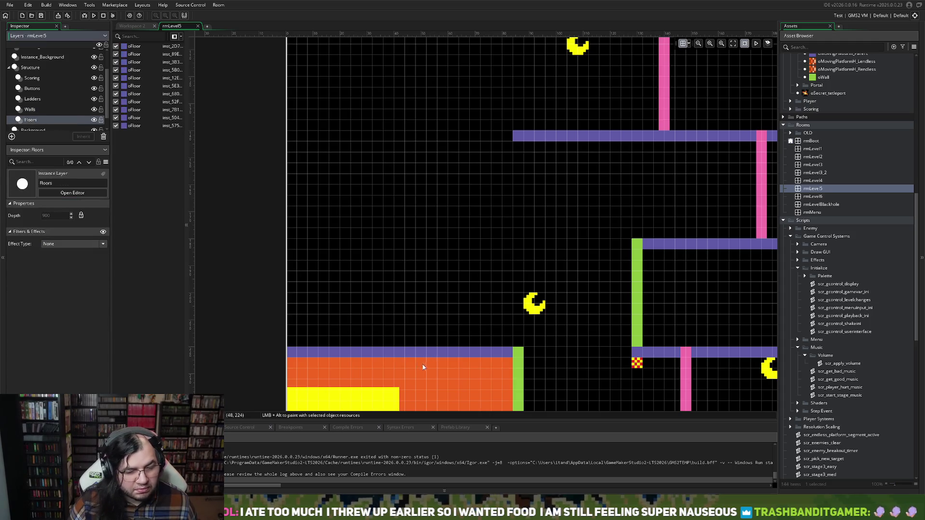
pyautogui.click(416, 355)
pyautogui.hotkey('ctrl', 'c')
pyautogui.hotkey('ctrl', 'v')
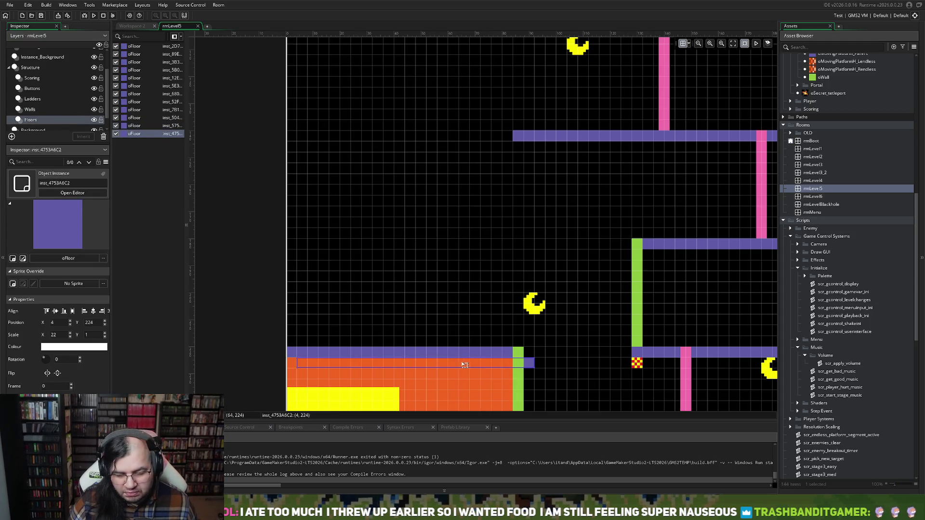
pyautogui.moveTo(451, 332)
pyautogui.mouseDown()
pyautogui.moveTo(440, 271)
pyautogui.moveTo(451, 248)
pyautogui.mouseUp()
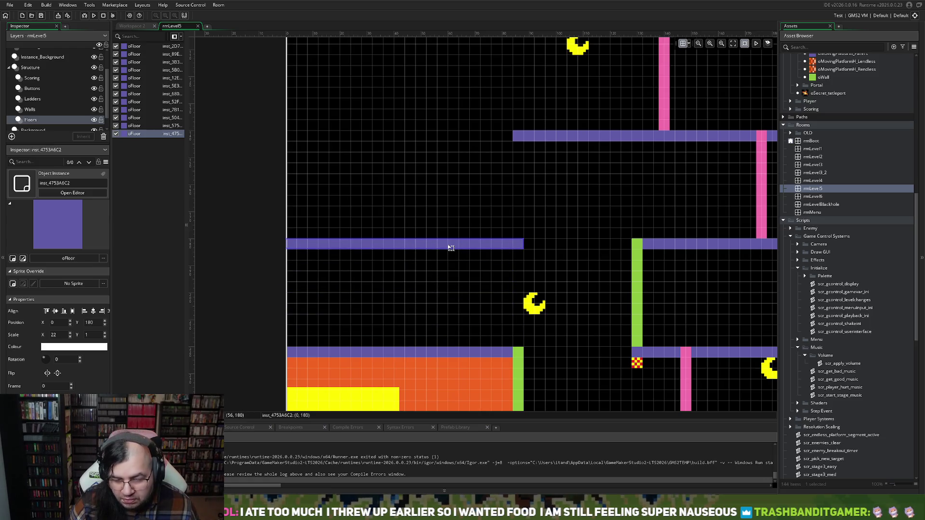
pyautogui.scroll(3, 463, 265)
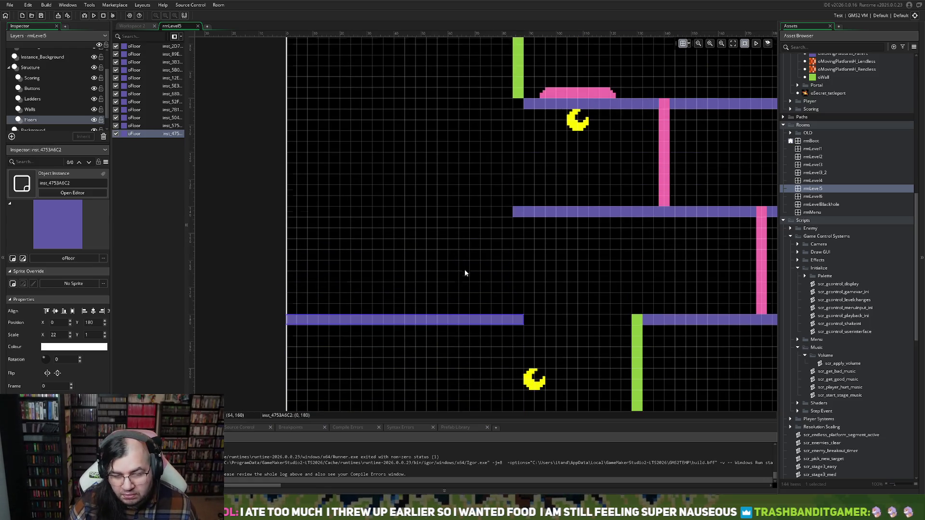
pyautogui.scroll(3, 482, 246)
pyautogui.click(515, 182)
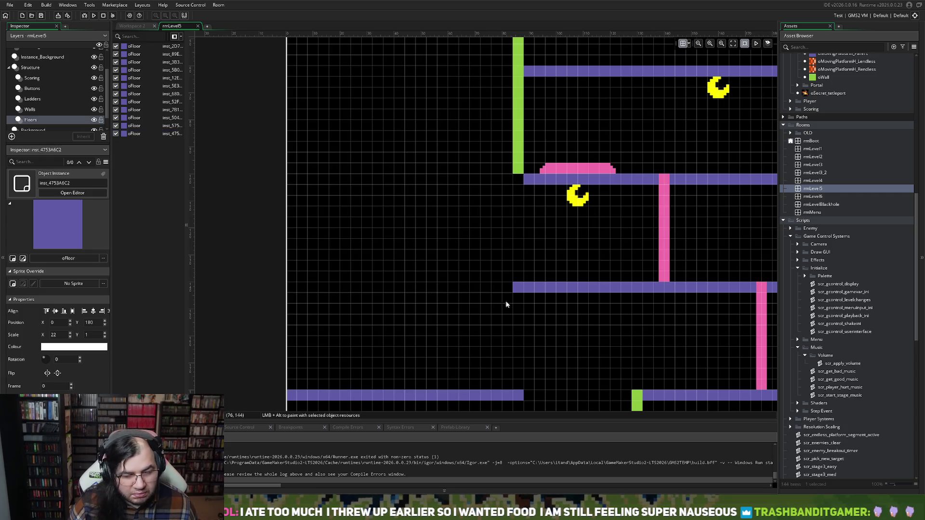
pyautogui.click(527, 288)
pyautogui.moveTo(524, 288); pyautogui.dragTo(532, 289)
pyautogui.click(48, 109)
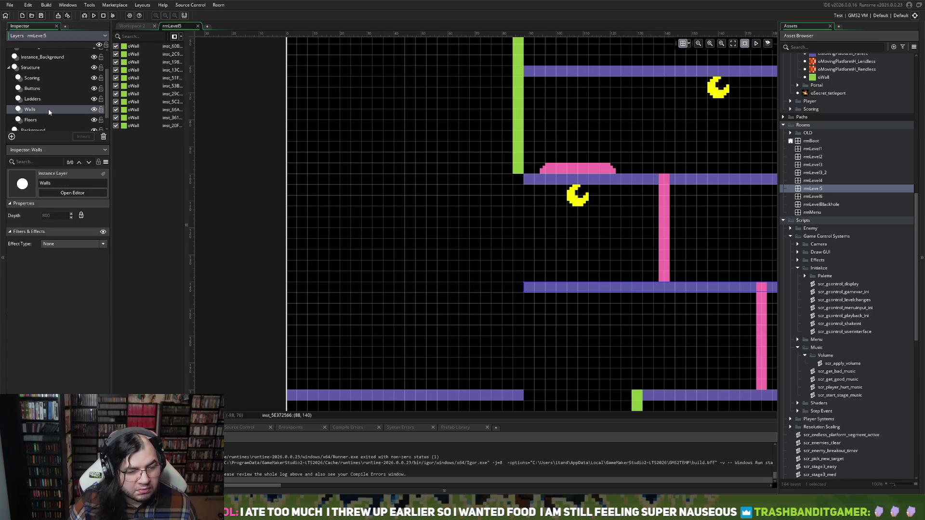
pyautogui.click(515, 153)
pyautogui.moveTo(523, 174); pyautogui.dragTo(524, 390)
pyautogui.hscroll(5, 530, 359)
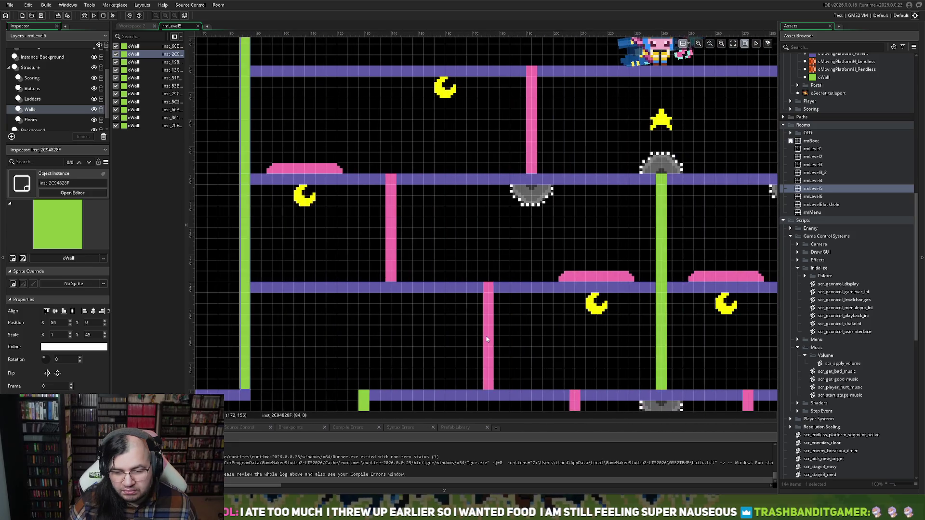
pyautogui.scroll(-4, 477, 337)
pyautogui.scroll(-4, 465, 340)
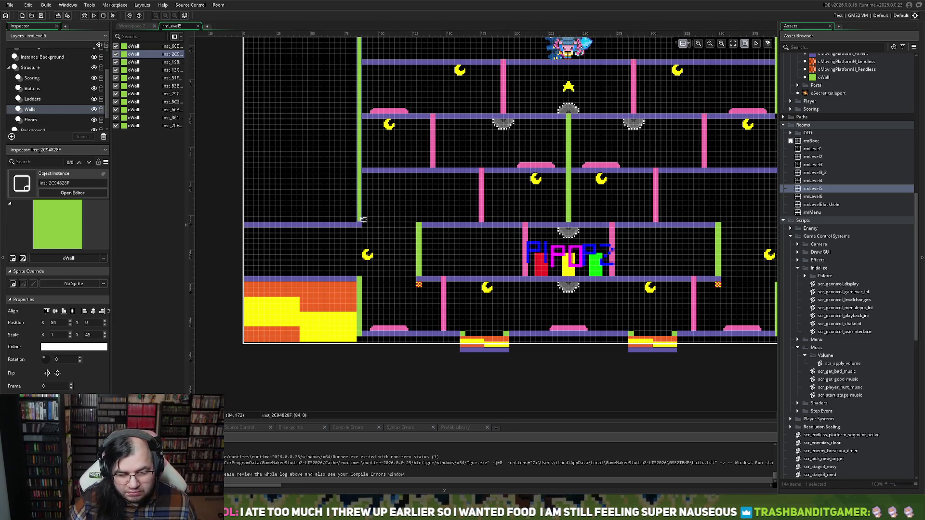
pyautogui.moveTo(359, 224); pyautogui.dragTo(367, 115)
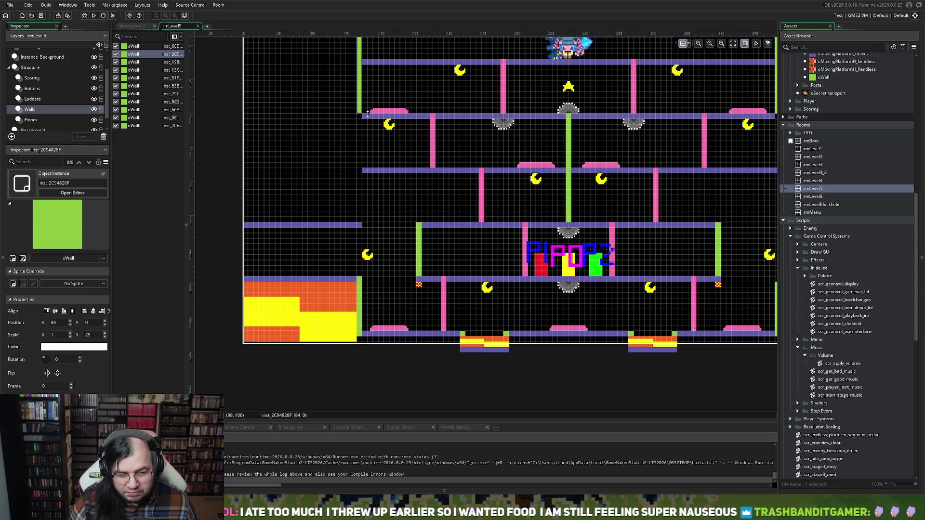
pyautogui.hscroll(-2, 368, 125)
pyautogui.hscroll(4, 378, 132)
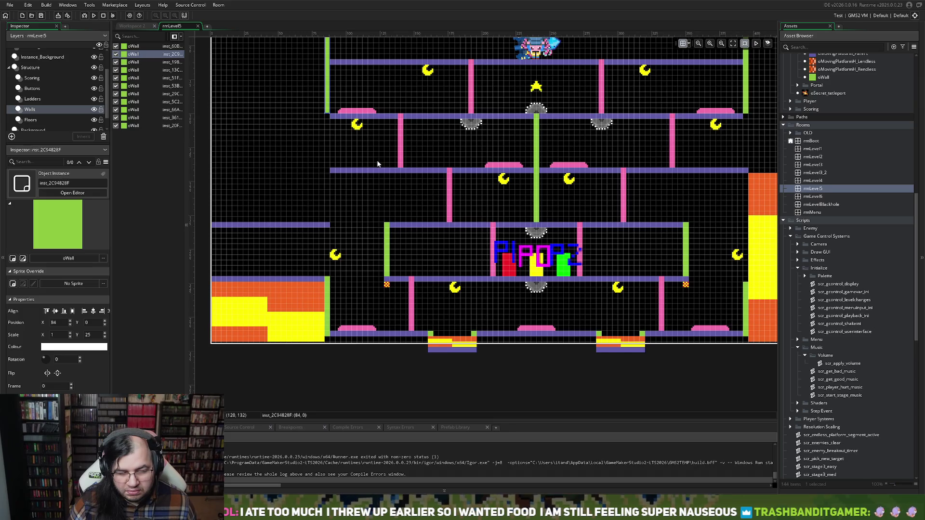
pyautogui.moveTo(328, 115); pyautogui.dragTo(331, 220)
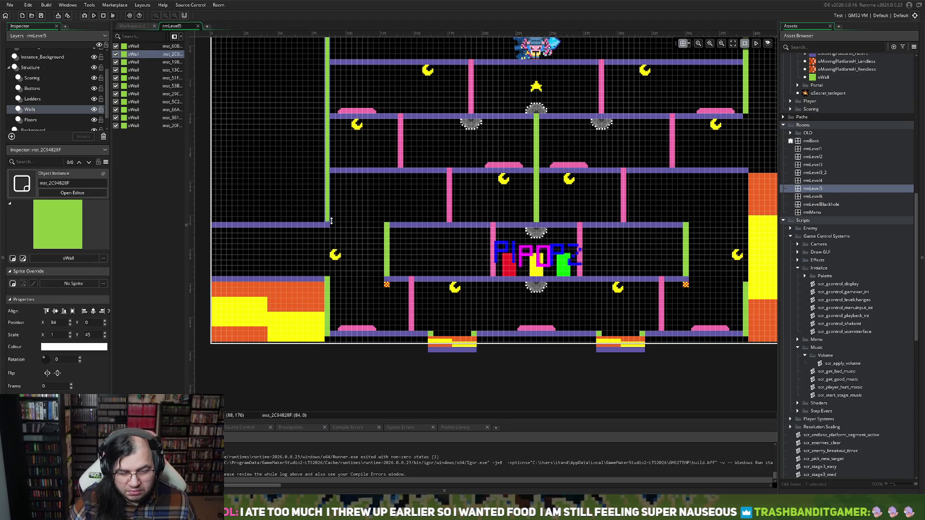
pyautogui.moveTo(331, 220); pyautogui.dragTo(329, 118)
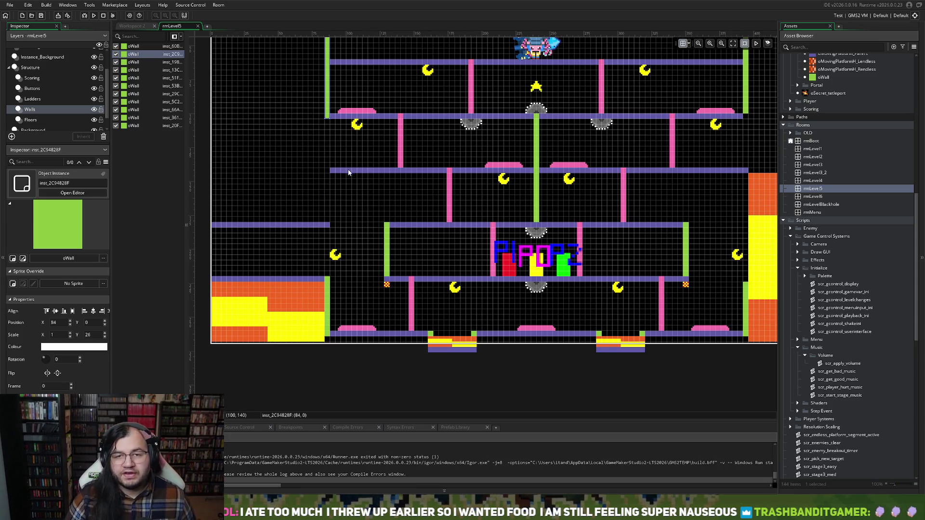
pyautogui.scroll(3, 342, 174)
pyautogui.scroll(2, 342, 173)
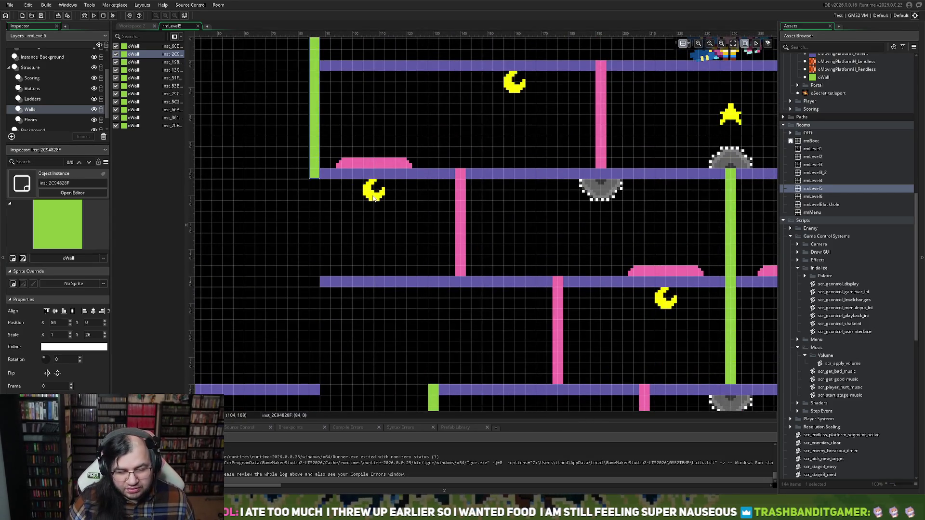
pyautogui.scroll(-4, 372, 201)
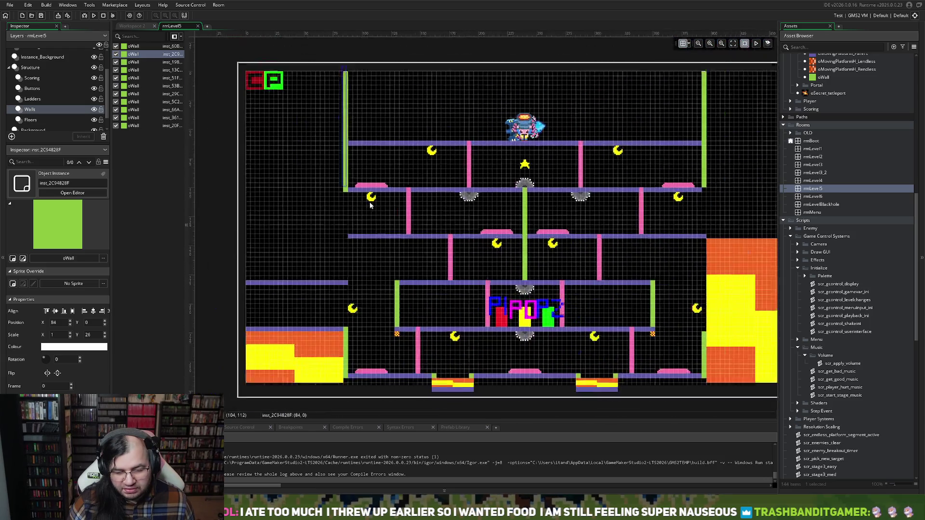
pyautogui.scroll(6, 372, 203)
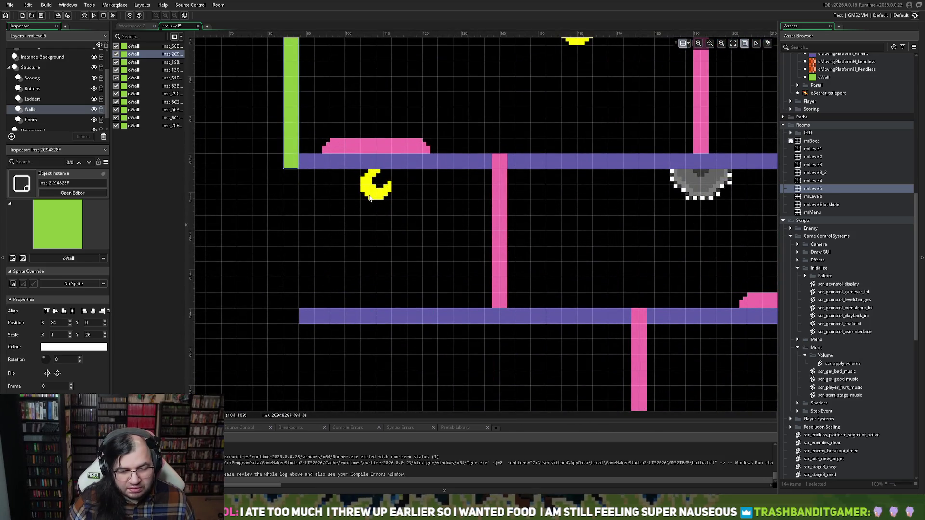
pyautogui.scroll(-2, 369, 198)
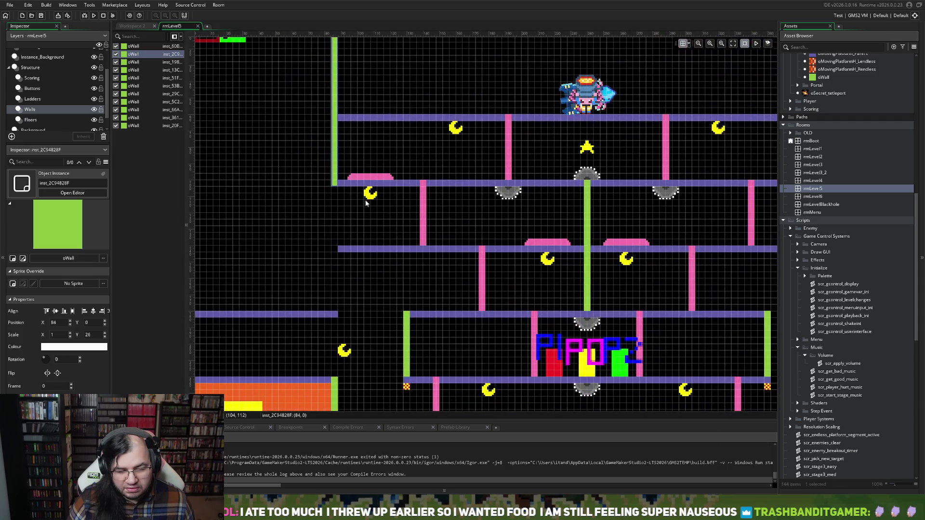
pyautogui.scroll(-2, 365, 200)
pyautogui.scroll(2, 364, 202)
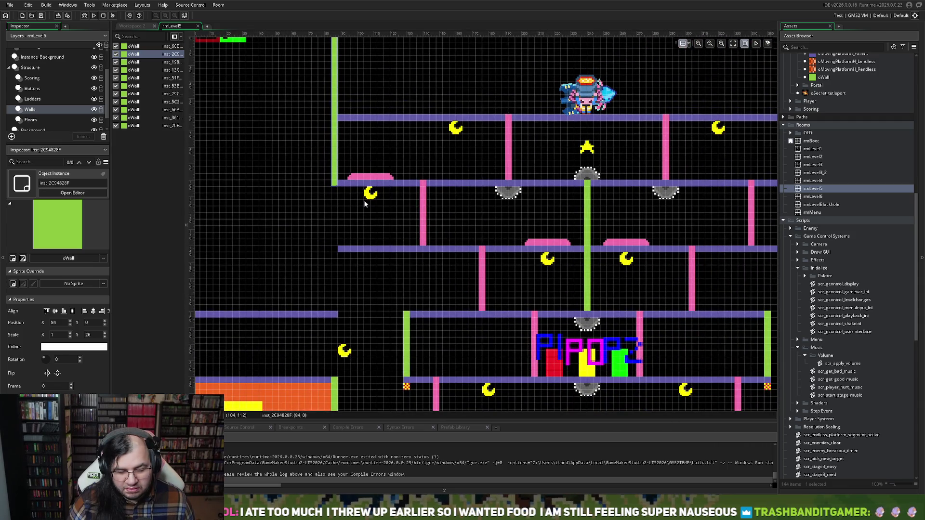
pyautogui.scroll(1, 365, 203)
pyautogui.scroll(-1, 363, 203)
pyautogui.scroll(2, 363, 202)
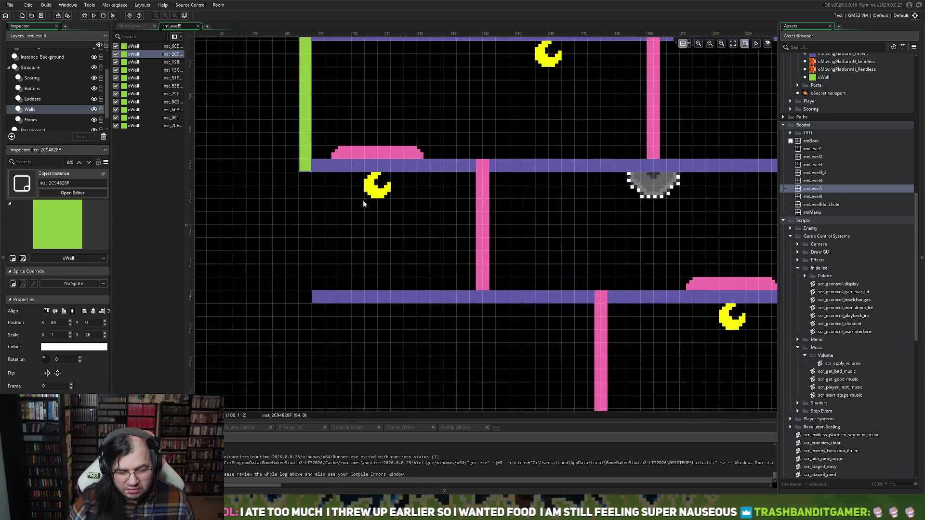
# Shorten the green wall slightly from the bottom and extend the upper floor one cell left.
pyautogui.moveTo(307, 170); pyautogui.dragTo(307, 158)
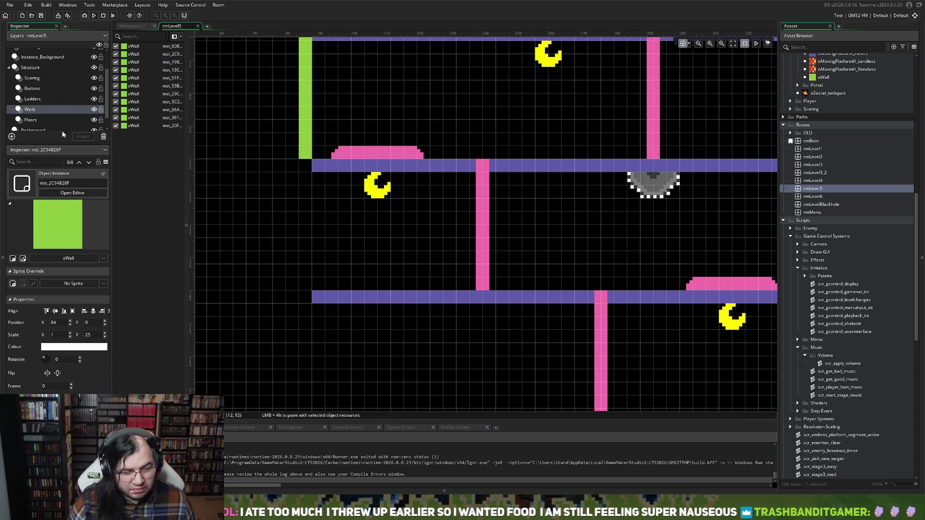
pyautogui.click(47, 107)
pyautogui.click(43, 119)
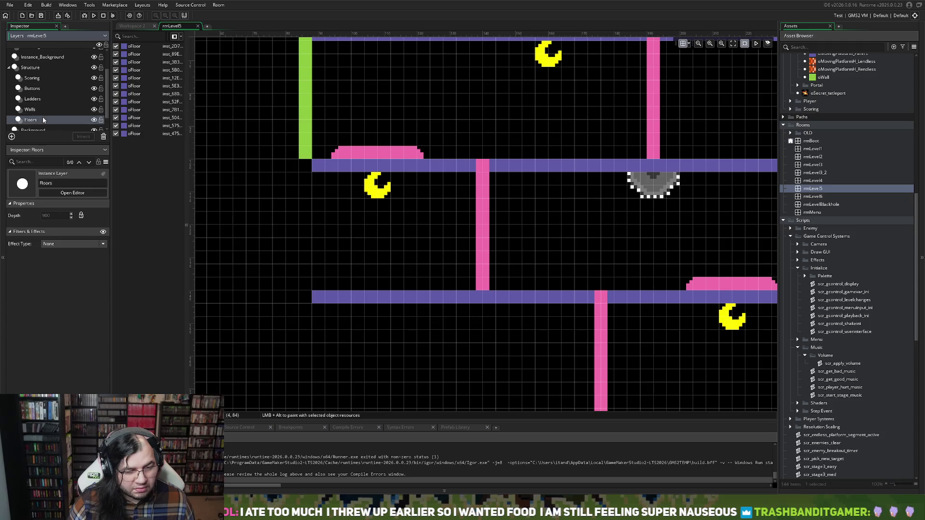
pyautogui.click(351, 167)
pyautogui.moveTo(300, 171); pyautogui.dragTo(288, 171)
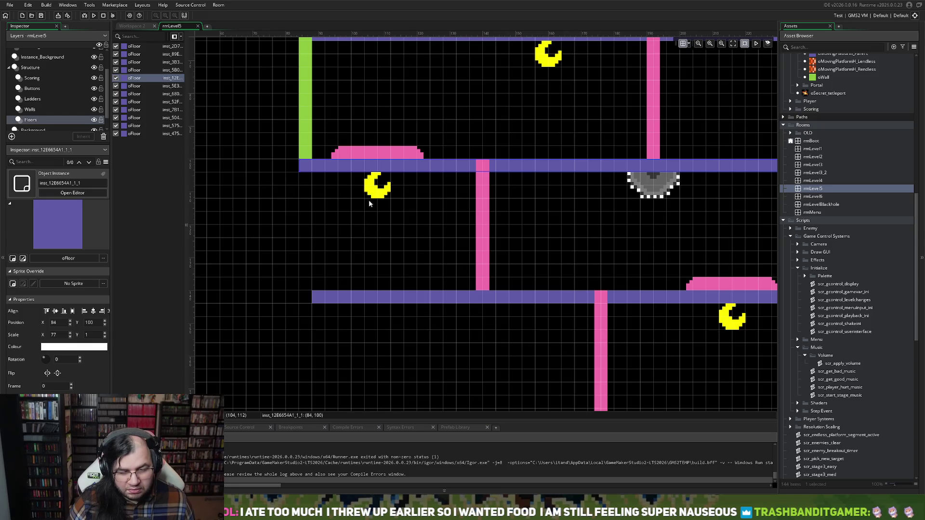
# Move the moon under the upper floor right and trim the lower floor to start at 108, 140.
pyautogui.click(37, 90)
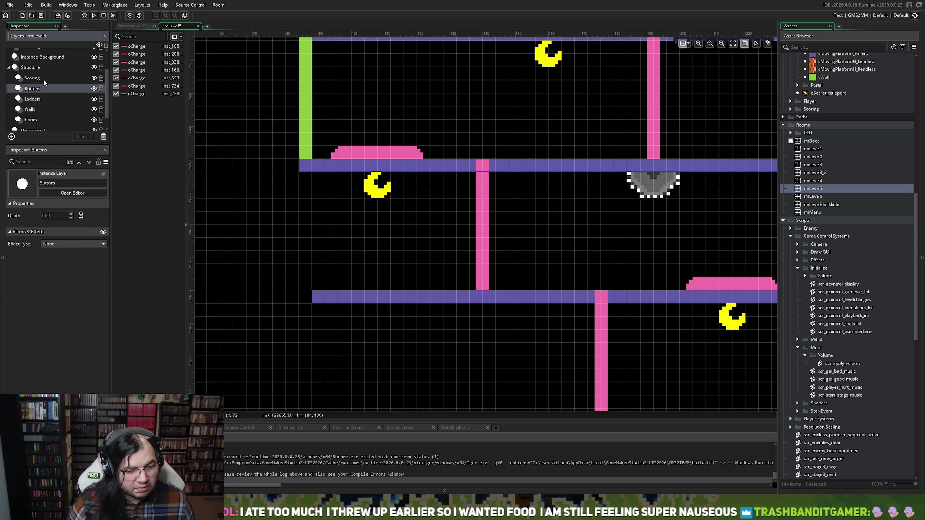
pyautogui.click(32, 77)
pyautogui.moveTo(378, 195)
pyautogui.mouseDown()
pyautogui.moveTo(431, 196)
pyautogui.moveTo(416, 196)
pyautogui.mouseUp()
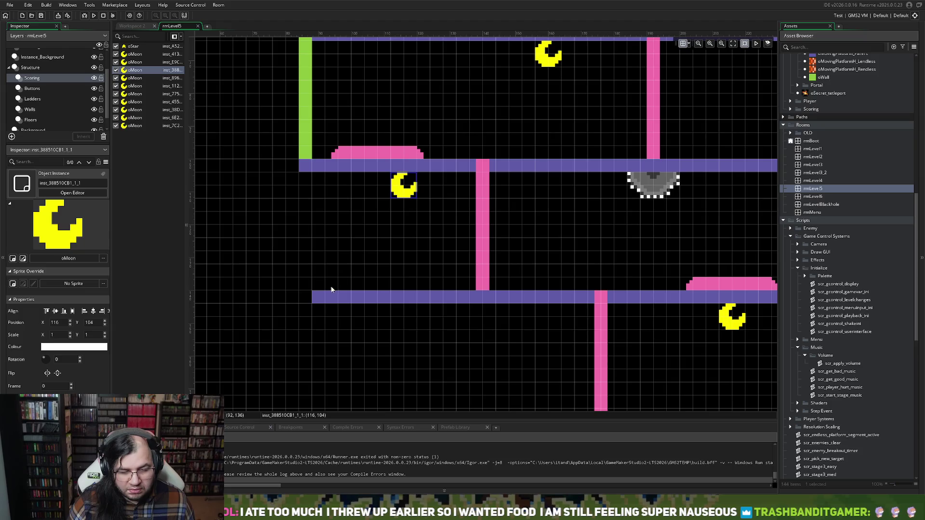
pyautogui.click(322, 300)
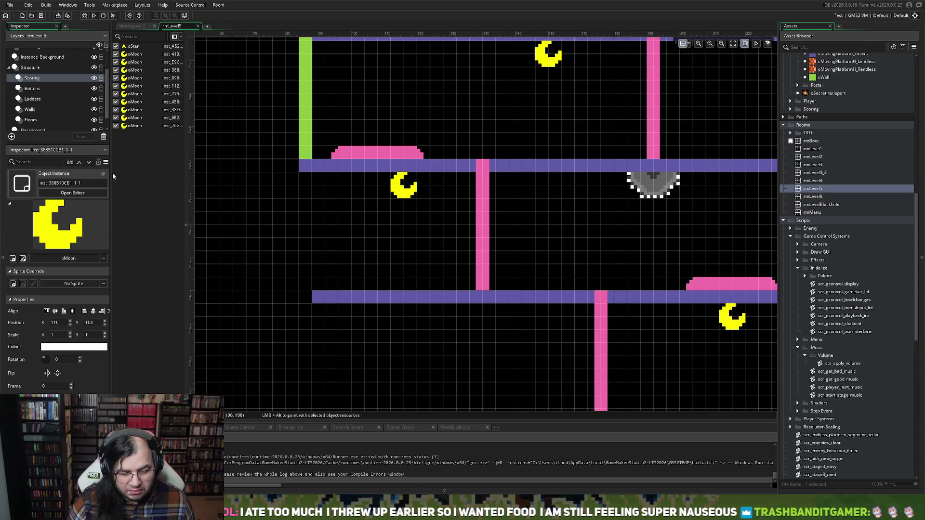
pyautogui.click(312, 299)
pyautogui.moveTo(312, 299)
pyautogui.mouseDown()
pyautogui.moveTo(392, 298)
pyautogui.moveTo(383, 298)
pyautogui.mouseUp()
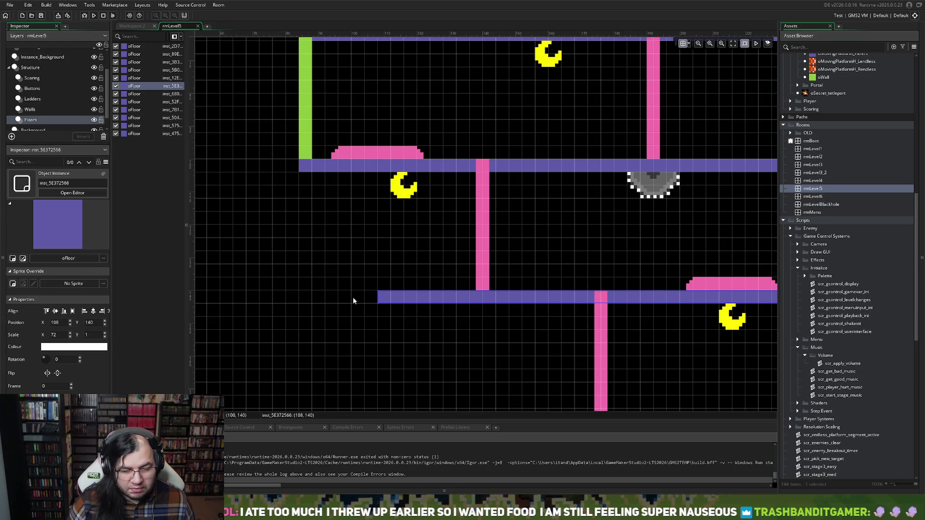
pyautogui.scroll(-5, 349, 215)
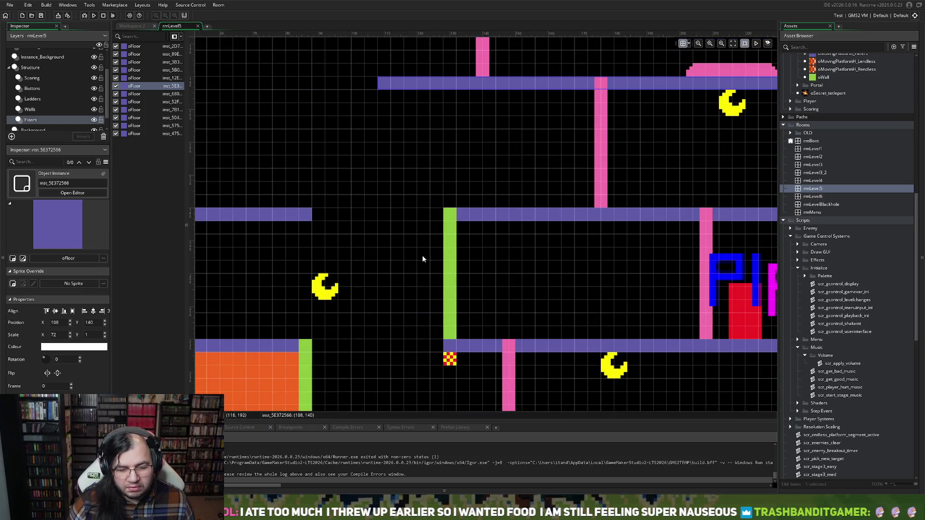
# Move a green wall on the Walls layer to sit between the two purple floors.
pyautogui.scroll(3, 416, 256)
pyautogui.click(29, 109)
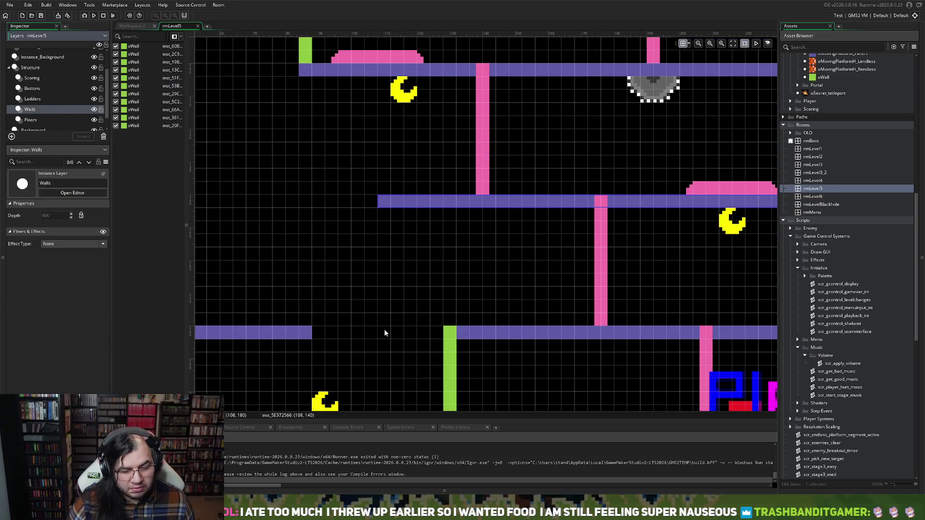
pyautogui.click(447, 350)
pyautogui.scroll(-3, 456, 359)
pyautogui.moveTo(469, 318)
pyautogui.mouseDown()
pyautogui.moveTo(455, 318)
pyautogui.moveTo(368, 181)
pyautogui.moveTo(456, 250)
pyautogui.moveTo(468, 274)
pyautogui.moveTo(363, 114)
pyautogui.mouseUp()
pyautogui.scroll(5, 363, 114)
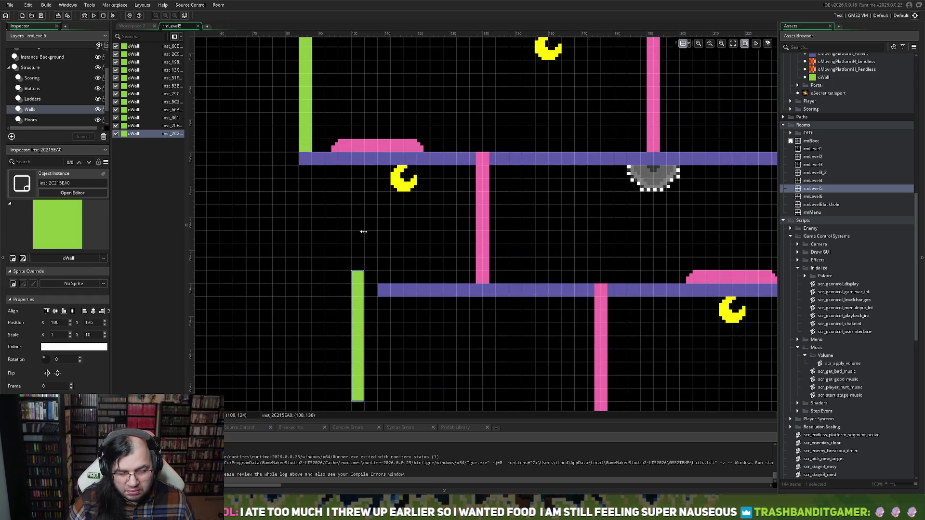
pyautogui.moveTo(364, 302); pyautogui.dragTo(370, 193)
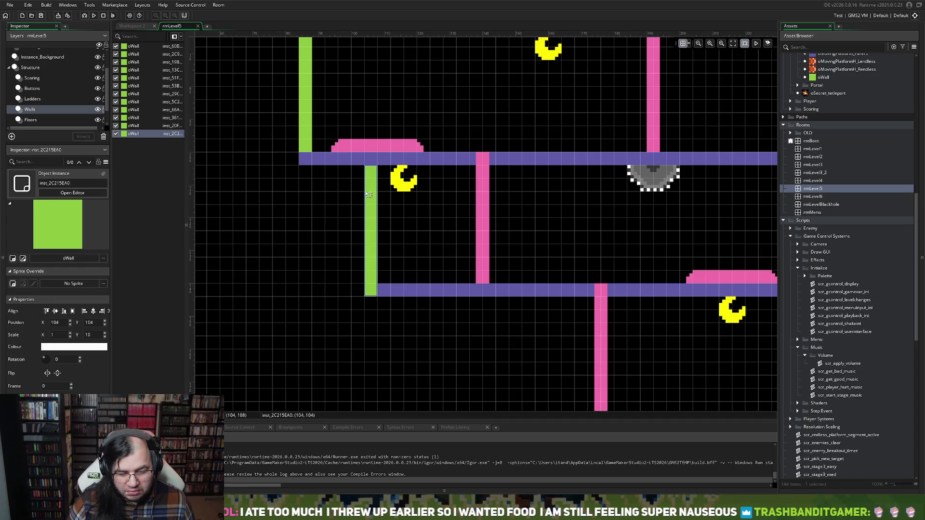
pyautogui.scroll(-5, 359, 289)
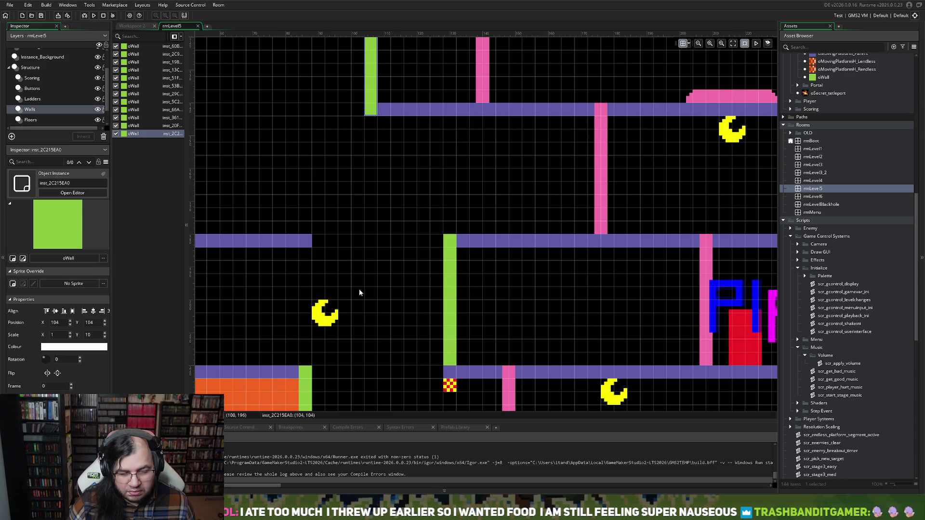
pyautogui.scroll(3, 361, 285)
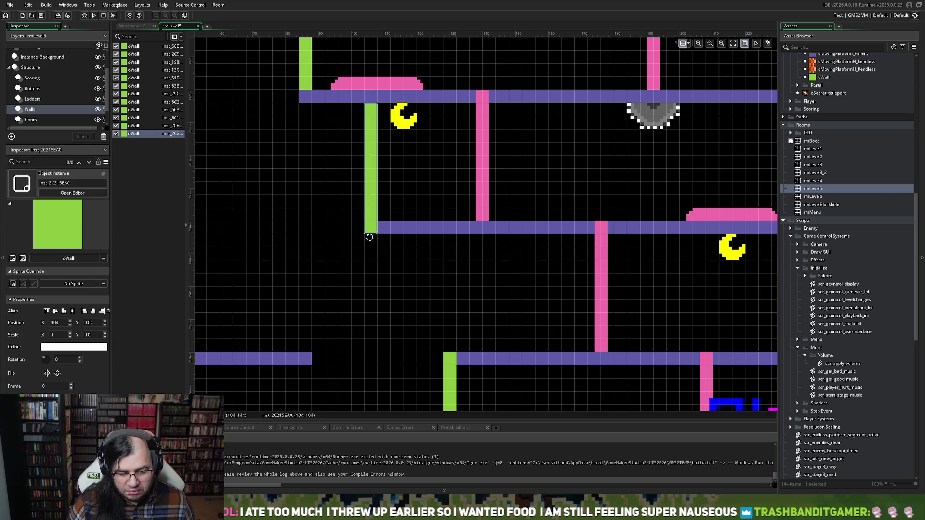
pyautogui.scroll(-4, 367, 305)
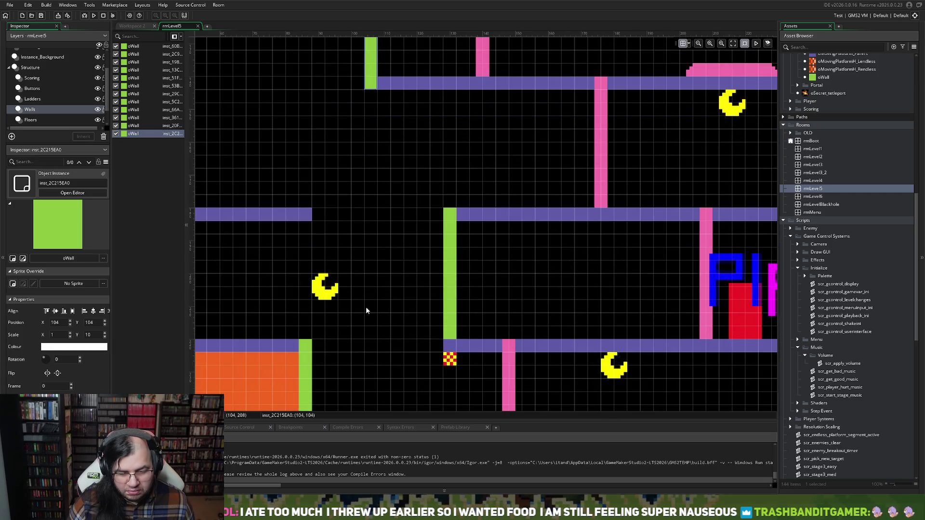
pyautogui.scroll(2, 365, 308)
pyautogui.scroll(2, 364, 304)
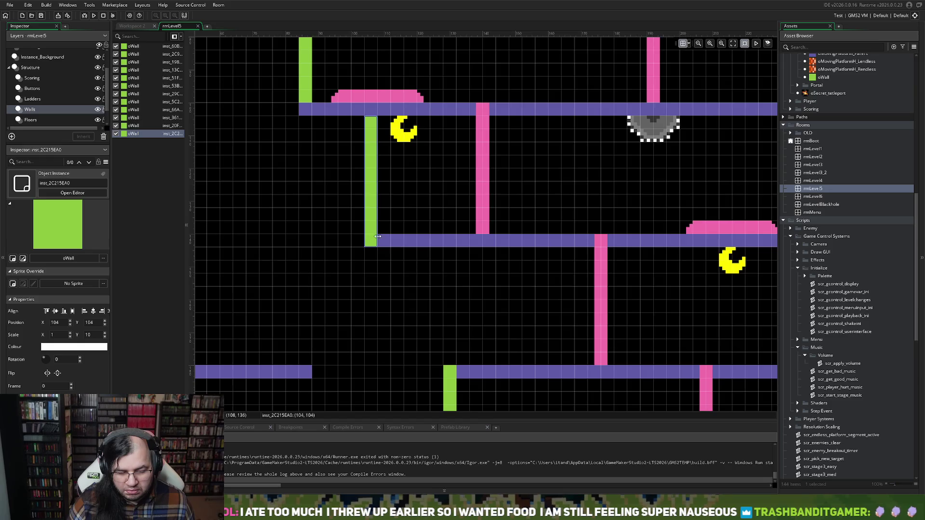
pyautogui.scroll(-3, 378, 239)
pyautogui.scroll(2, 376, 240)
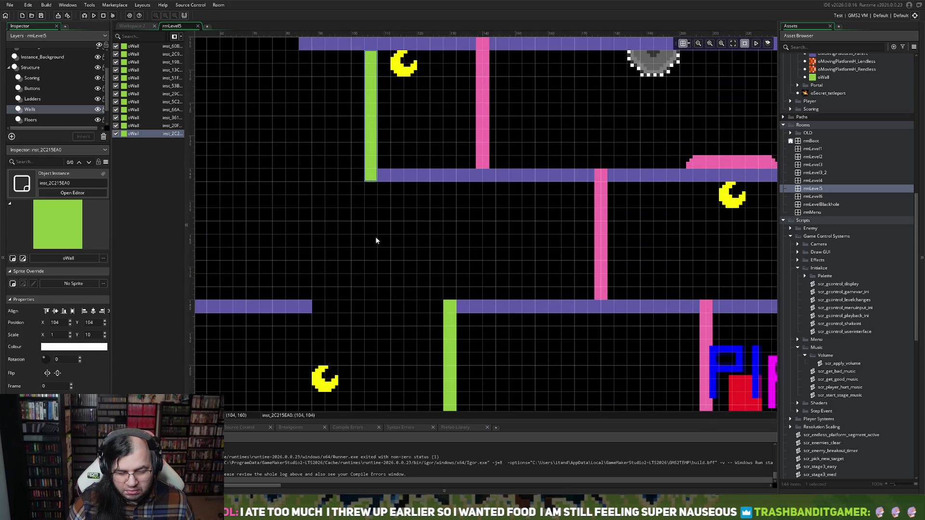
# Shift that green wall two cells to the right.
pyautogui.moveTo(378, 157); pyautogui.dragTo(425, 155)
pyautogui.scroll(3, 426, 160)
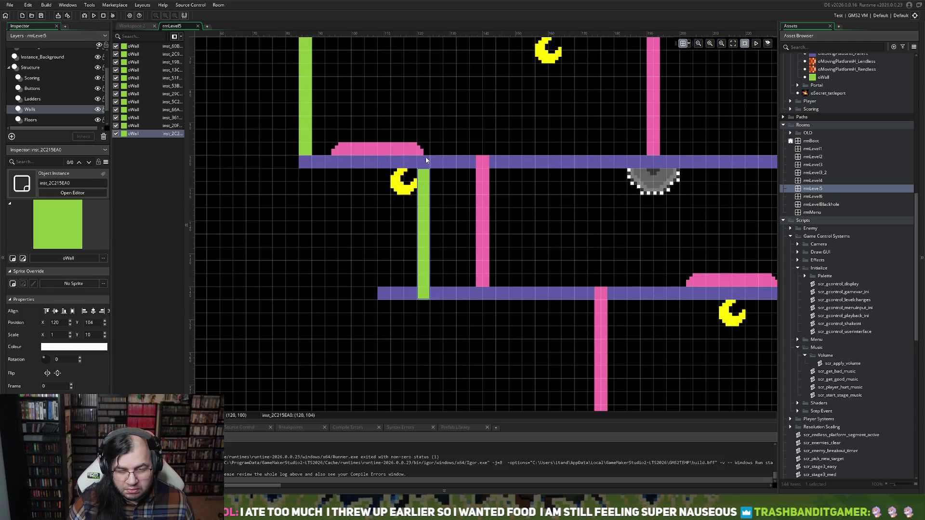
pyautogui.moveTo(427, 196); pyautogui.dragTo(435, 185)
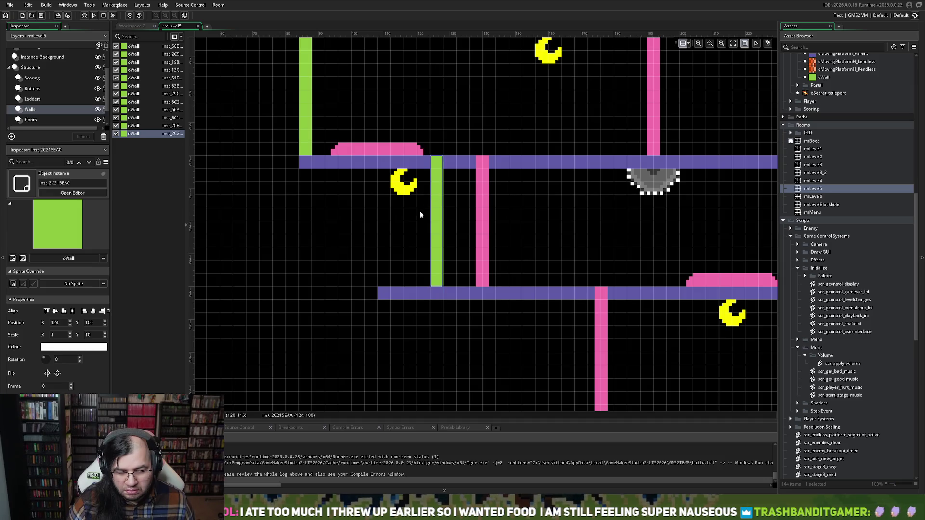
pyautogui.scroll(-1, 419, 212)
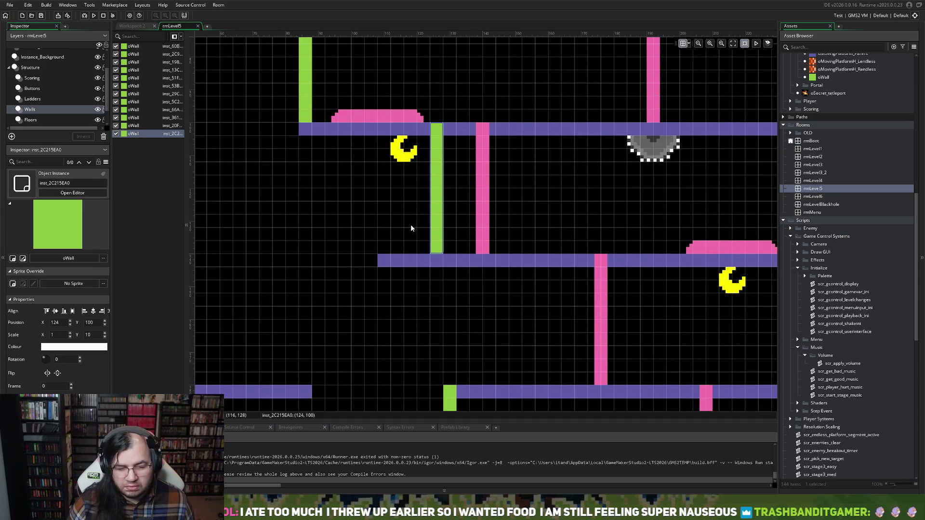
pyautogui.scroll(1, 411, 224)
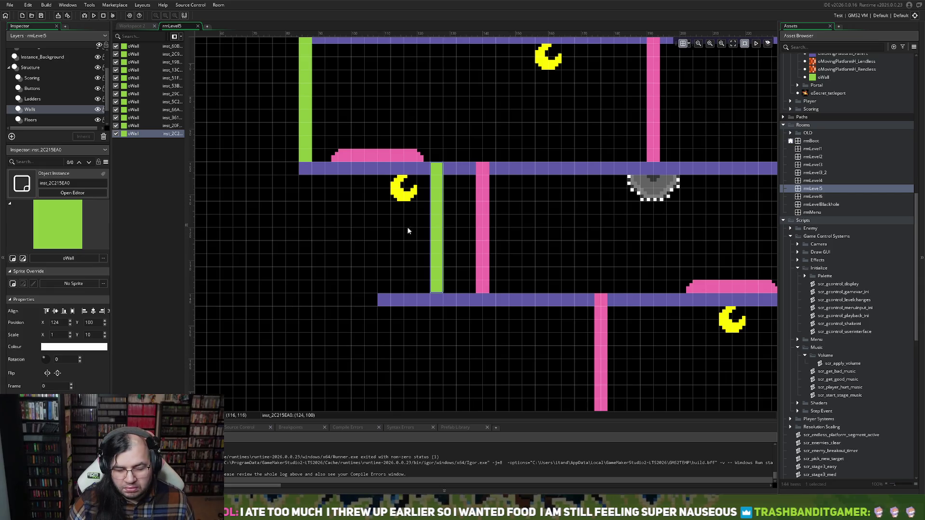
pyautogui.scroll(2, 406, 232)
pyautogui.scroll(-3, 406, 232)
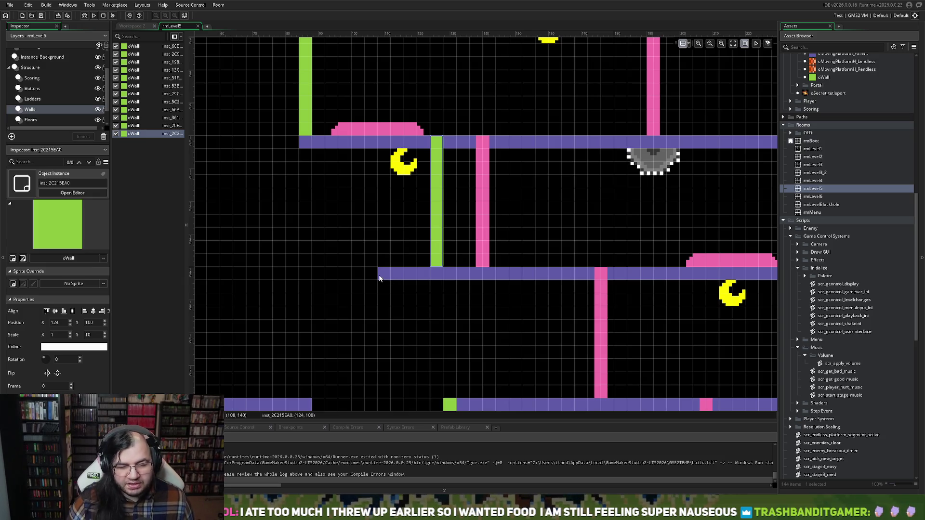
pyautogui.scroll(-5, 371, 273)
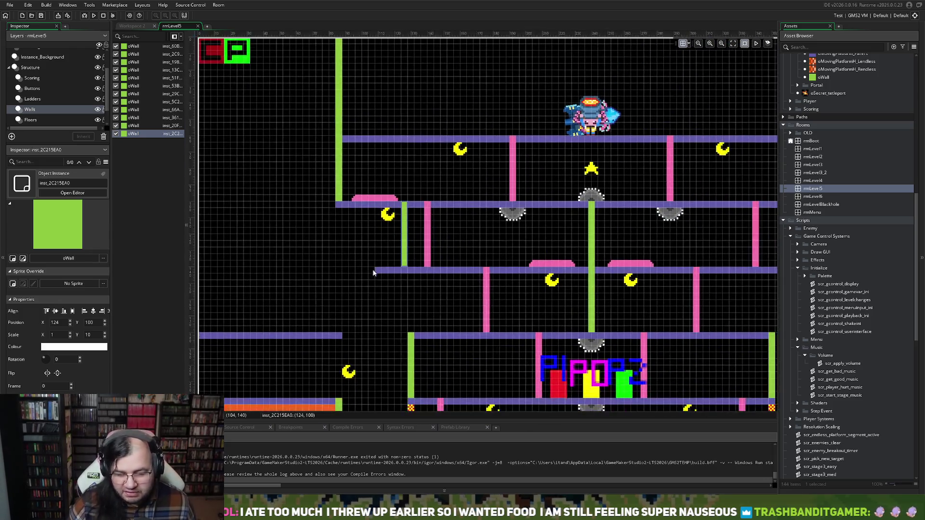
pyautogui.scroll(6, 372, 272)
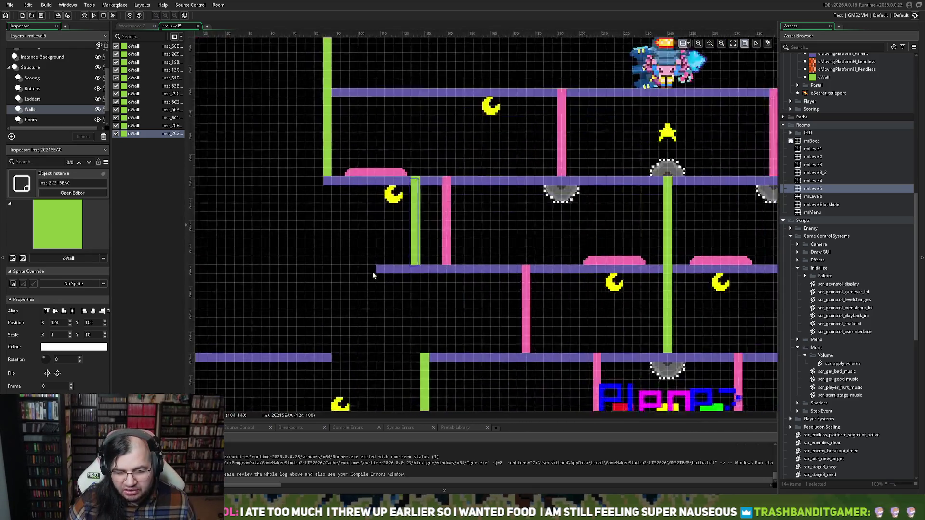
pyautogui.scroll(-1, 372, 272)
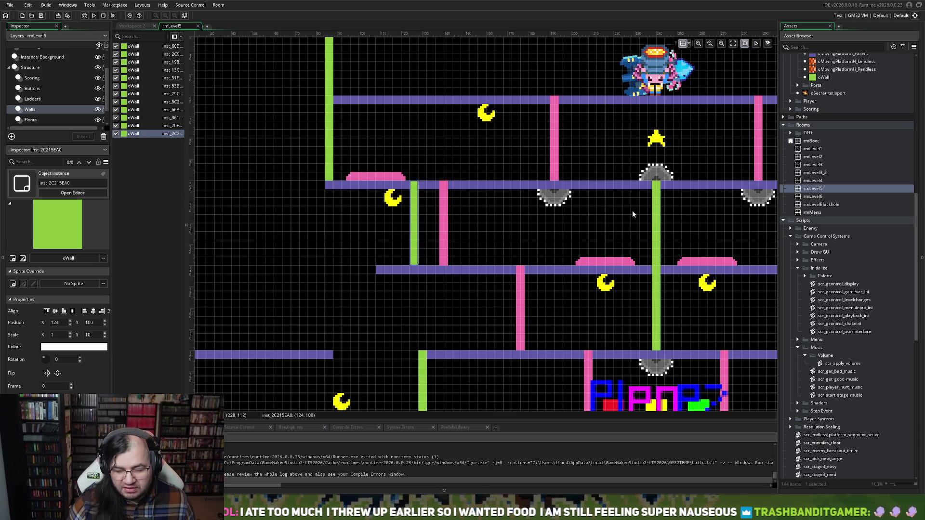
pyautogui.scroll(-1, 632, 212)
pyautogui.scroll(1, 504, 227)
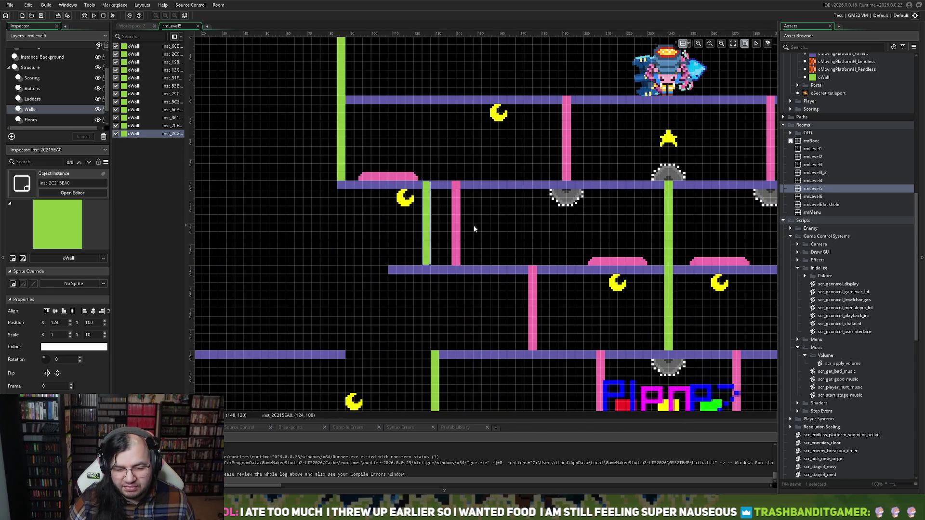
pyautogui.hscroll(-3, 477, 229)
# Extend the tall left green wall at 84, 0 down to vertical scale 36.
pyautogui.click(418, 178)
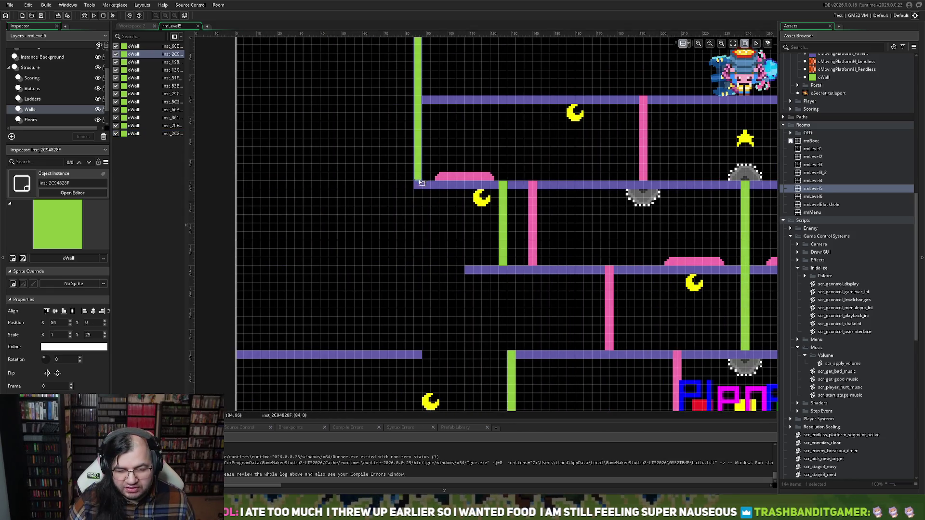
pyautogui.moveTo(418, 182); pyautogui.dragTo(416, 272)
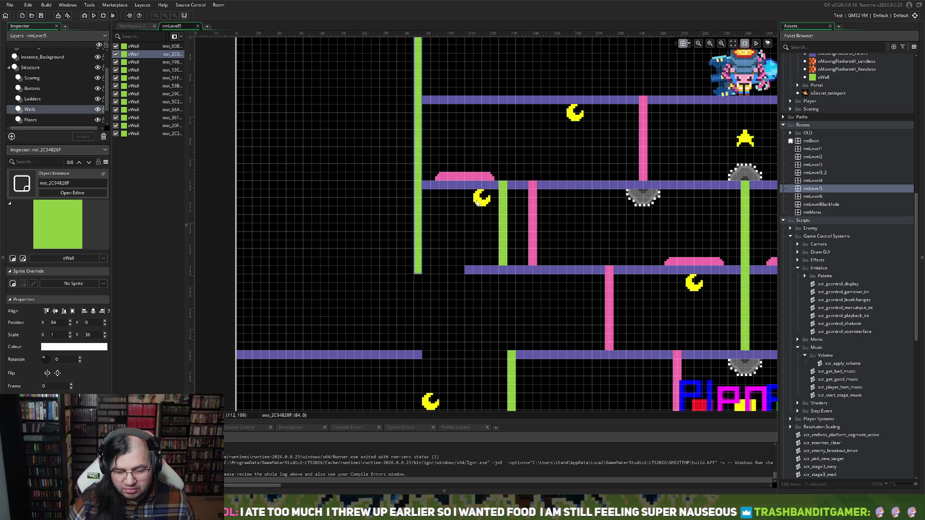
pyautogui.click(31, 77)
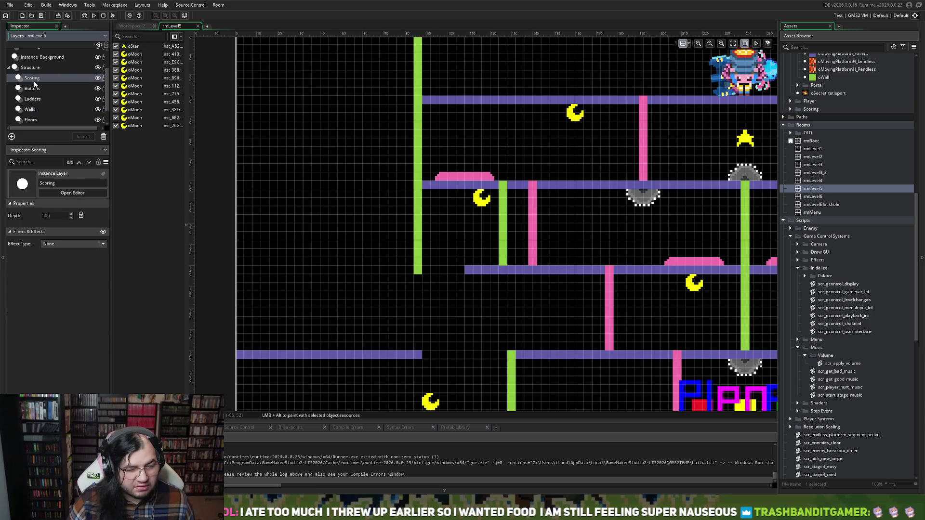
# Nudge the upper moon coin two grid steps left on the Scoring layer.
pyautogui.moveTo(482, 199); pyautogui.dragTo(465, 200)
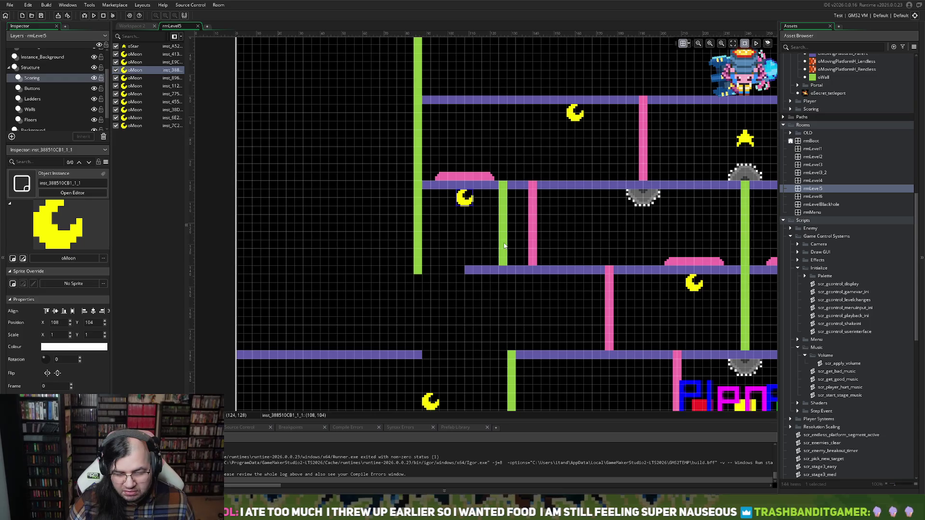
pyautogui.moveTo(466, 202)
pyautogui.mouseDown()
pyautogui.moveTo(457, 201)
pyautogui.moveTo(466, 202)
pyautogui.mouseUp()
pyautogui.click(510, 218)
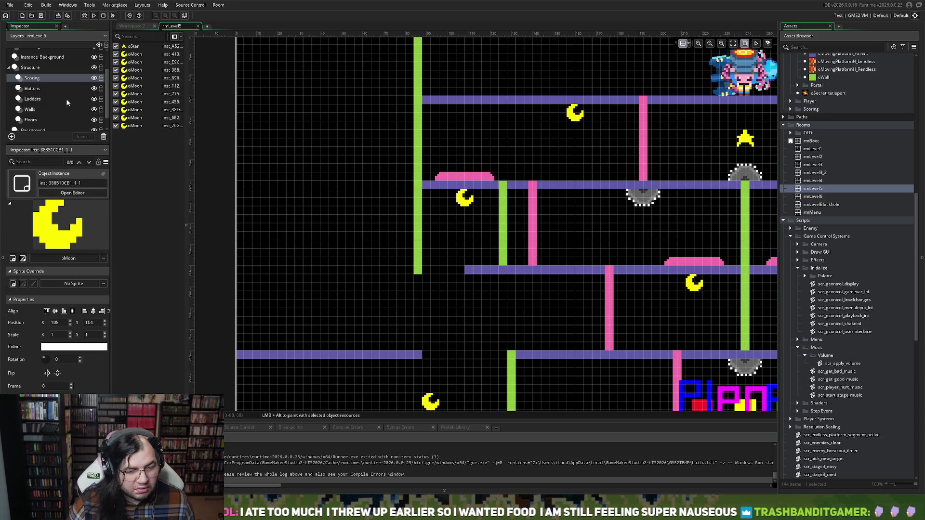
# Shift the inner green wall one grid cell right, to 128, 100.
pyautogui.click(34, 109)
pyautogui.click(504, 226)
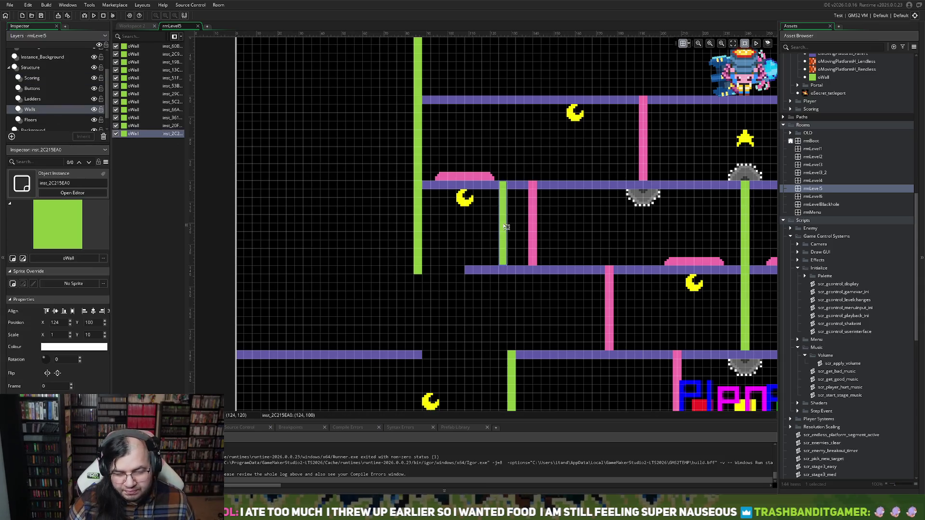
pyautogui.moveTo(503, 226); pyautogui.dragTo(511, 226)
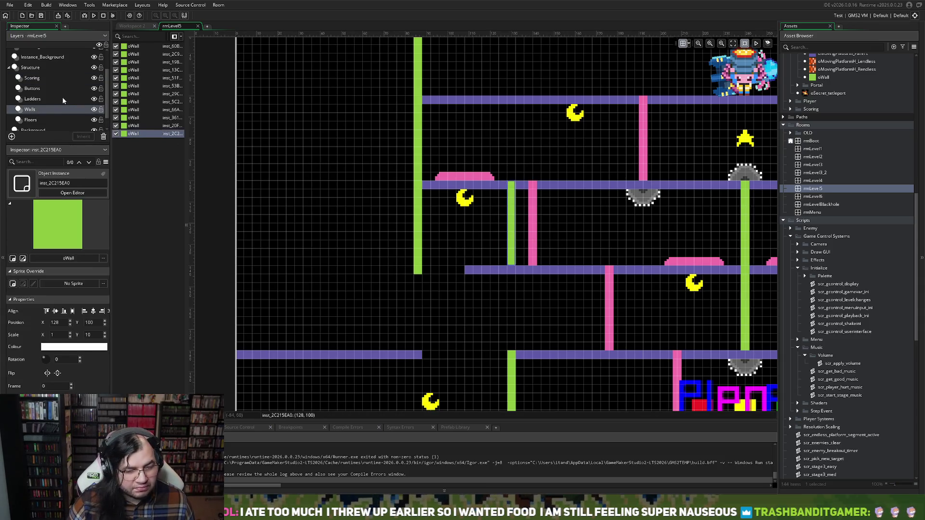
# Shift the nearby pink ladder one grid cell right on the Ladders layer.
pyautogui.click(59, 99)
pyautogui.moveTo(529, 208); pyautogui.dragTo(545, 211)
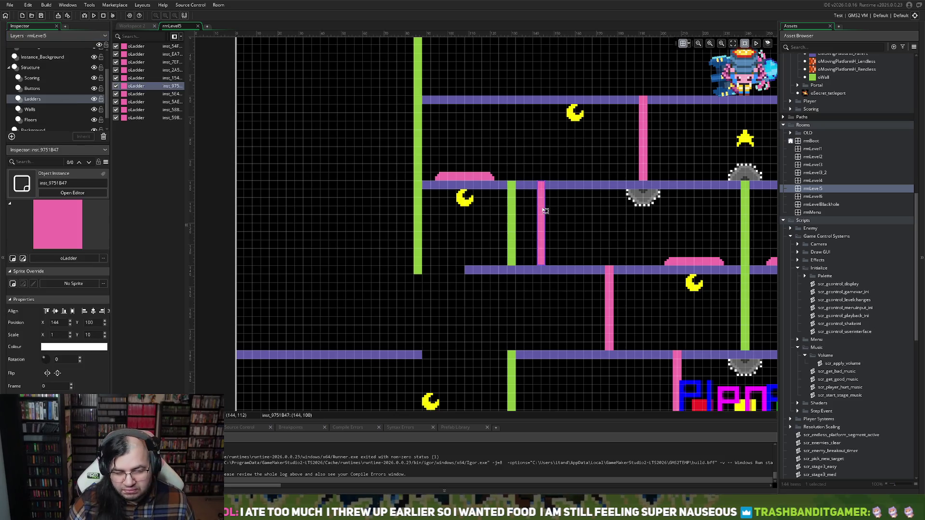
pyautogui.hscroll(-2, 602, 247)
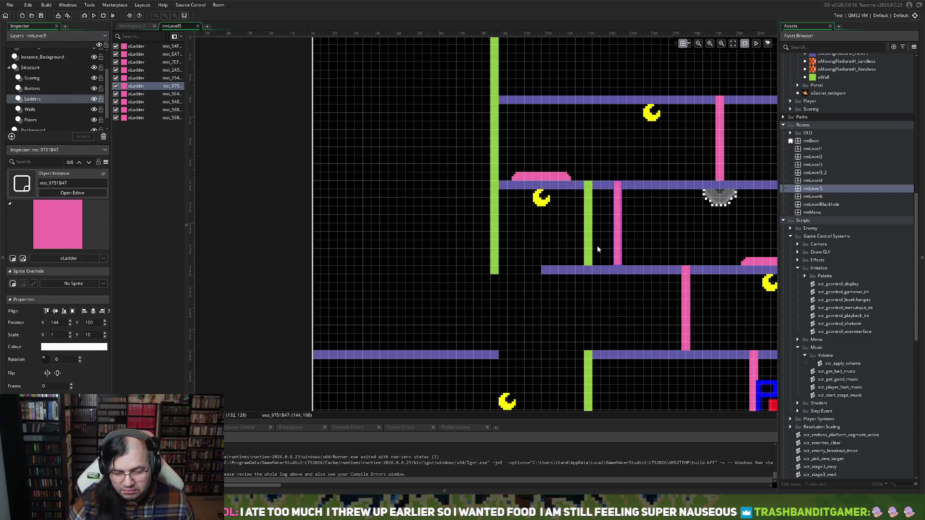
pyautogui.scroll(2, 555, 269)
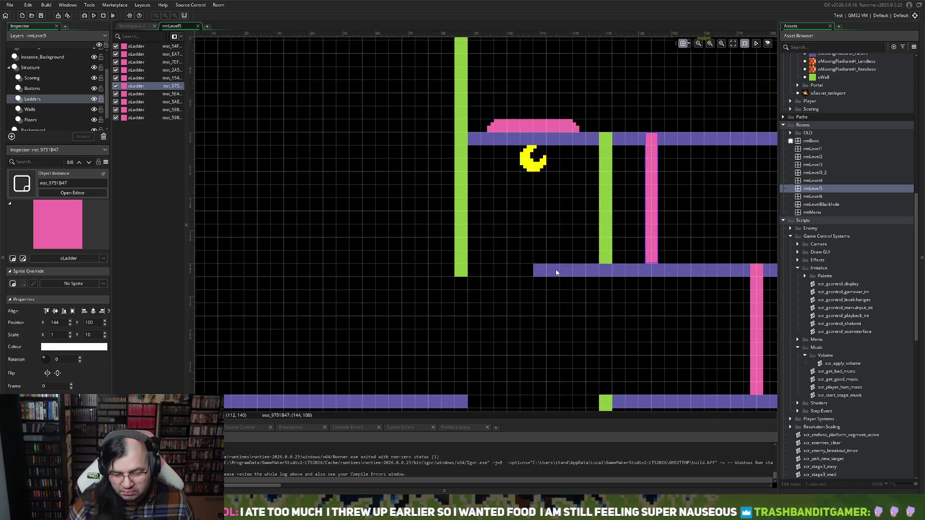
pyautogui.click(30, 109)
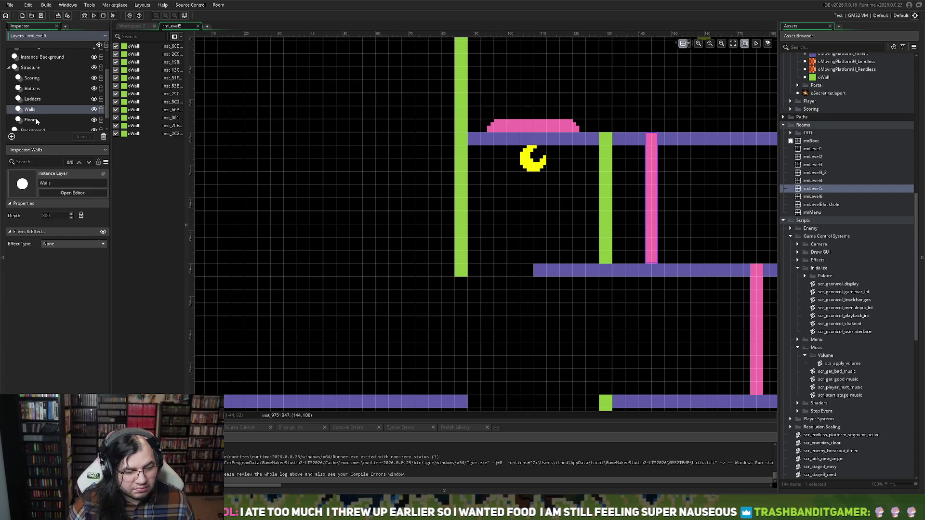
# Stretch the middle purple floor left to the tall green wall: start 88, 140, Scale X 72→77.
pyautogui.click(33, 99)
pyautogui.click(32, 110)
pyautogui.click(30, 120)
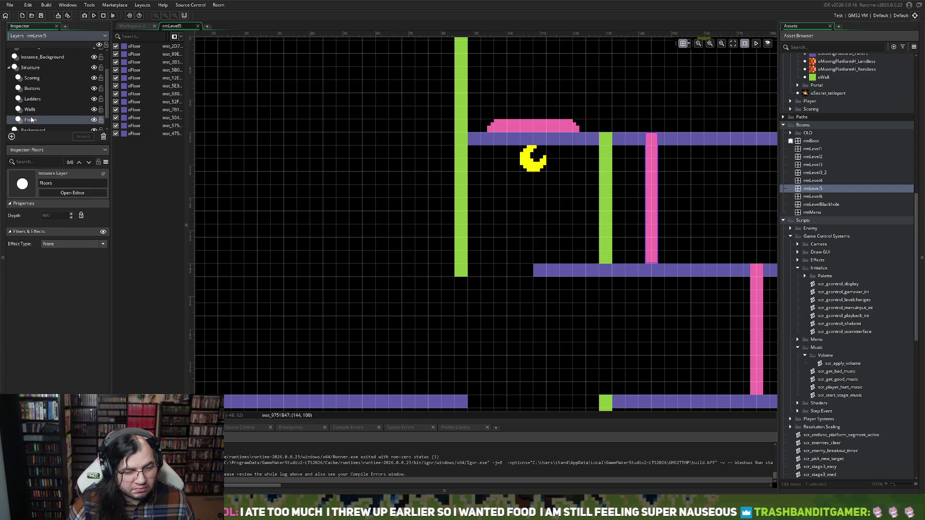
pyautogui.click(535, 270)
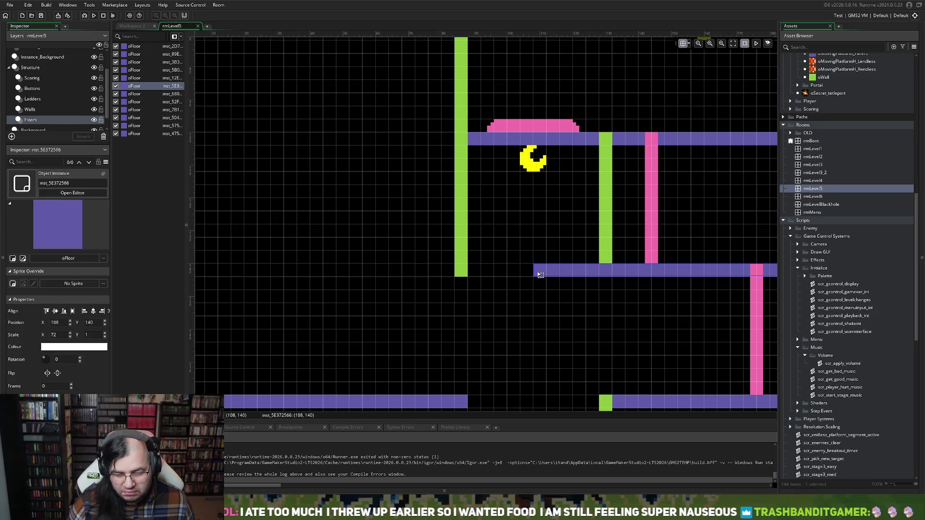
pyautogui.moveTo(538, 275); pyautogui.dragTo(467, 272)
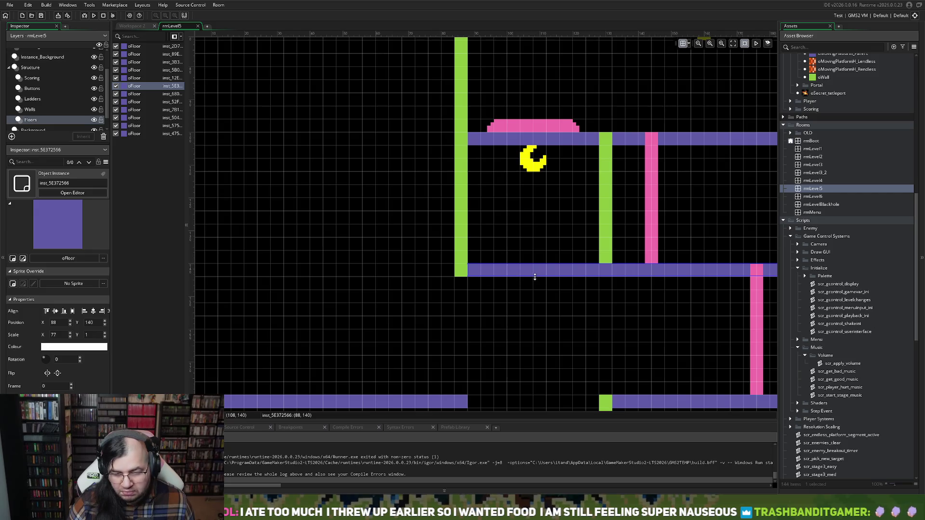
pyautogui.hscroll(2, 390, 236)
pyautogui.hscroll(-2, 398, 238)
pyautogui.scroll(-2, 440, 254)
pyautogui.scroll(-3, 440, 254)
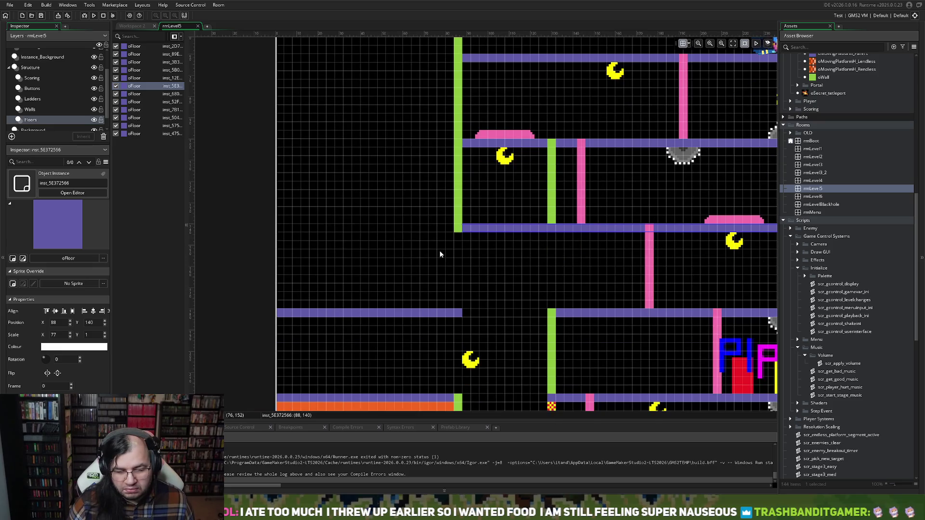
pyautogui.scroll(-2, 441, 254)
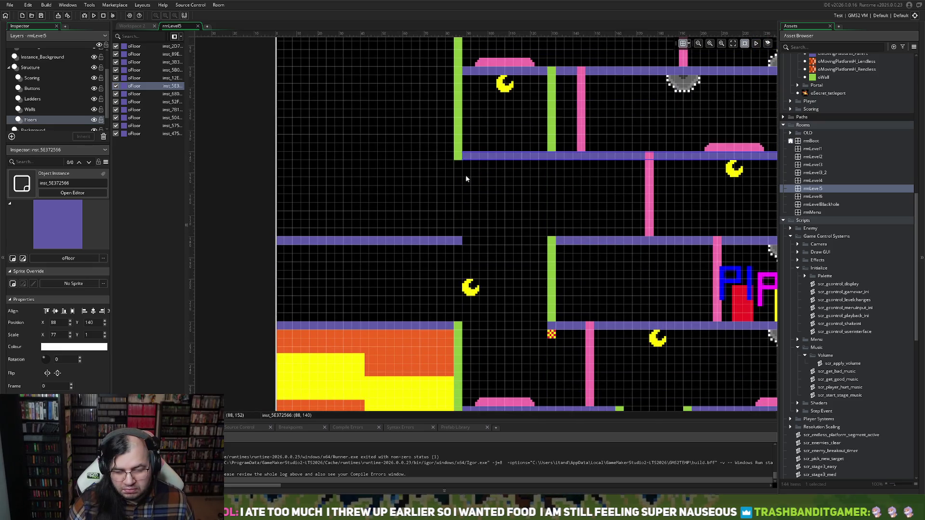
pyautogui.press('Up')
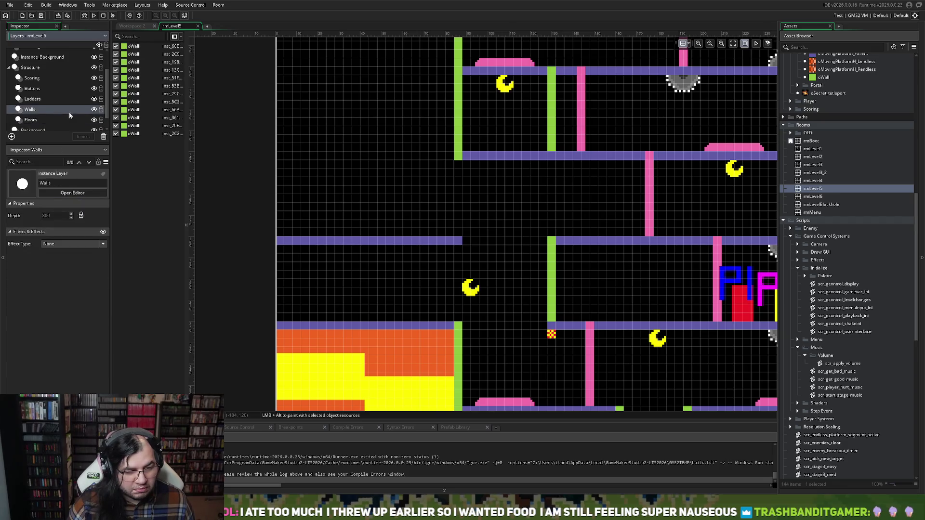
# Drag the tall green wall's bottom edge further down.
pyautogui.click(459, 160)
pyautogui.moveTo(458, 159)
pyautogui.mouseDown()
pyautogui.moveTo(458, 246)
pyautogui.moveTo(458, 238)
pyautogui.mouseUp()
pyautogui.click(56, 101)
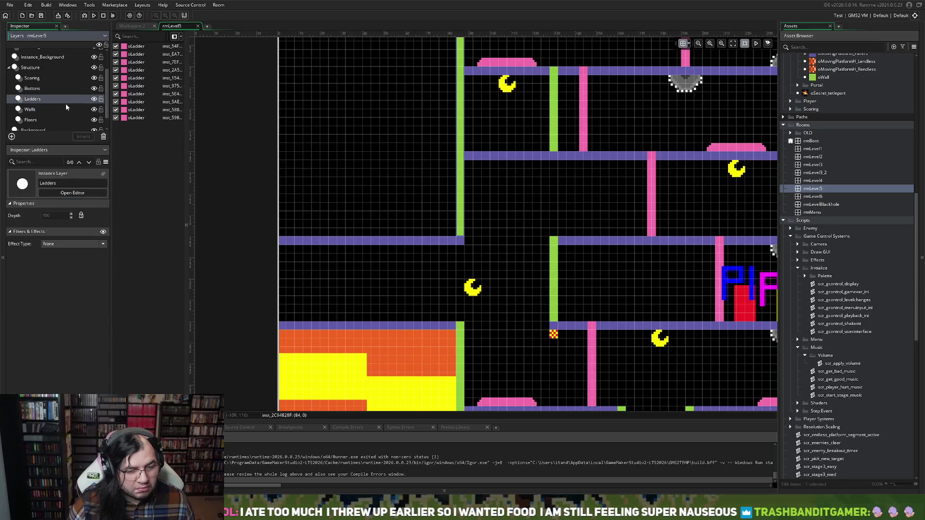
# Copy the pink ladder to 108, 140 under the middle floor and shorten it to Scale Y 6.
pyautogui.click(652, 188)
pyautogui.moveTo(652, 187); pyautogui.dragTo(506, 187)
pyautogui.moveTo(506, 237); pyautogui.dragTo(506, 203)
pyautogui.scroll(2, 550, 237)
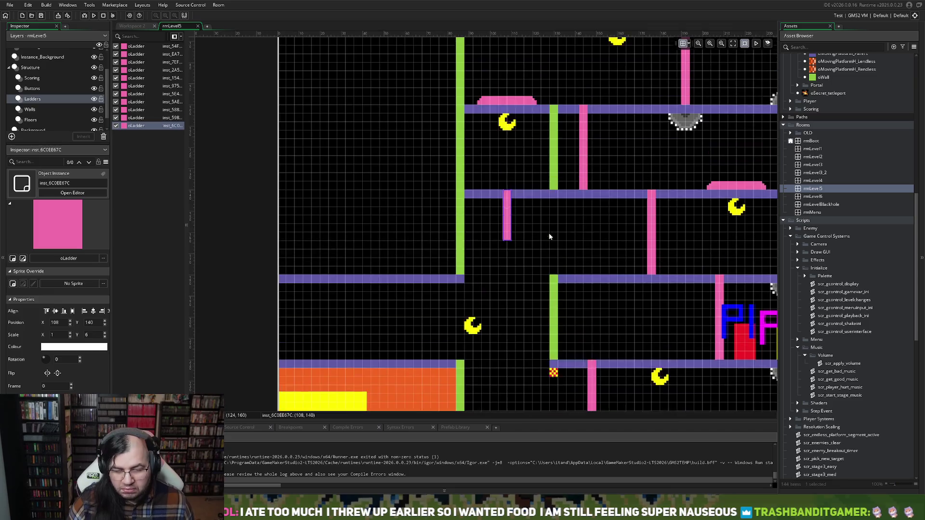
pyautogui.scroll(2, 550, 236)
pyautogui.hscroll(2, 548, 238)
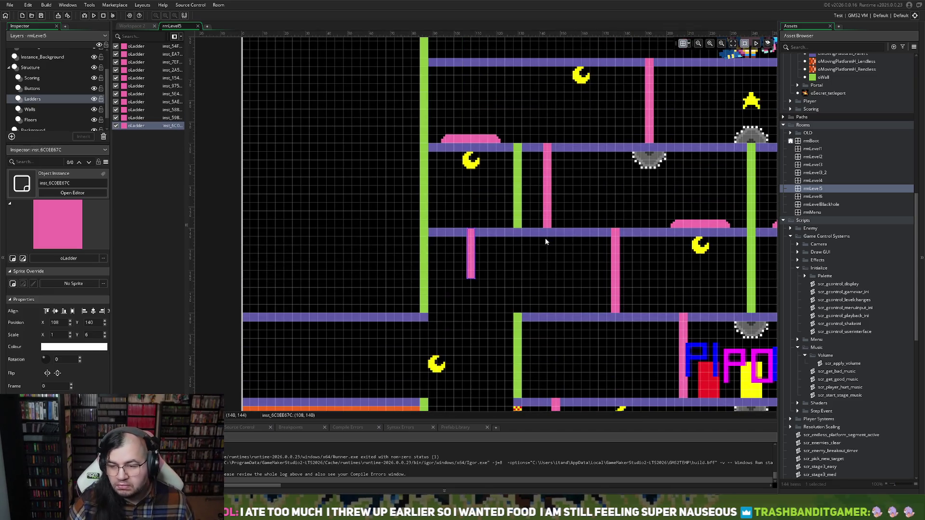
pyautogui.hscroll(6, 545, 237)
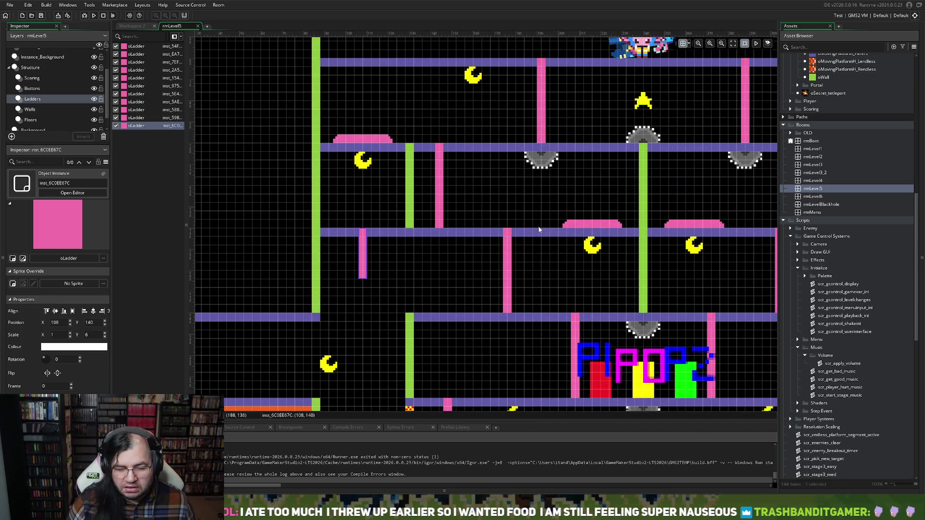
pyautogui.scroll(-2, 535, 236)
pyautogui.hscroll(4, 533, 241)
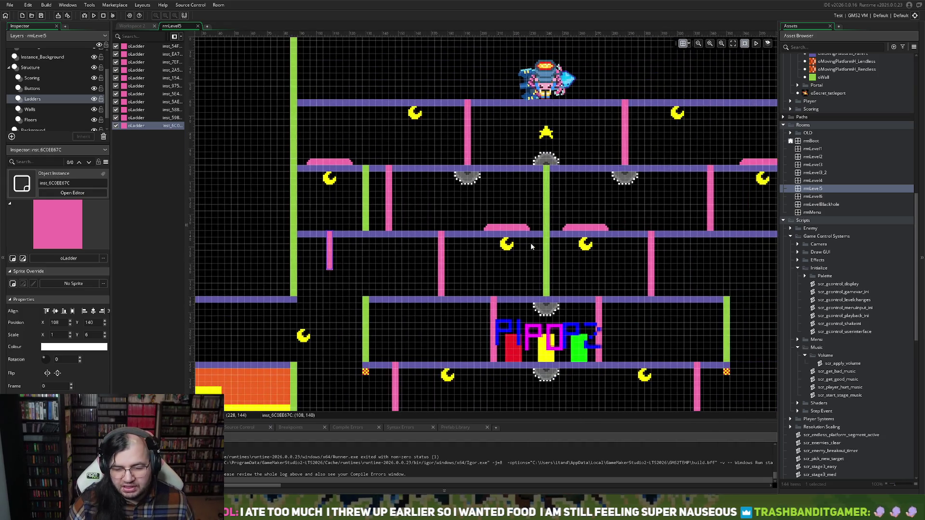
pyautogui.hscroll(6, 530, 246)
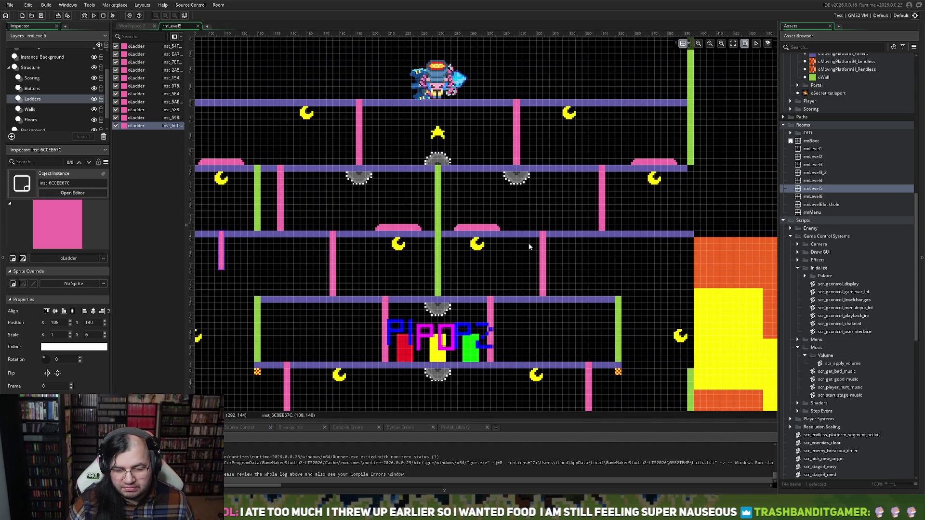
pyautogui.hscroll(-6, 528, 246)
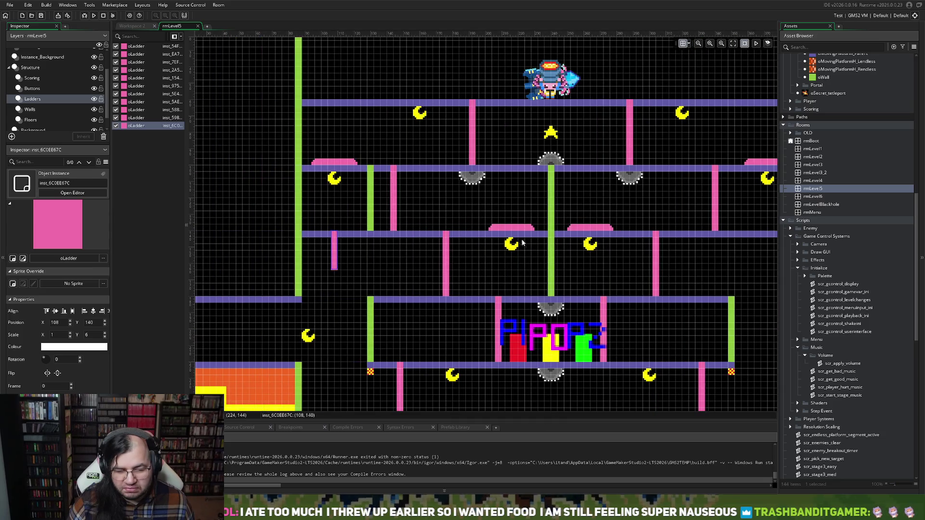
pyautogui.hscroll(10, 433, 227)
pyautogui.hscroll(-6, 458, 232)
pyautogui.hscroll(7, 476, 236)
pyautogui.hscroll(-6, 473, 236)
pyautogui.hscroll(-3, 470, 236)
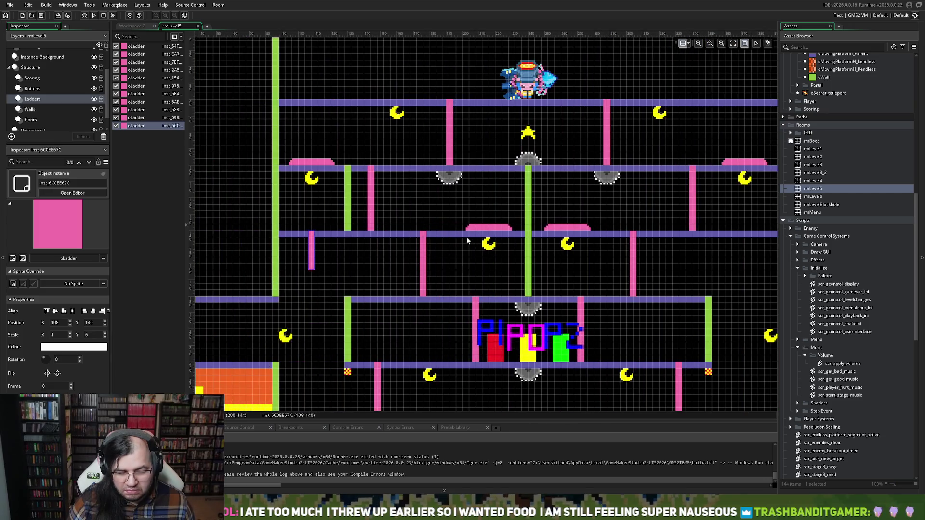
pyautogui.scroll(-4, 448, 264)
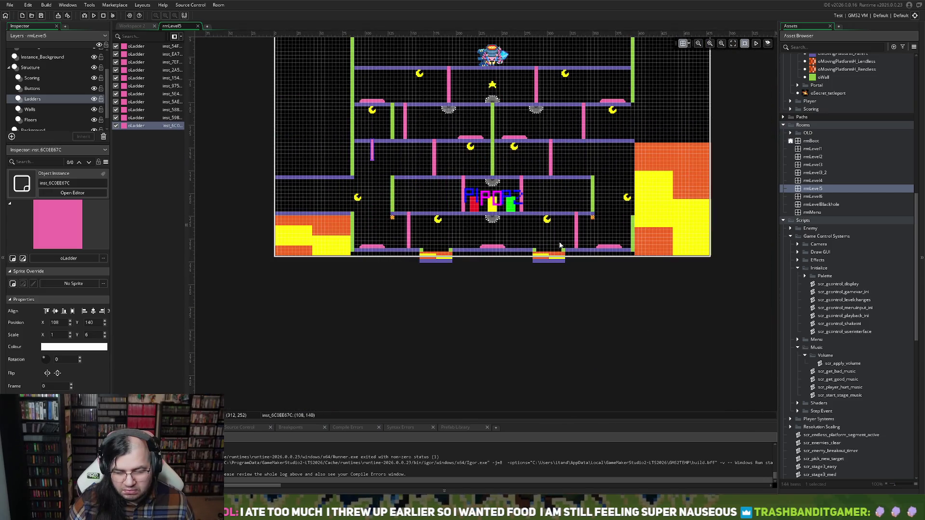
pyautogui.scroll(5, 507, 230)
pyautogui.scroll(2, 465, 207)
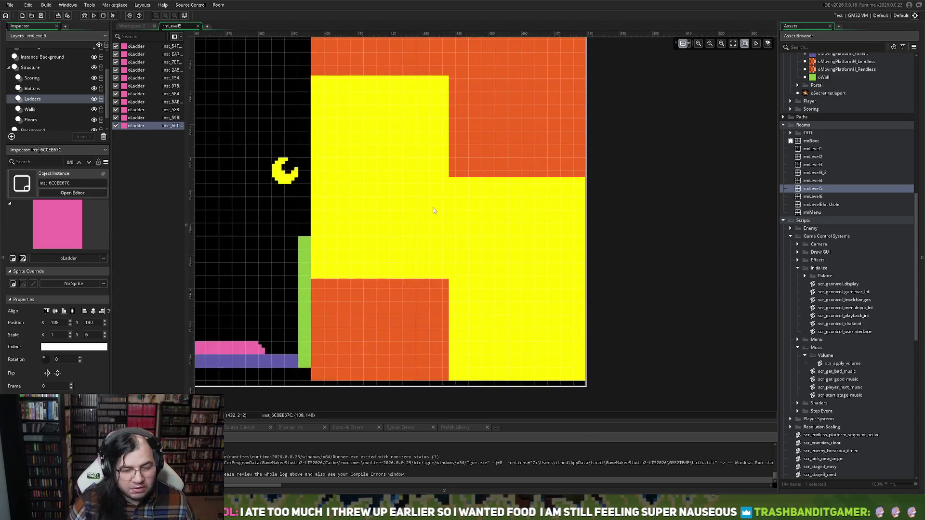
pyautogui.scroll(3, 465, 207)
pyautogui.click(33, 88)
pyautogui.click(33, 99)
pyautogui.click(45, 57)
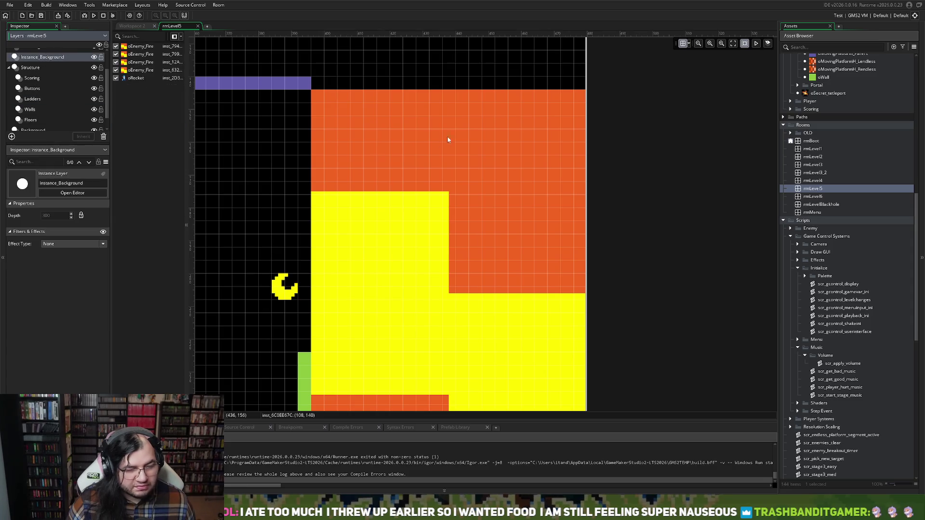
pyautogui.click(451, 115)
pyautogui.moveTo(441, 90); pyautogui.dragTo(407, 348)
pyautogui.hscroll(-10, 400, 309)
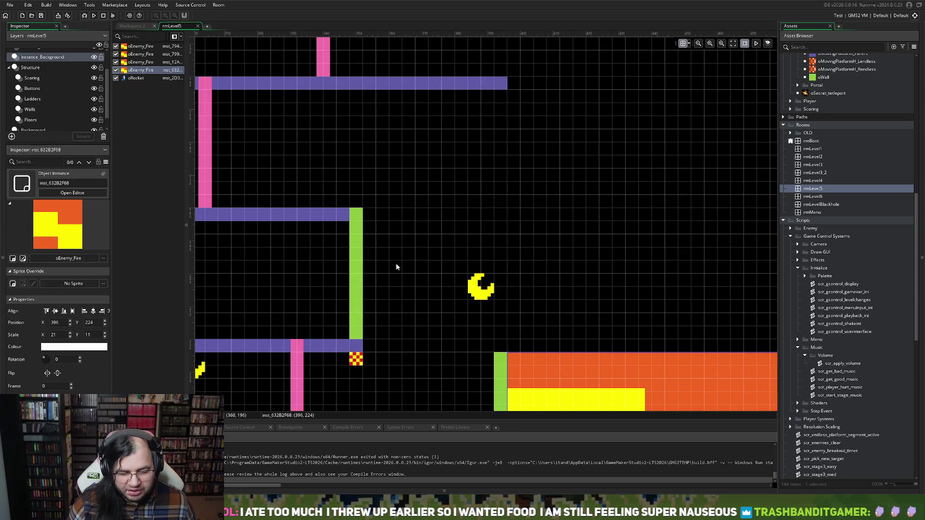
pyautogui.scroll(1, 394, 264)
pyautogui.scroll(2, 389, 265)
pyautogui.scroll(-5, 385, 265)
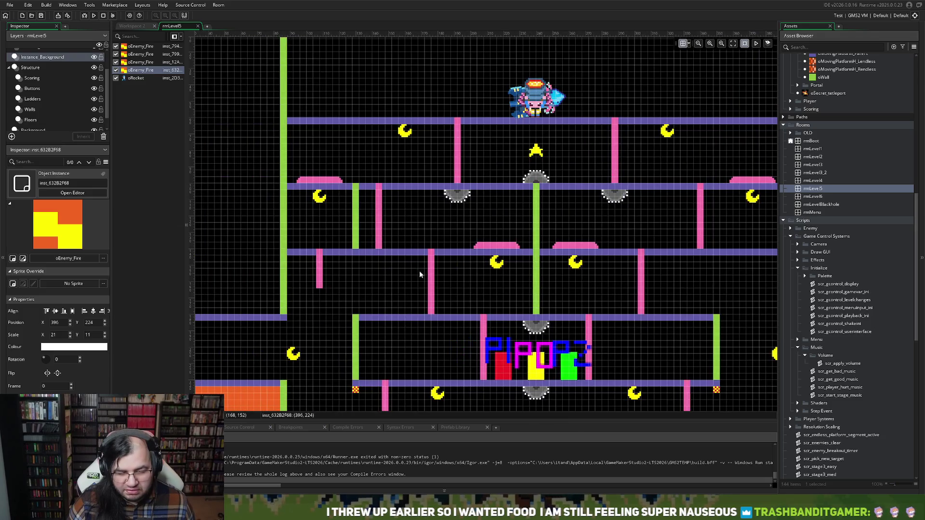
pyautogui.scroll(-3, 423, 275)
pyautogui.scroll(2, 423, 275)
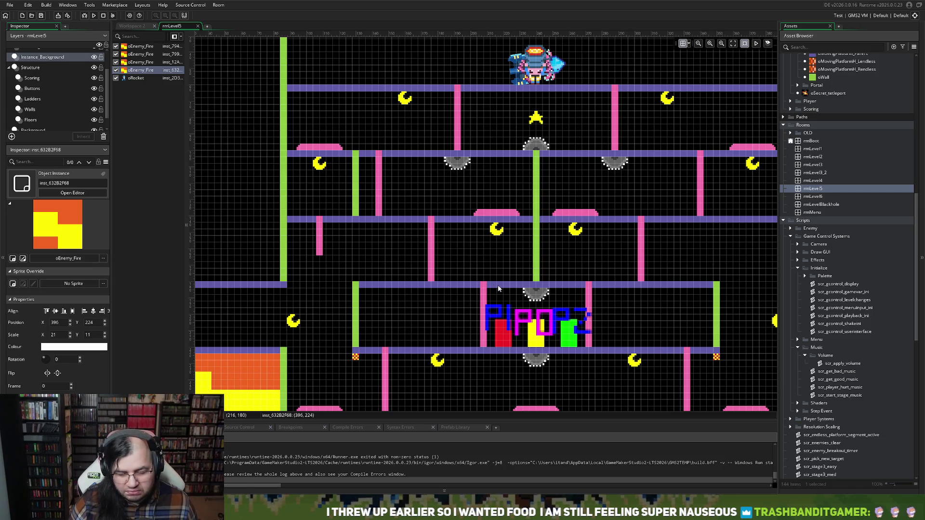
pyautogui.scroll(-3, 482, 282)
pyautogui.scroll(2, 481, 282)
pyautogui.hscroll(4, 480, 280)
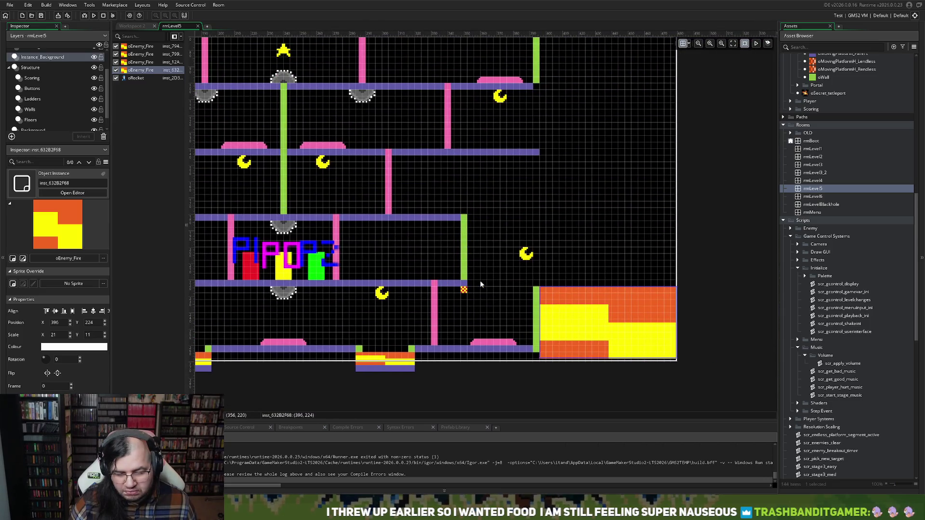
pyautogui.hscroll(-4, 480, 283)
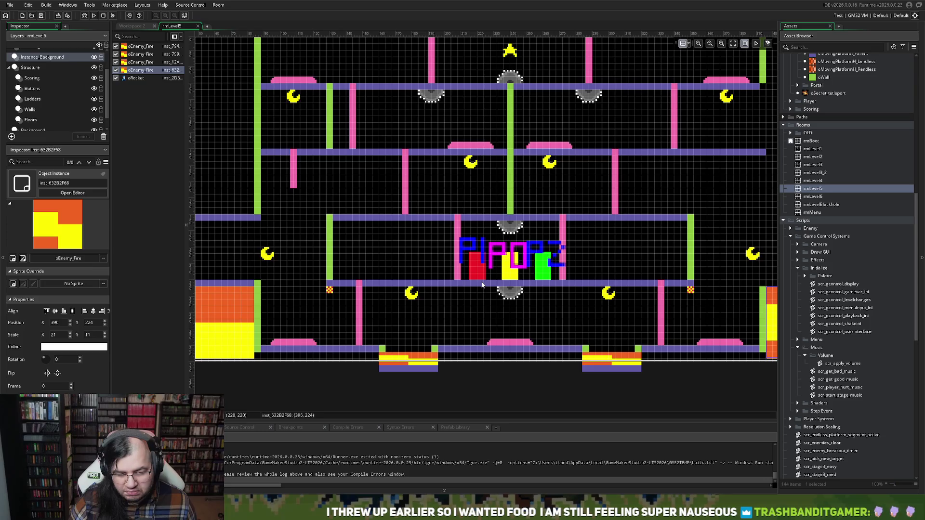
pyautogui.hscroll(4, 481, 284)
pyautogui.hscroll(-3, 481, 282)
pyautogui.hscroll(1, 481, 284)
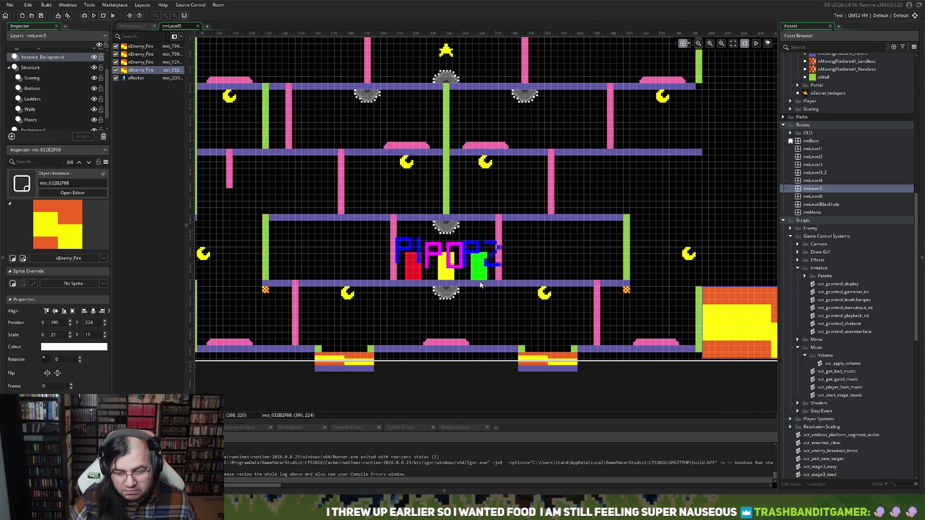
pyautogui.hscroll(1, 480, 284)
pyautogui.click(627, 86)
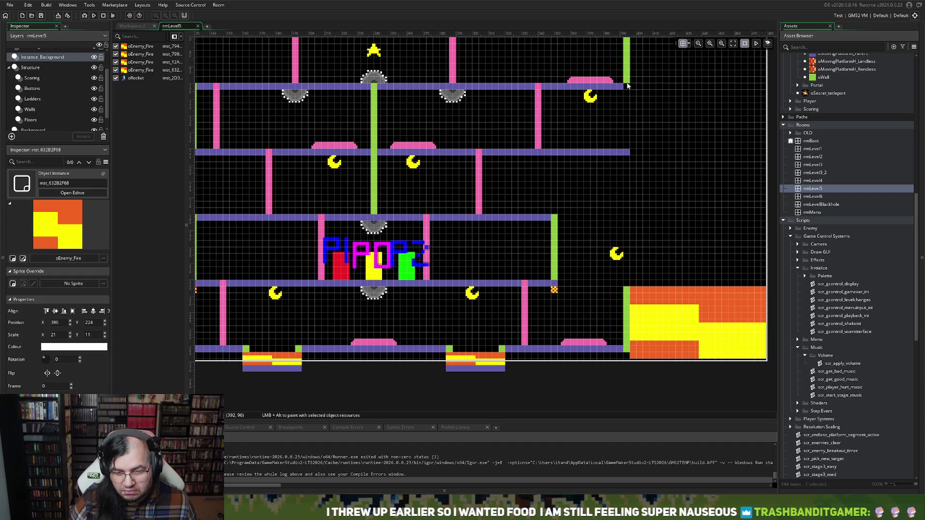
# Stretch the right green wall further downward on the Walls layer.
pyautogui.moveTo(56, 119); pyautogui.dragTo(74, 126)
pyautogui.click(50, 108)
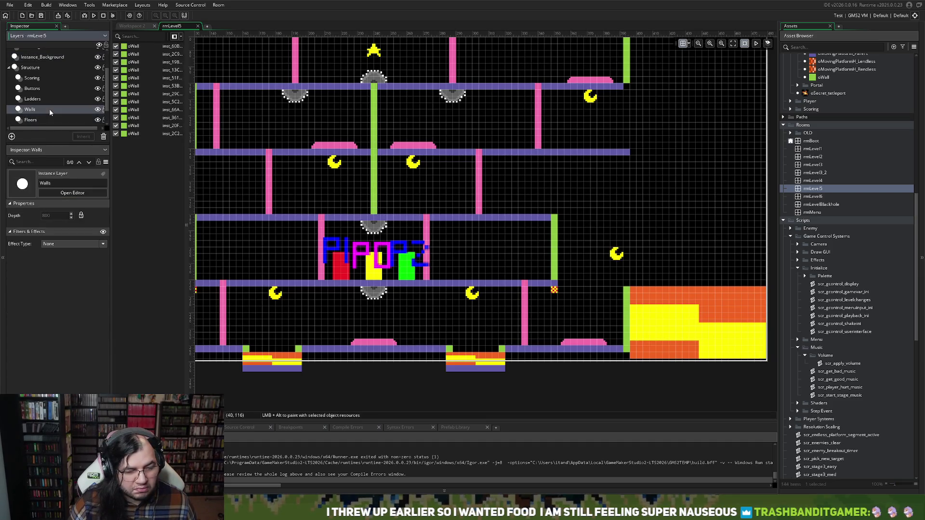
pyautogui.click(628, 85)
pyautogui.moveTo(627, 85); pyautogui.dragTo(627, 215)
pyautogui.hscroll(-3, 599, 237)
pyautogui.hscroll(-6, 596, 233)
# Paste two 22-wide floor ledges at the right edge, at 392, 180 and 392, 220.
pyautogui.click(18, 118)
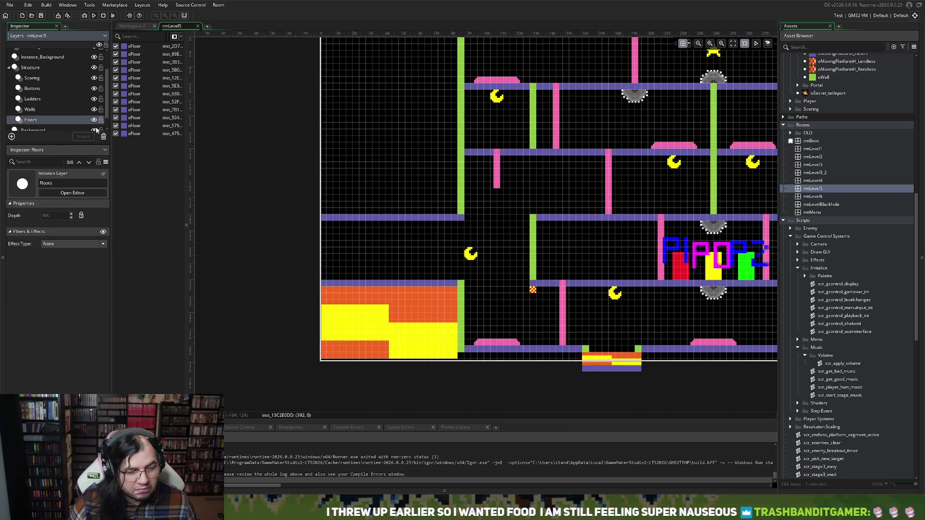
pyautogui.click(351, 217)
pyautogui.hscroll(15, 475, 227)
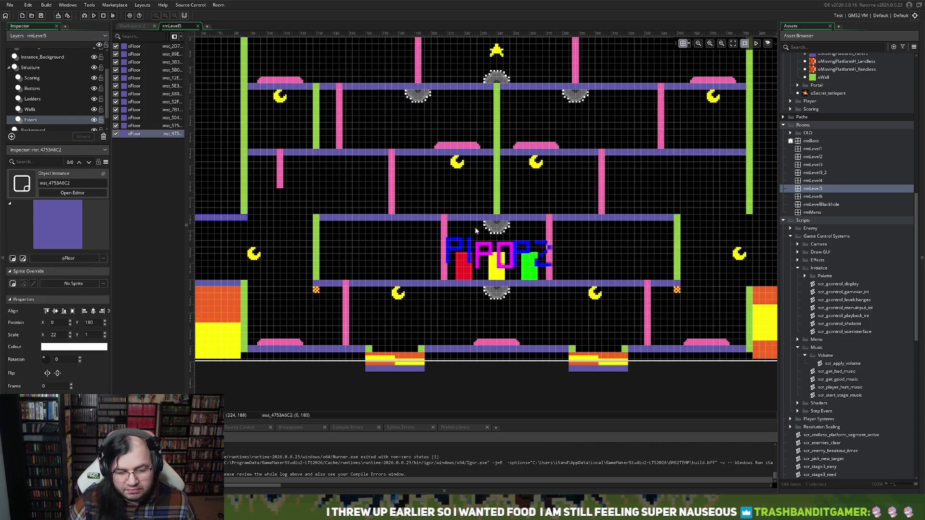
pyautogui.hotkey('ctrl', 'v')
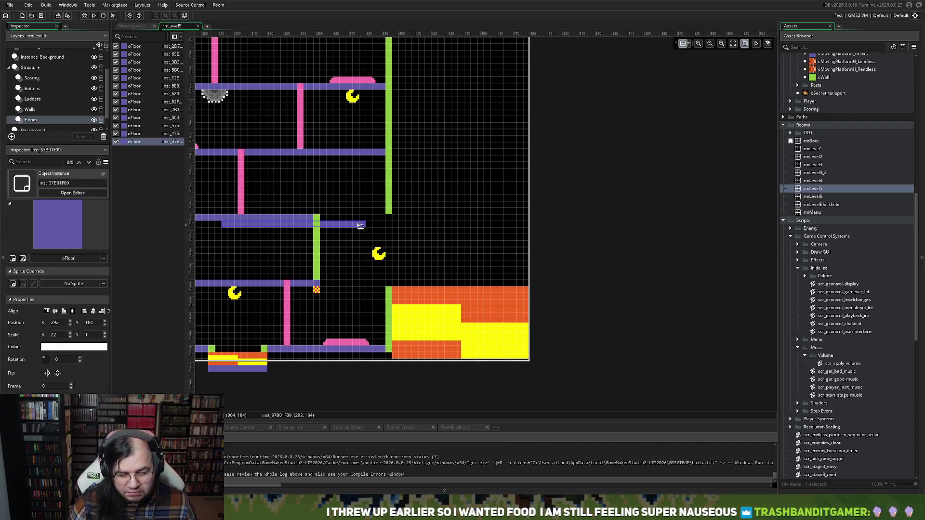
pyautogui.moveTo(360, 227); pyautogui.dragTo(505, 220)
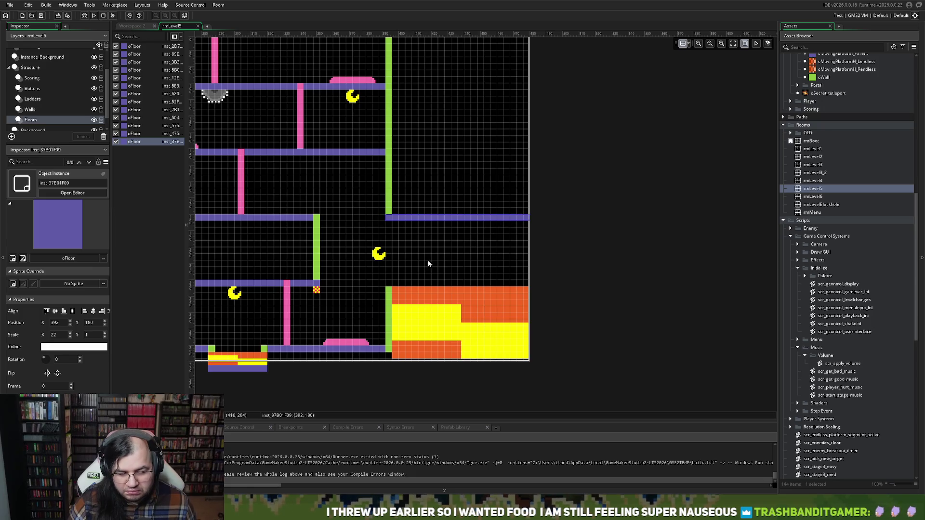
pyautogui.hotkey('ctrl', 'v')
pyautogui.moveTo(287, 237); pyautogui.dragTo(443, 288)
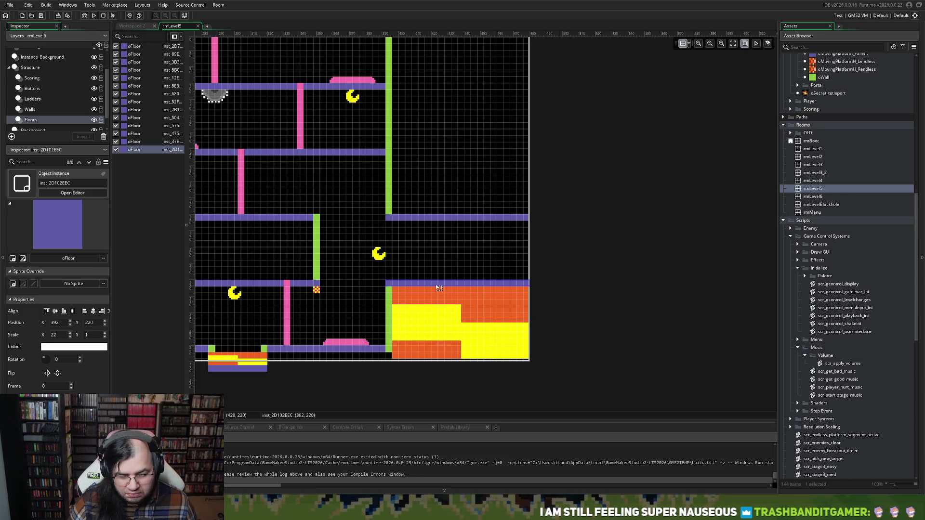
pyautogui.hscroll(-5, 423, 289)
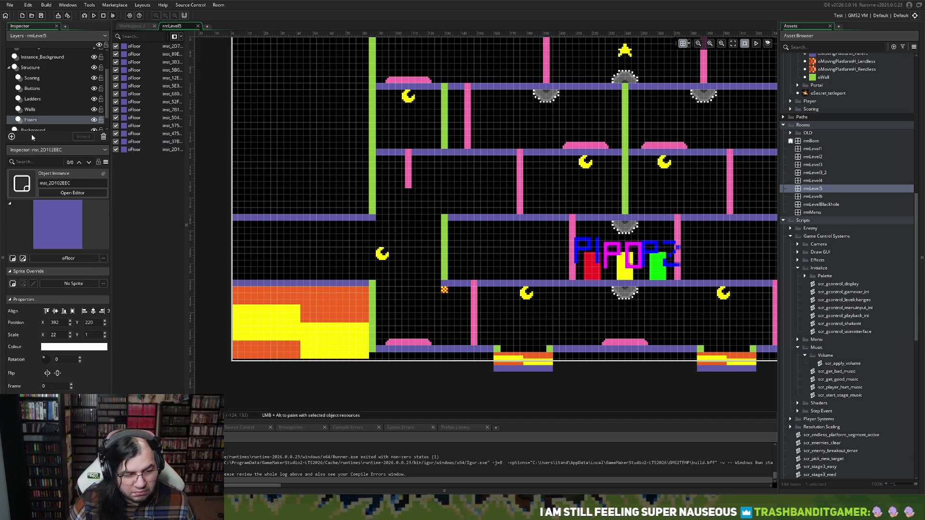
# Select the large left fire block on its layer.
pyautogui.click(31, 110)
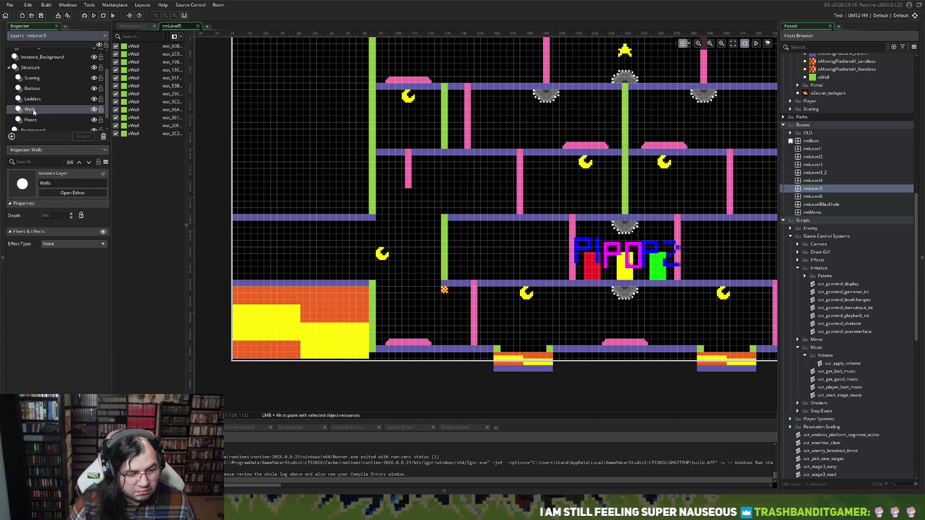
pyautogui.click(49, 56)
pyautogui.click(272, 330)
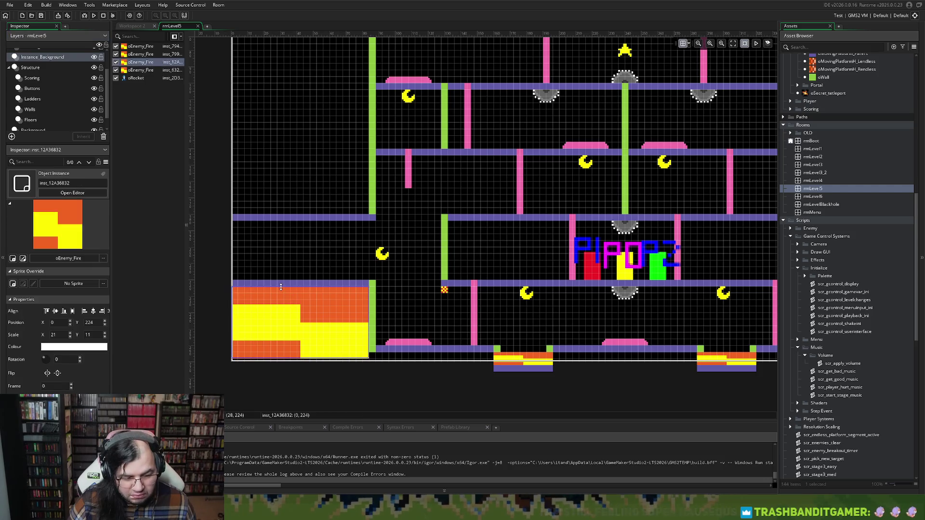
pyautogui.moveTo(281, 287); pyautogui.dragTo(282, 293)
pyautogui.hscroll(5, 288, 299)
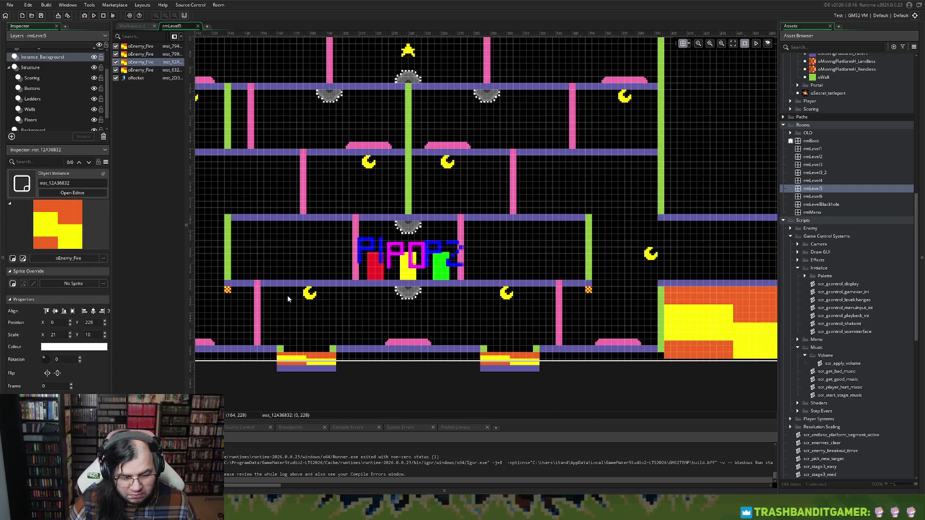
pyautogui.hscroll(-5, 289, 299)
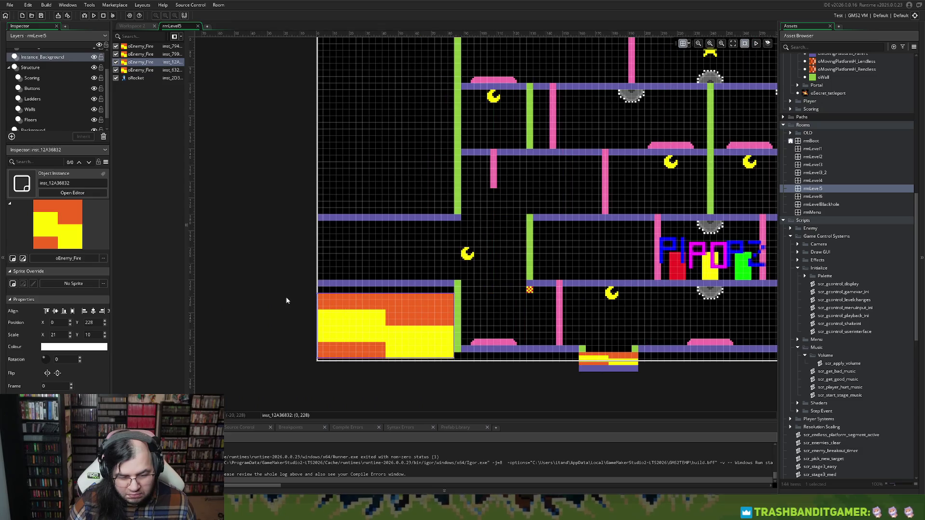
pyautogui.click(416, 288)
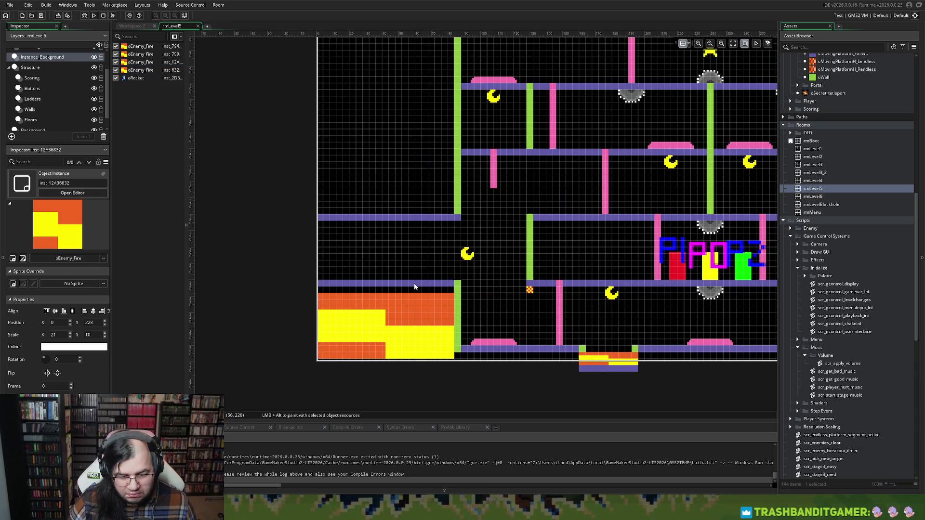
pyautogui.click(411, 296)
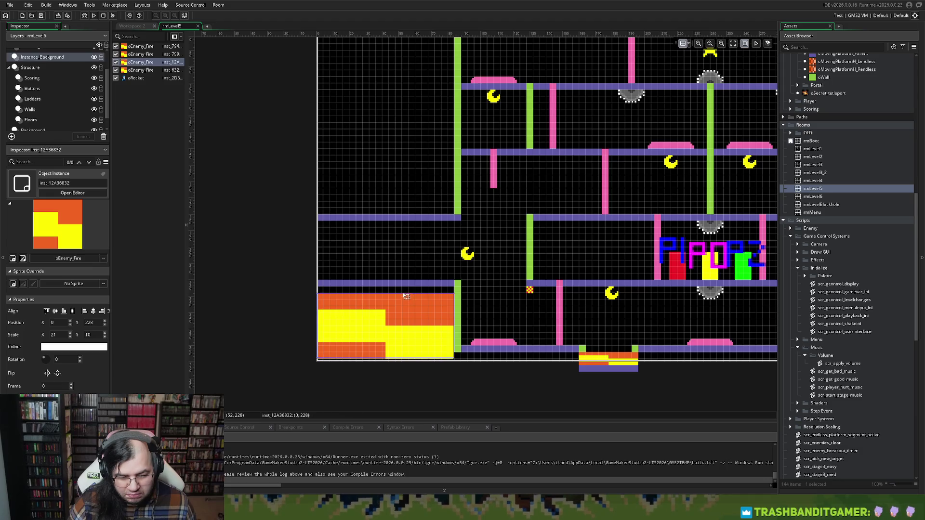
pyautogui.moveTo(403, 292); pyautogui.dragTo(403, 284)
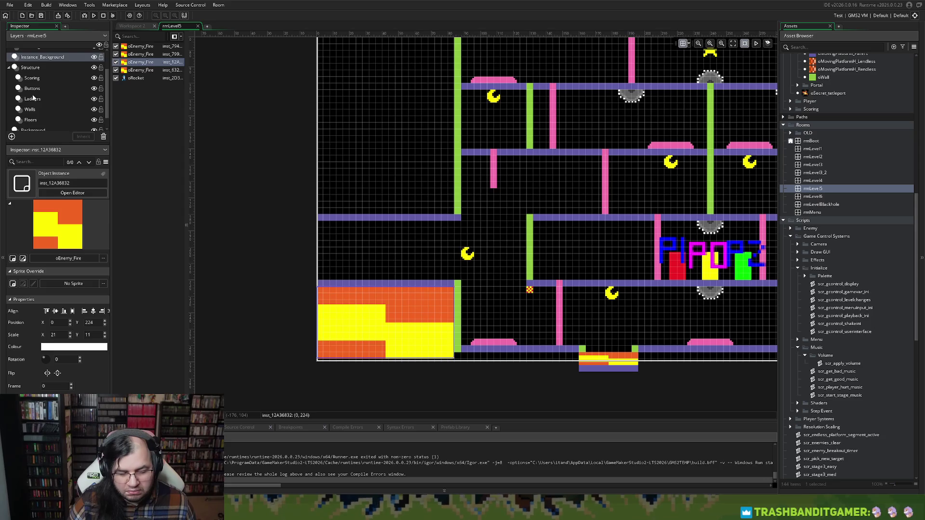
pyautogui.click(528, 285)
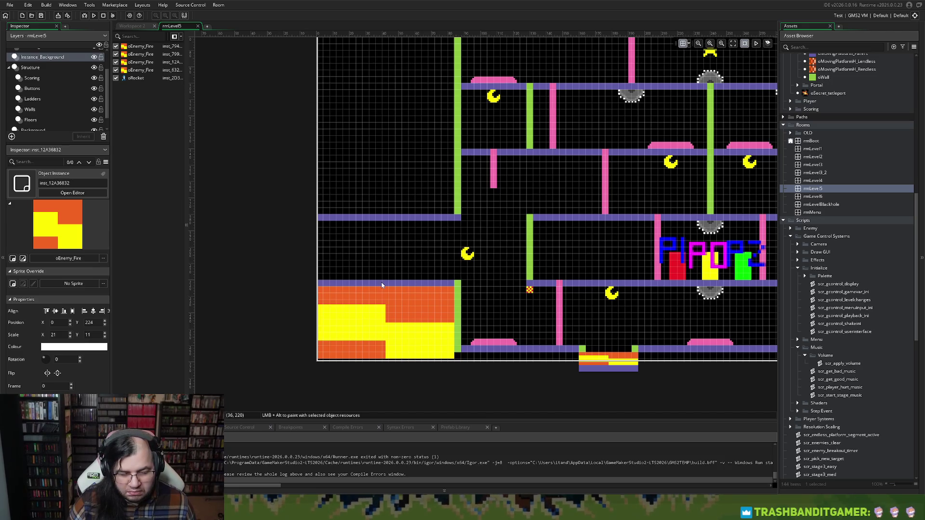
pyautogui.click(31, 120)
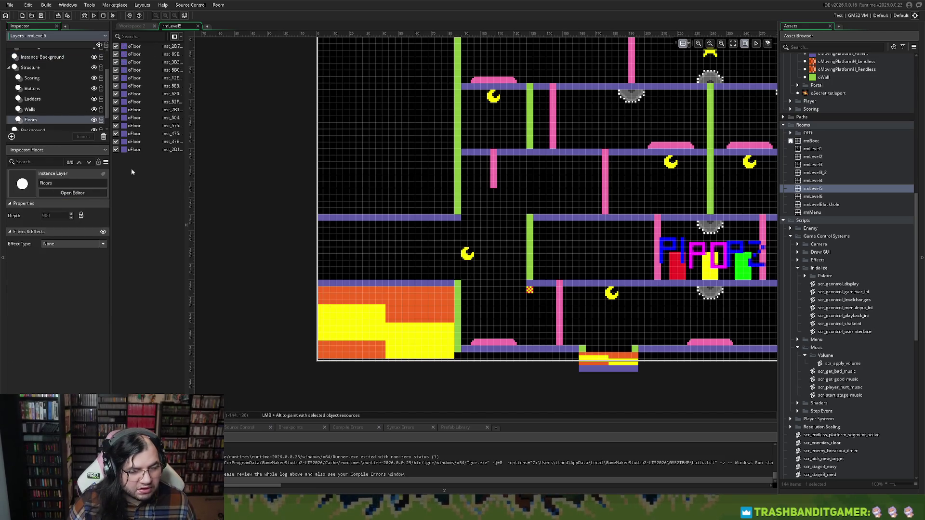
# Move the floor strip beside the left green wall and widen it to a stub at 84, 220, Scale X 4.
pyautogui.click(412, 285)
pyautogui.moveTo(353, 287)
pyautogui.mouseDown()
pyautogui.moveTo(540, 283)
pyautogui.moveTo(375, 278)
pyautogui.moveTo(467, 284)
pyautogui.mouseUp()
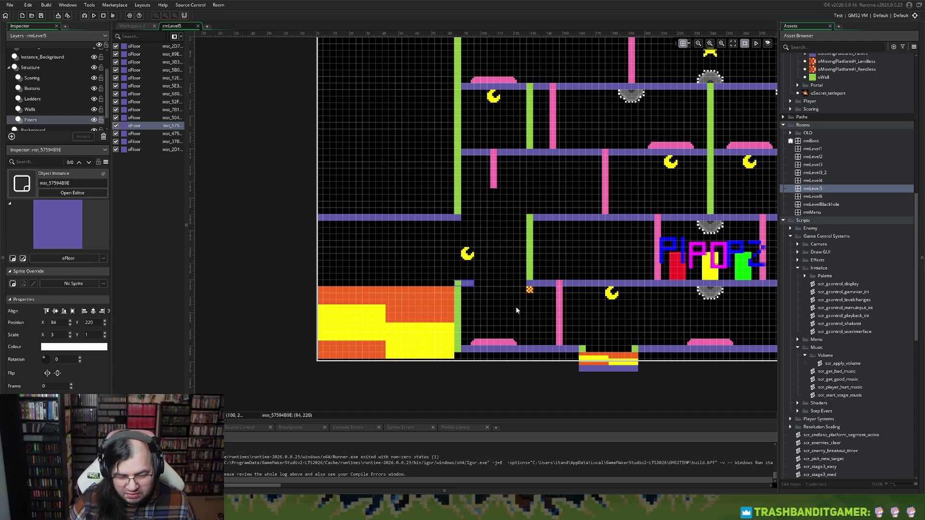
pyautogui.hscroll(2, 500, 308)
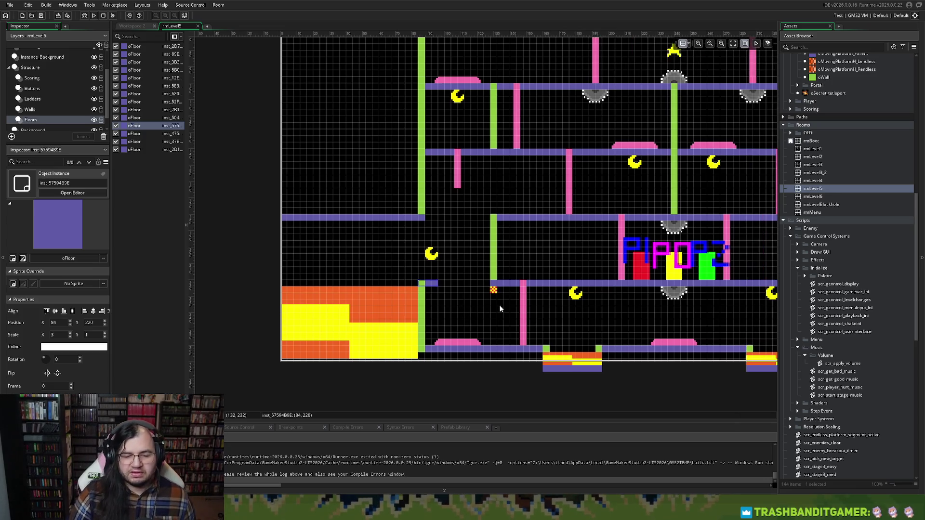
pyautogui.hscroll(5, 500, 308)
pyautogui.moveTo(329, 285); pyautogui.dragTo(336, 284)
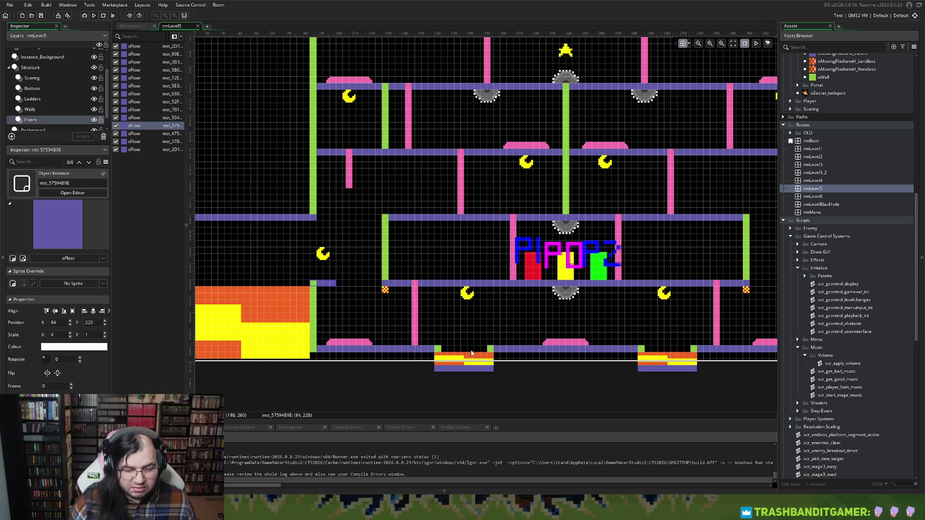
pyautogui.click(361, 286)
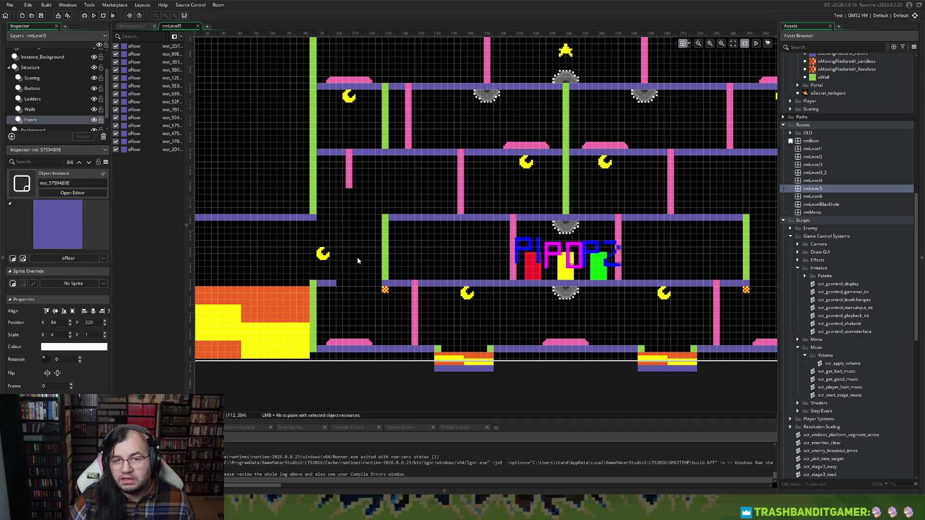
pyautogui.click(52, 111)
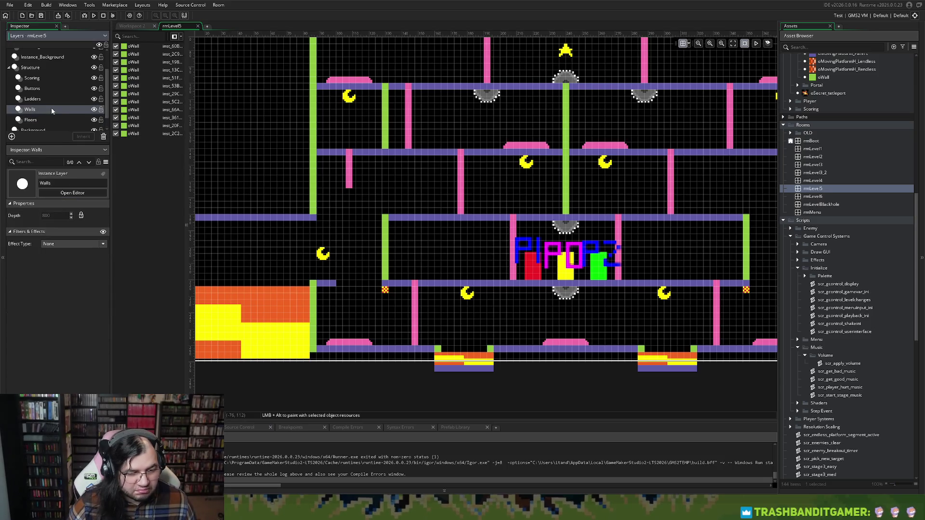
# Move a moon down onto the small left ledge on the Scoring layer.
pyautogui.click(32, 78)
pyautogui.moveTo(325, 257); pyautogui.dragTo(328, 278)
pyautogui.hscroll(-2, 384, 294)
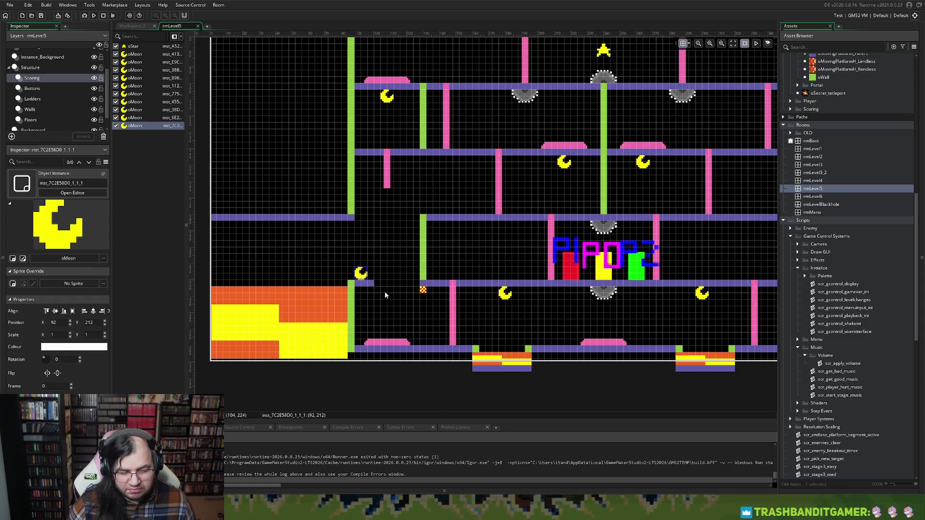
pyautogui.hscroll(10, 385, 292)
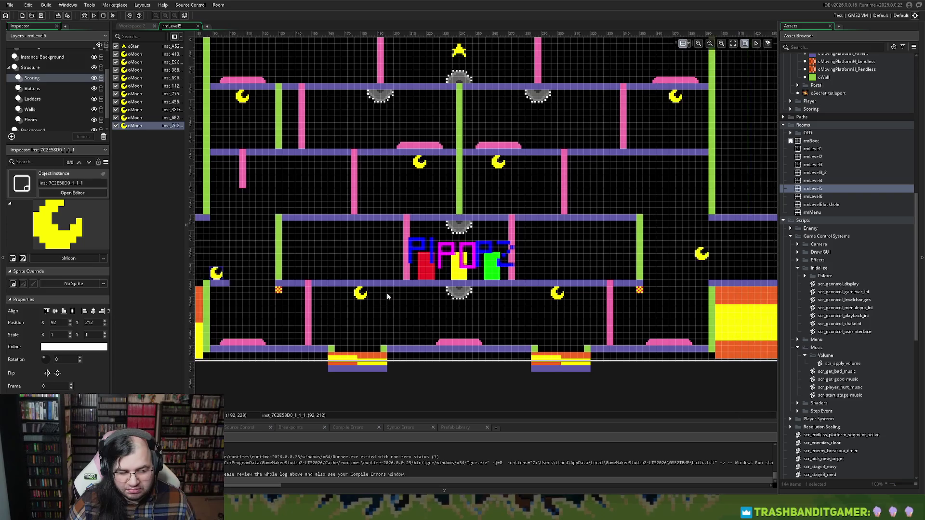
pyautogui.hscroll(-3, 389, 293)
pyautogui.hscroll(4, 388, 293)
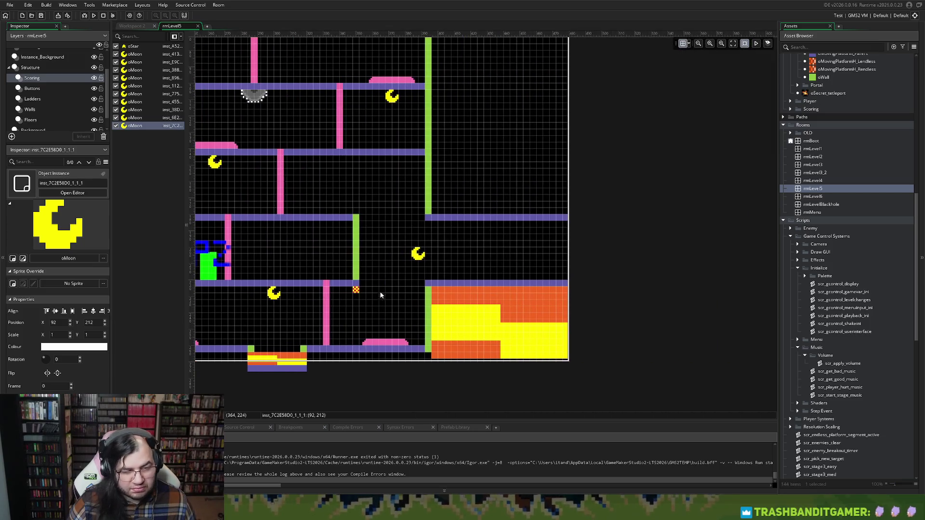
# Shorten the floor above the right fire block into a small ledge and drop a moon onto it.
pyautogui.click(46, 123)
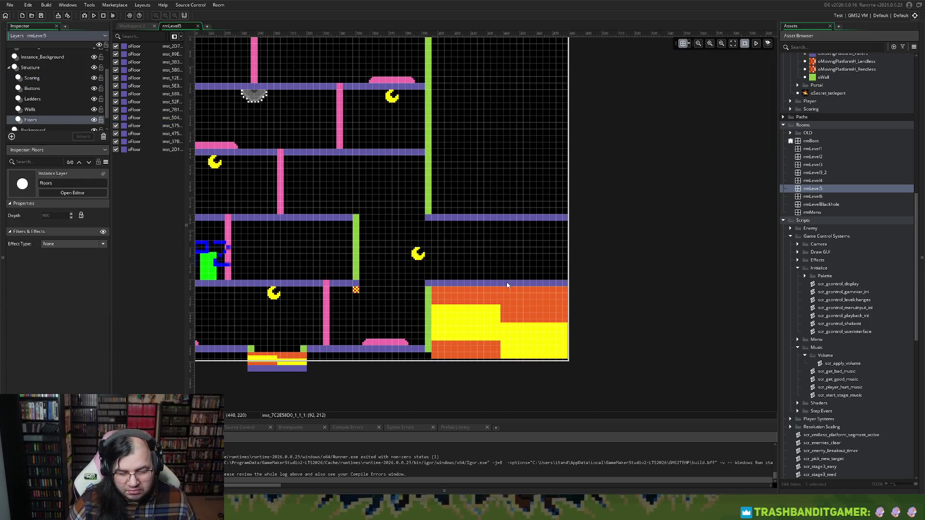
pyautogui.moveTo(511, 284); pyautogui.dragTo(492, 285)
pyautogui.moveTo(550, 284)
pyautogui.mouseDown()
pyautogui.moveTo(426, 287)
pyautogui.moveTo(440, 286)
pyautogui.mouseUp()
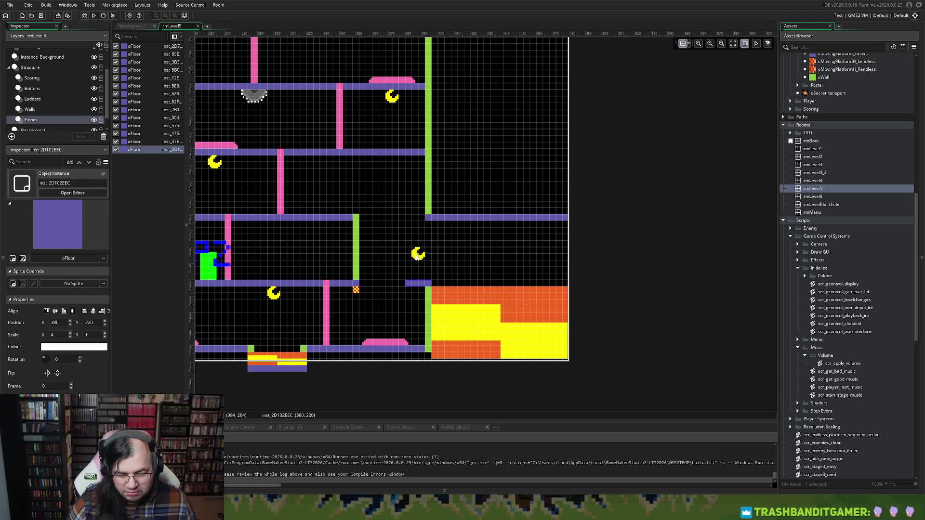
pyautogui.click(34, 77)
pyautogui.moveTo(413, 251); pyautogui.dragTo(413, 271)
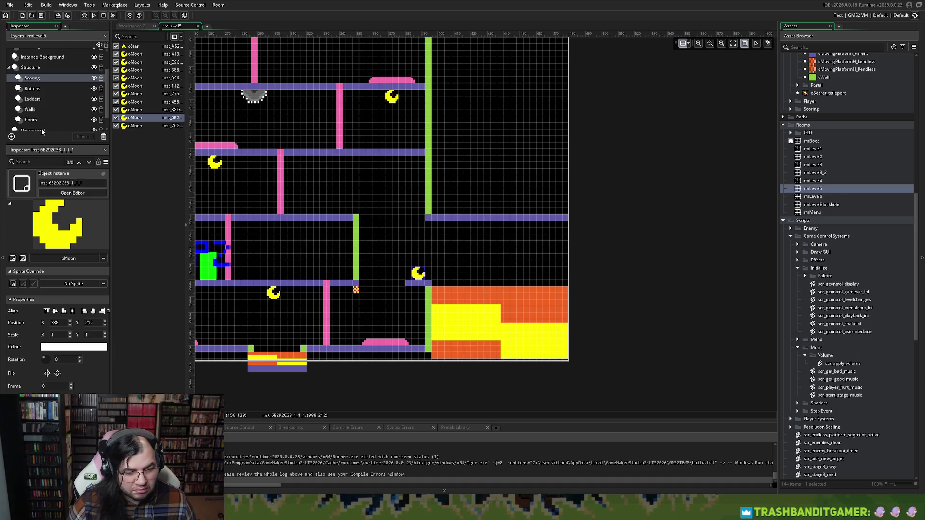
# Extend the right lower green wall up one grid step to 392, 220 with Scale Y 11.
pyautogui.click(30, 110)
pyautogui.click(426, 293)
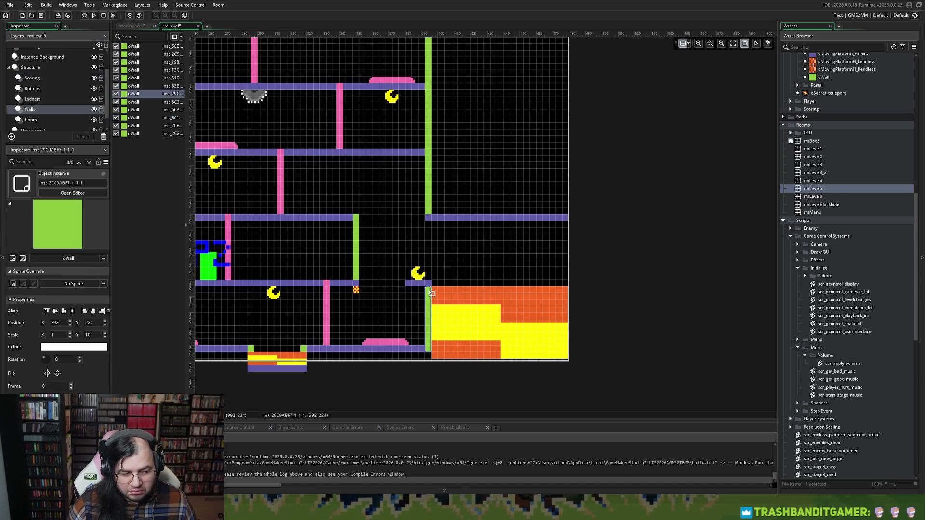
pyautogui.moveTo(428, 281); pyautogui.dragTo(428, 274)
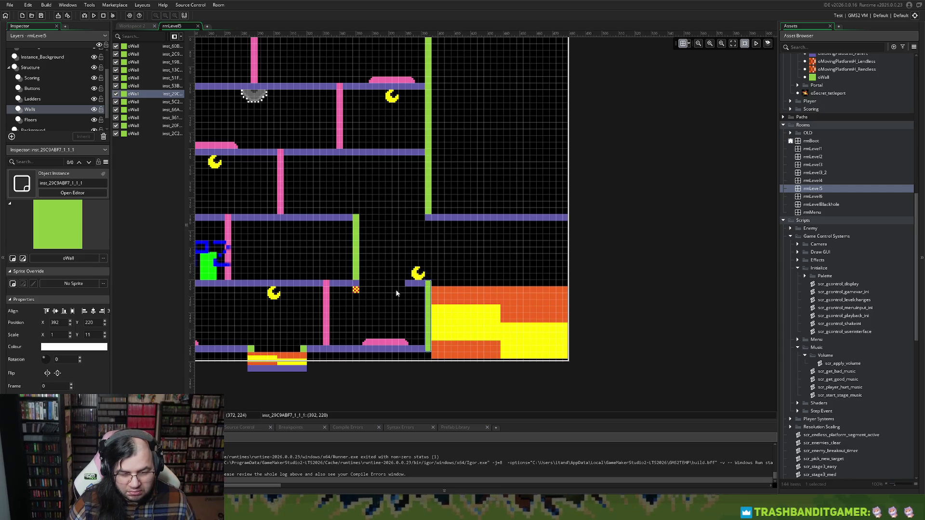
pyautogui.hscroll(-10, 396, 293)
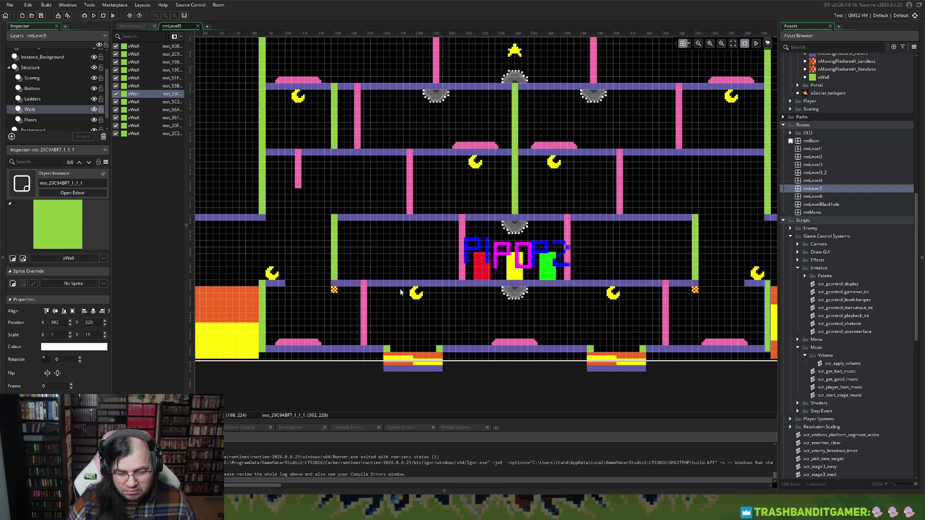
pyautogui.hscroll(-3, 400, 292)
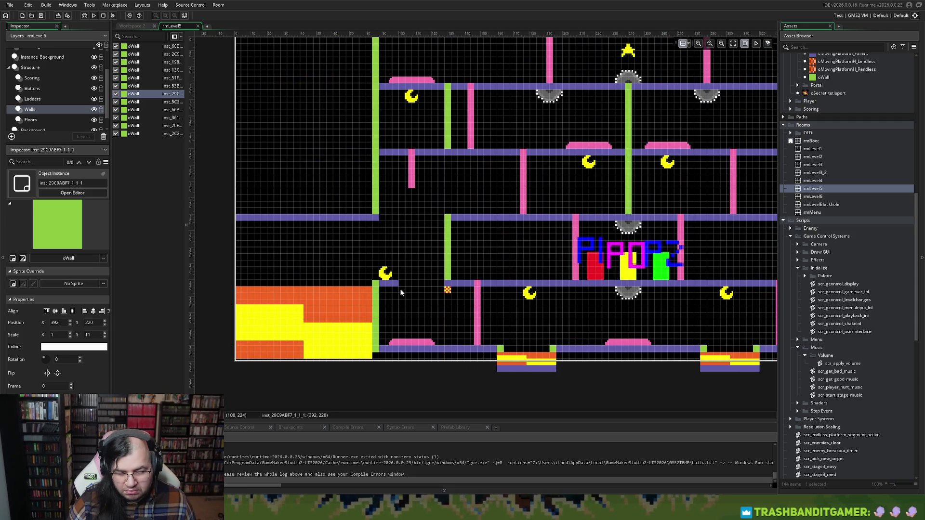
pyautogui.hscroll(2, 401, 289)
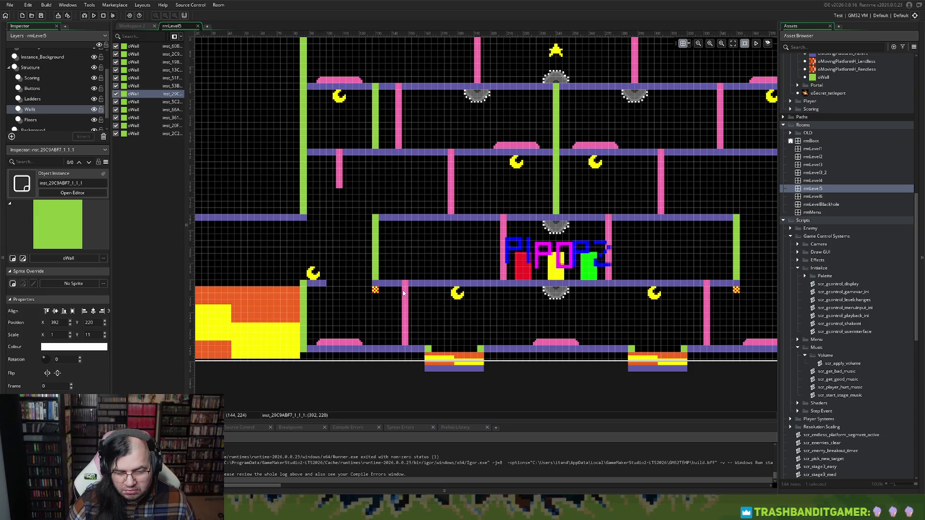
pyautogui.hscroll(5, 403, 293)
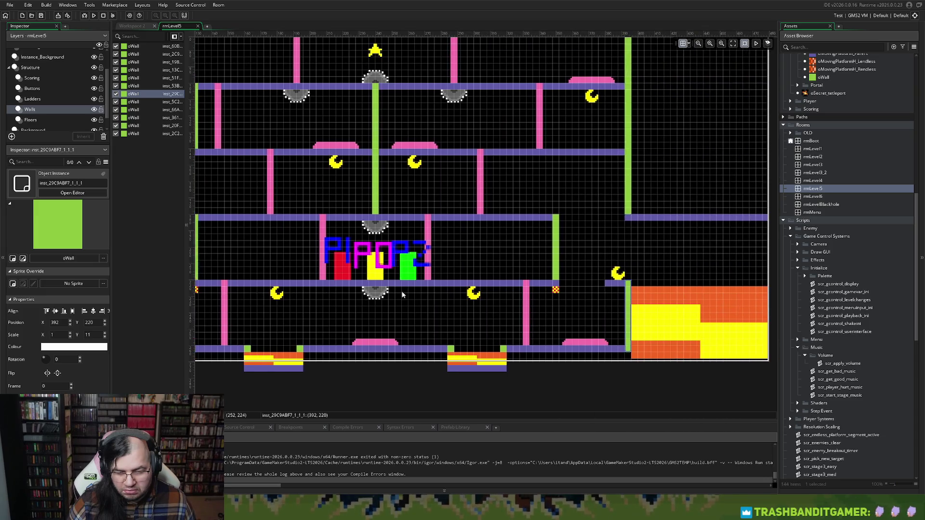
pyautogui.hscroll(-8, 402, 292)
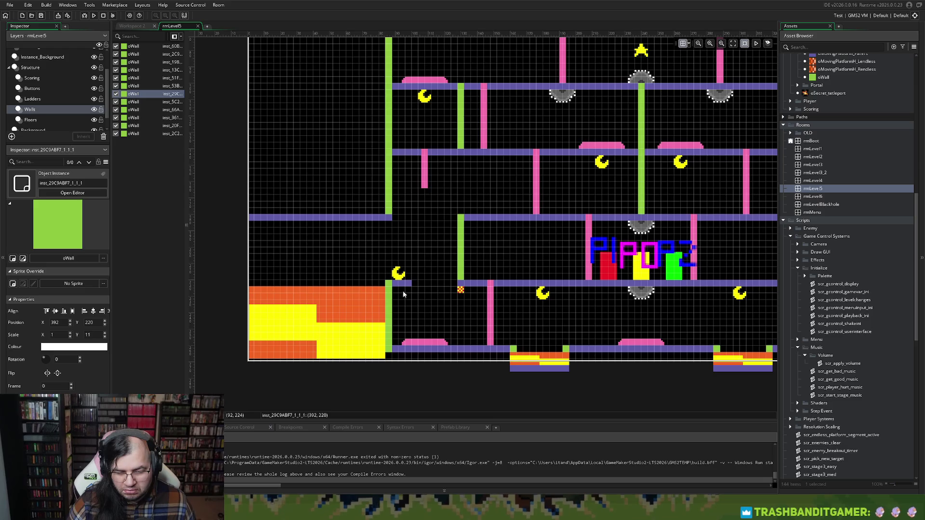
pyautogui.hscroll(6, 403, 292)
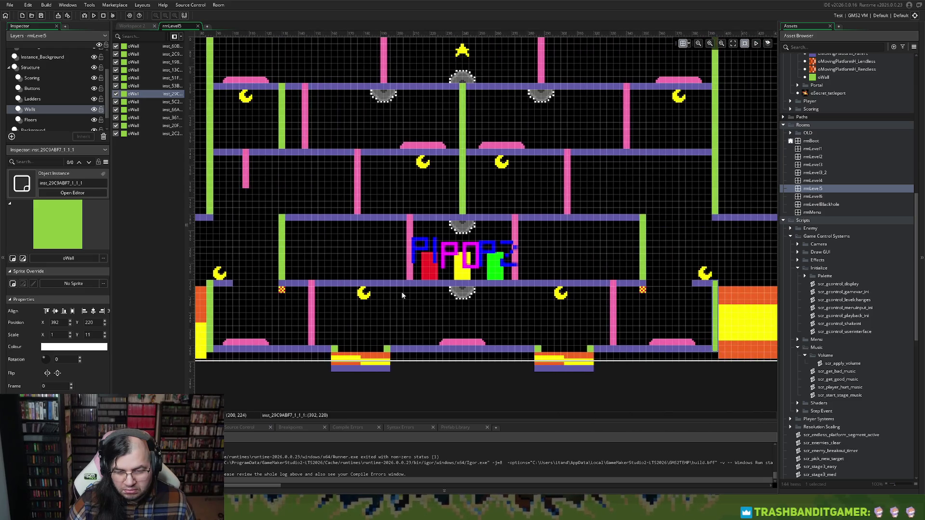
# Copy the upper-left green wall to 348, 100 on the right, beside the pink ladder at 336, 100.
pyautogui.click(284, 133)
pyautogui.hotkey('ctrl', 'c')
pyautogui.hotkey('ctrl', 'v')
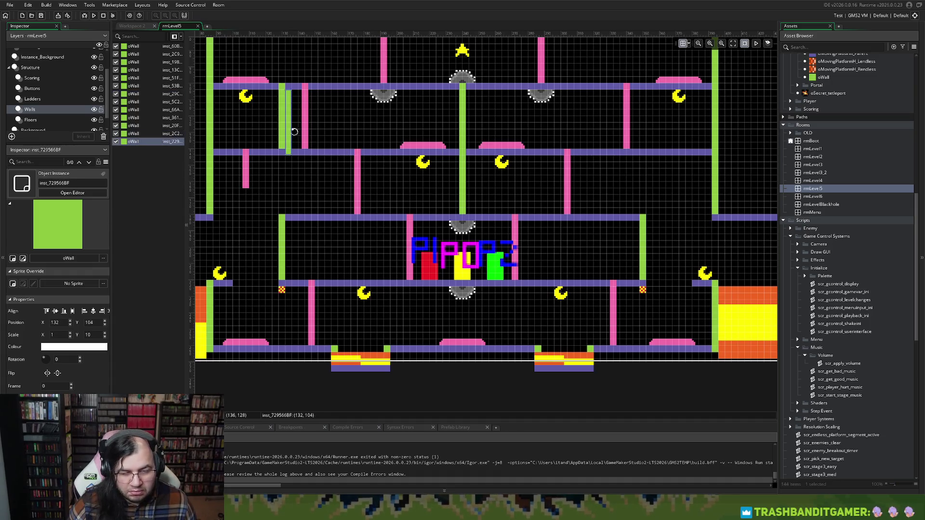
pyautogui.moveTo(292, 130)
pyautogui.mouseDown()
pyautogui.moveTo(437, 137)
pyautogui.moveTo(281, 144)
pyautogui.moveTo(290, 107)
pyautogui.moveTo(649, 114)
pyautogui.mouseUp()
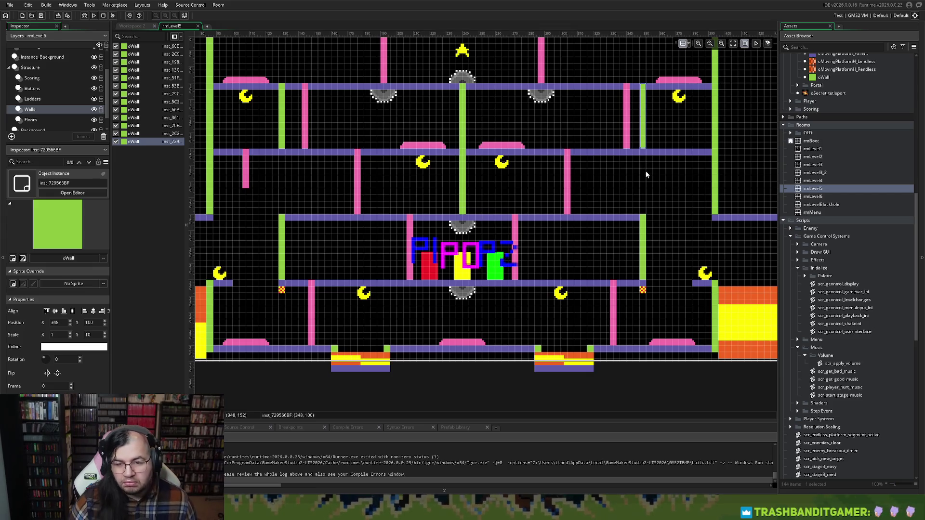
pyautogui.click(43, 99)
pyautogui.click(625, 133)
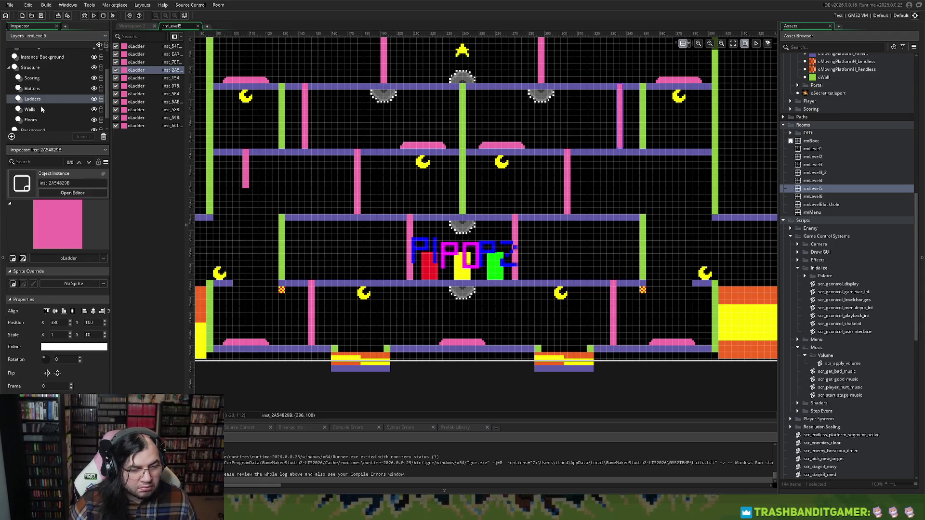
# Copy the short left ladder to 372, 140 on the right, Scale Y 6.
pyautogui.click(249, 171)
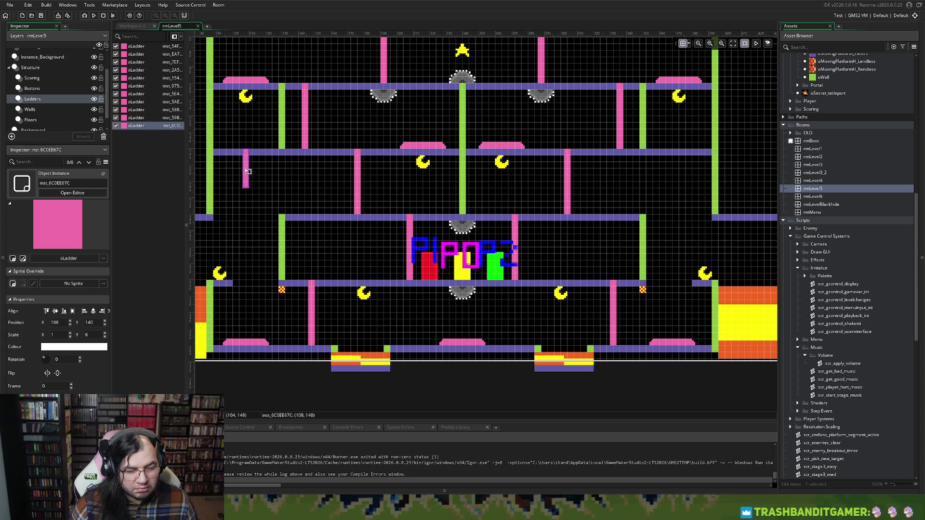
pyautogui.moveTo(249, 170)
pyautogui.mouseDown()
pyautogui.moveTo(695, 177)
pyautogui.moveTo(675, 174)
pyautogui.moveTo(680, 167)
pyautogui.mouseUp()
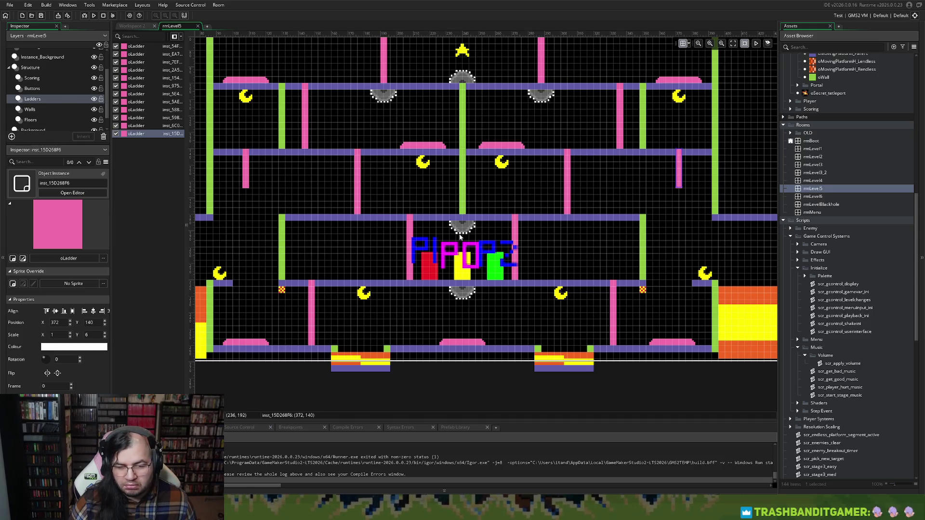
pyautogui.scroll(-1, 459, 238)
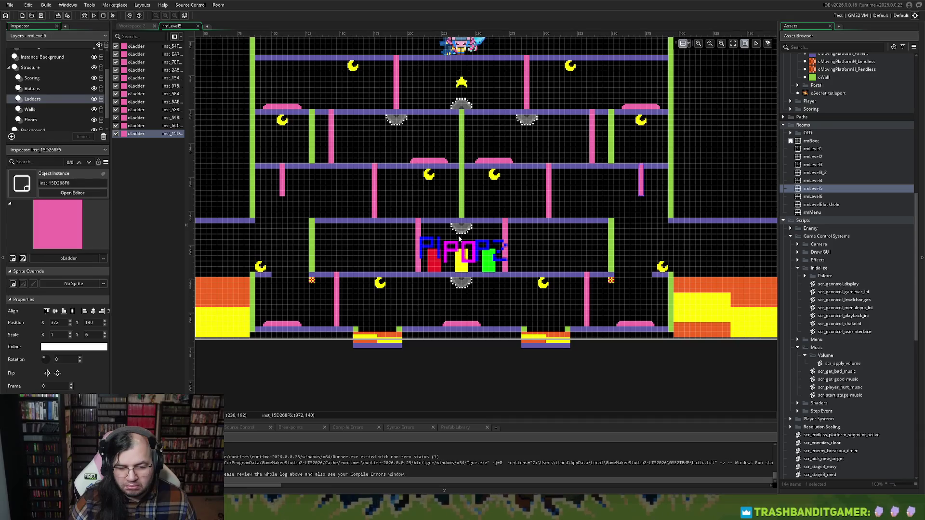
pyautogui.scroll(4, 459, 238)
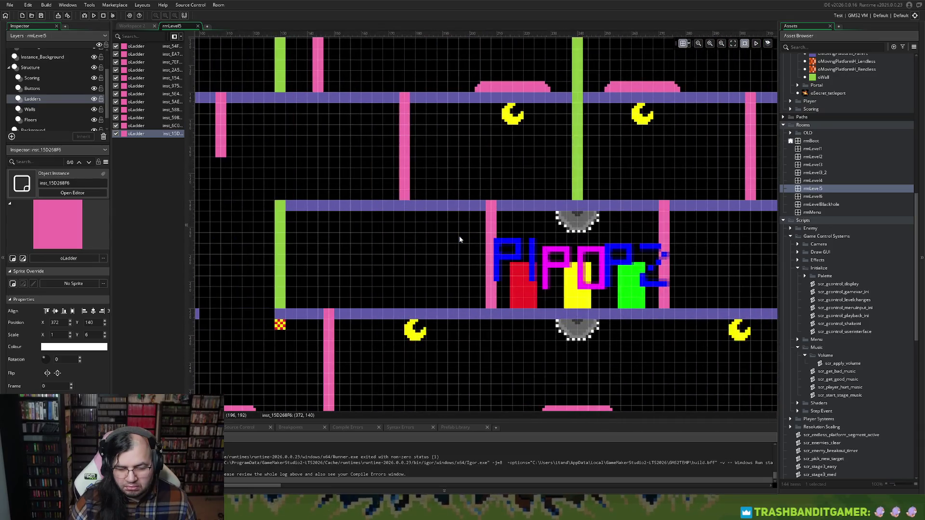
pyautogui.scroll(-1, 459, 236)
pyautogui.scroll(1, 458, 238)
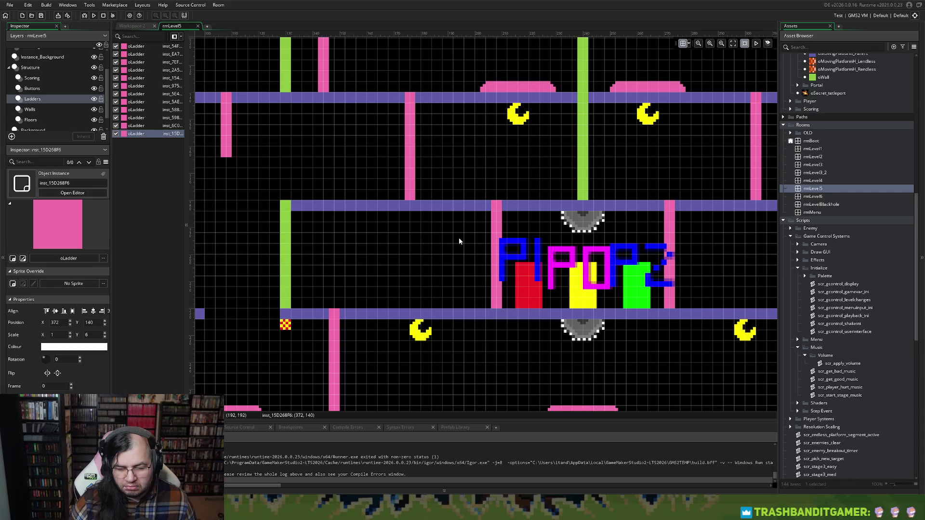
# Zoom out to check the layout and run the game with F5.
pyautogui.scroll(-1, 459, 238)
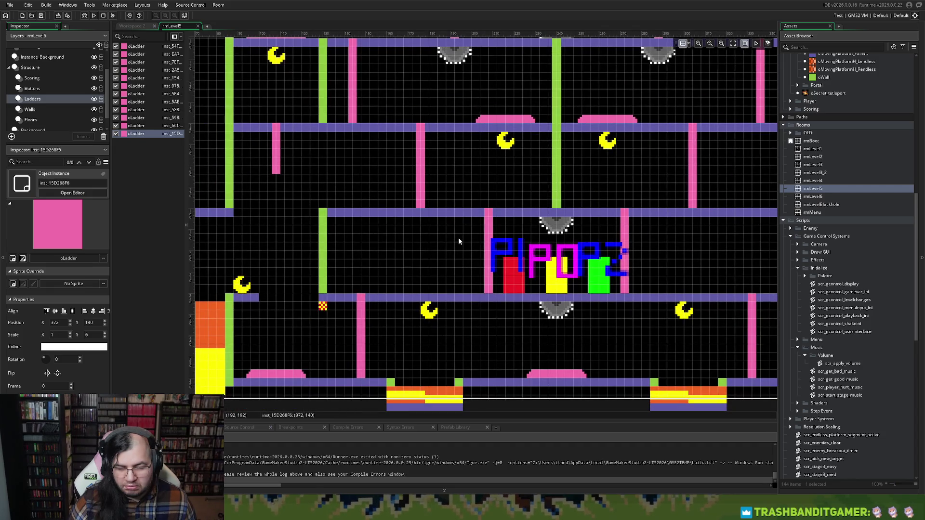
pyautogui.scroll(-2, 458, 238)
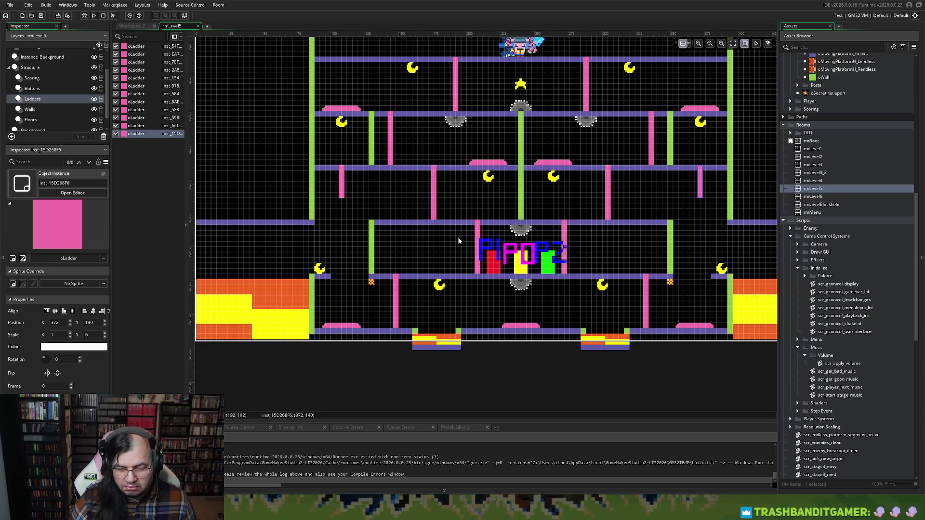
pyautogui.scroll(-1, 458, 241)
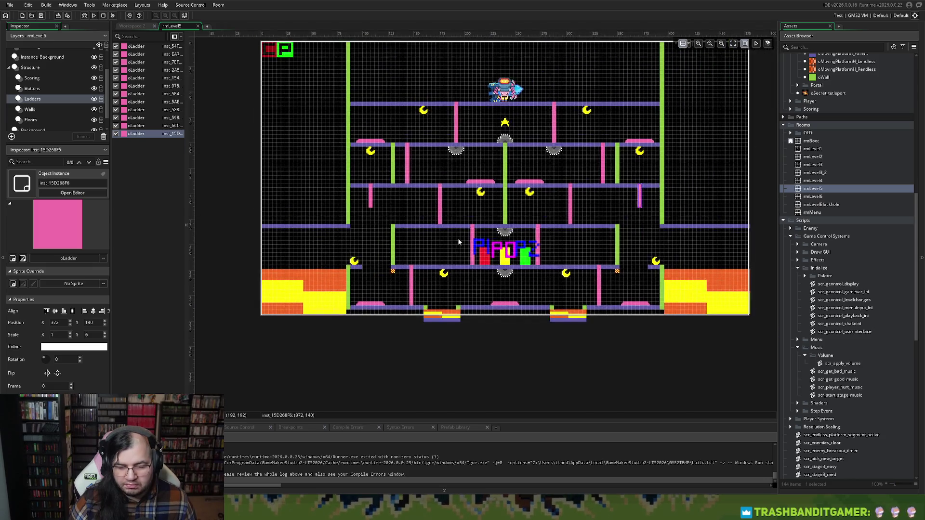
pyautogui.hscroll(2, 459, 241)
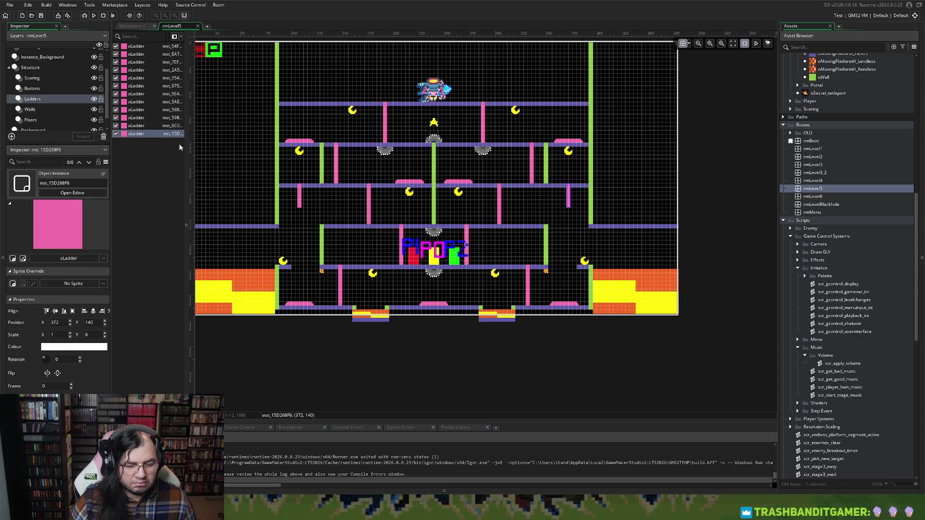
pyautogui.press('F5')
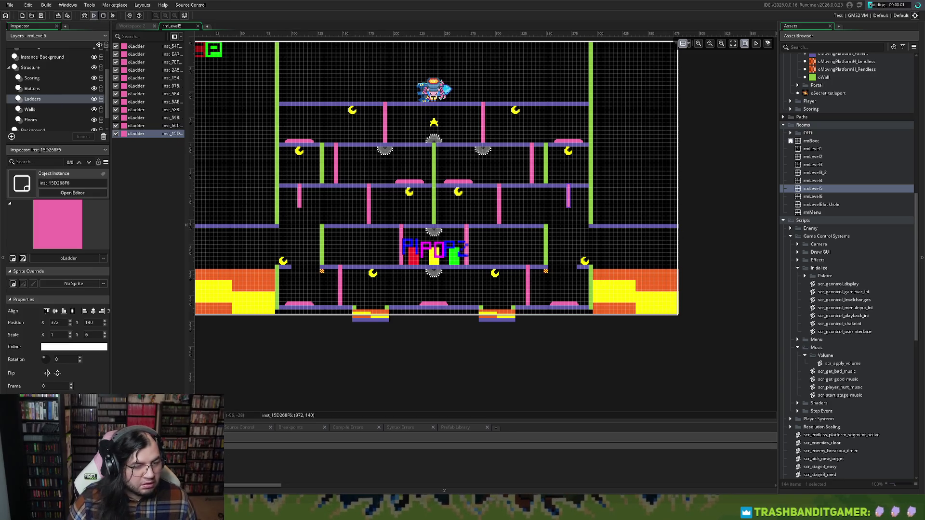
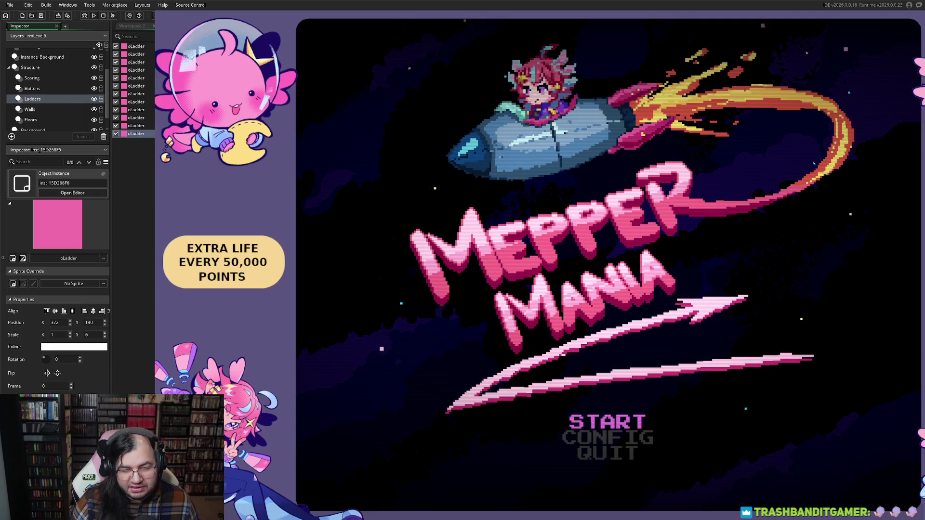
# In the running game's START menu, raise STAGE to 5 and begin playing.
pyautogui.press('Return')
pyautogui.press('Down')
pyautogui.press('Down')
pyautogui.press('Up')
pyautogui.press('Right')
pyautogui.press('Right')
pyautogui.press('Right')
pyautogui.press('Right')
pyautogui.press('Up')
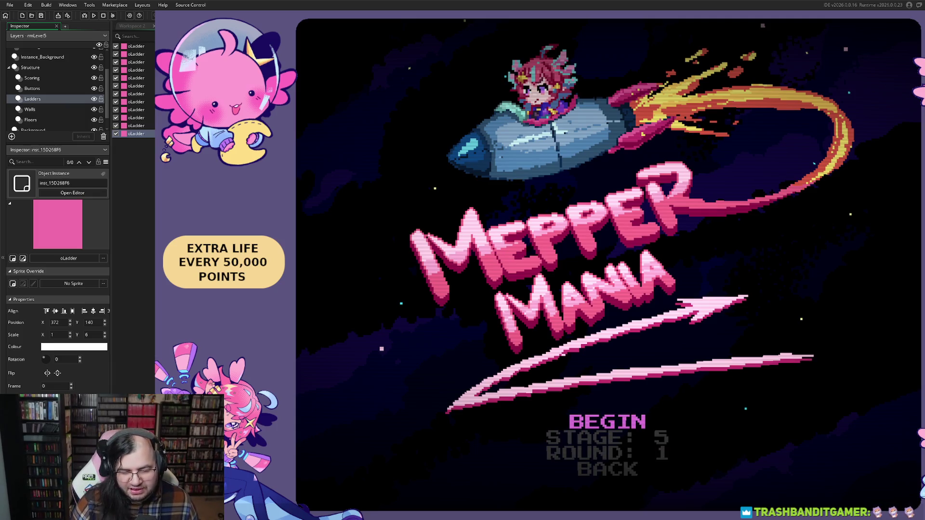
pyautogui.press('Return')
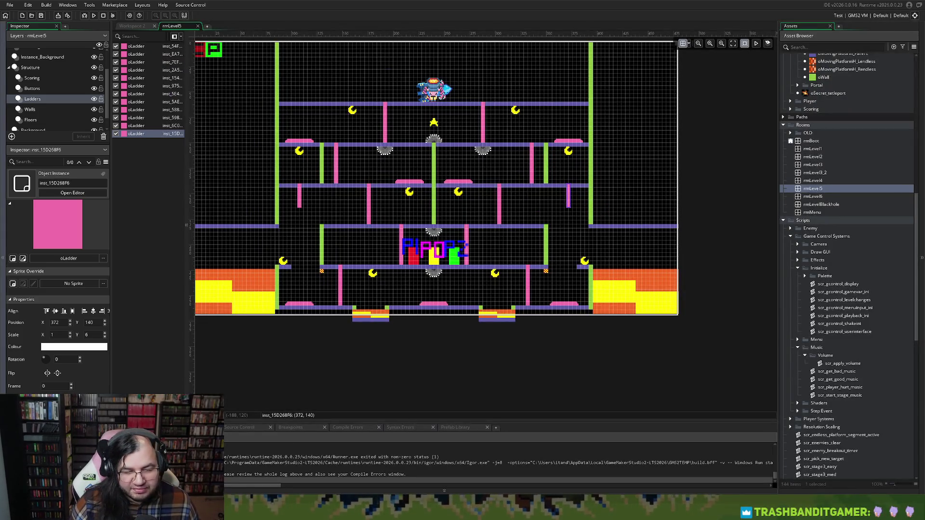
# Back in the IDE, expand the Stage 5 enemy folder and open oEnemy_Lavadrop.
pyautogui.scroll(-3, 788, 387)
pyautogui.scroll(10, 848, 265)
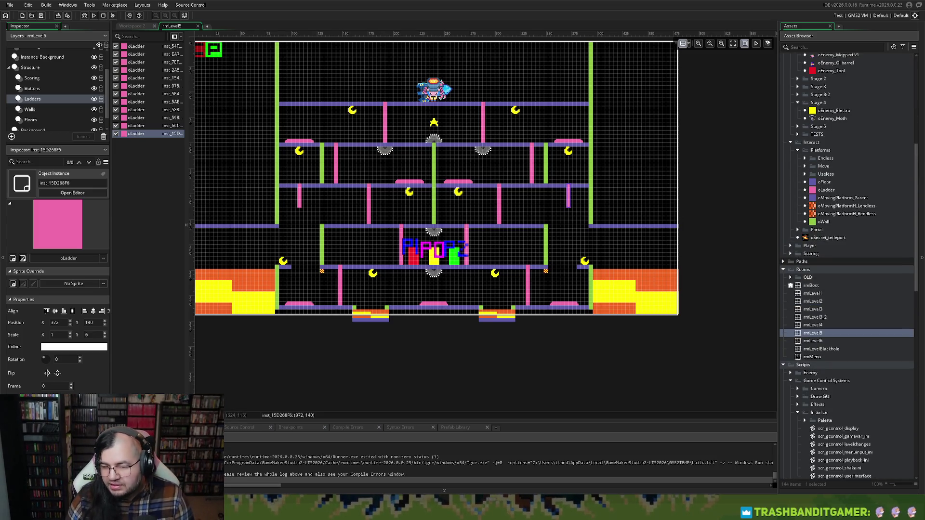
pyautogui.scroll(3, 848, 265)
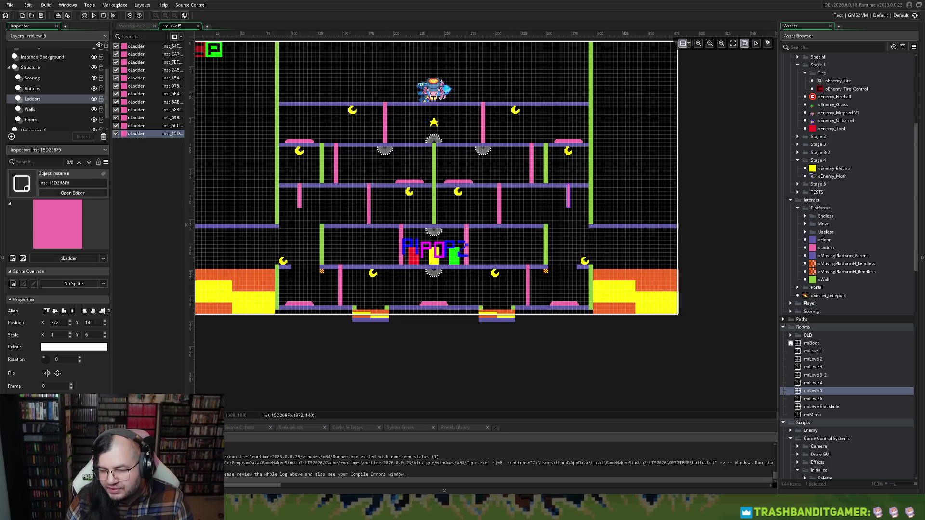
pyautogui.click(797, 184)
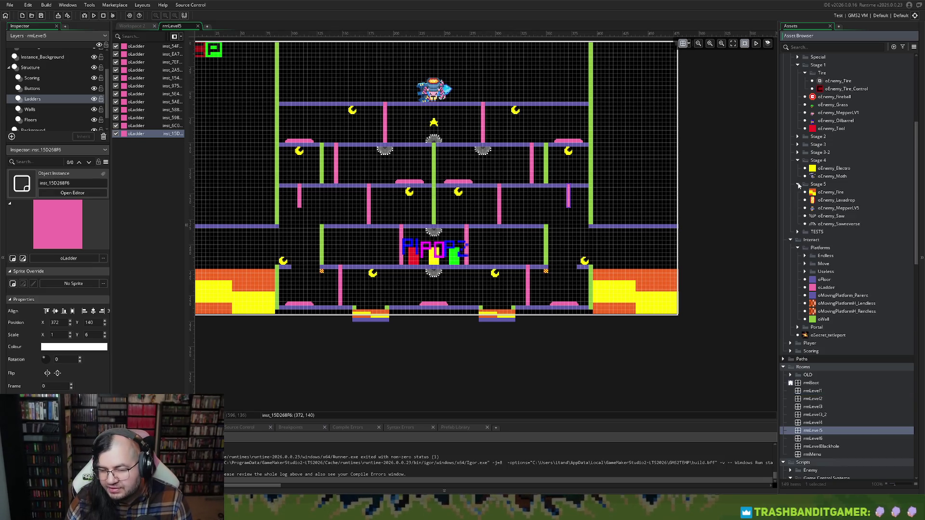
pyautogui.doubleClick(835, 200)
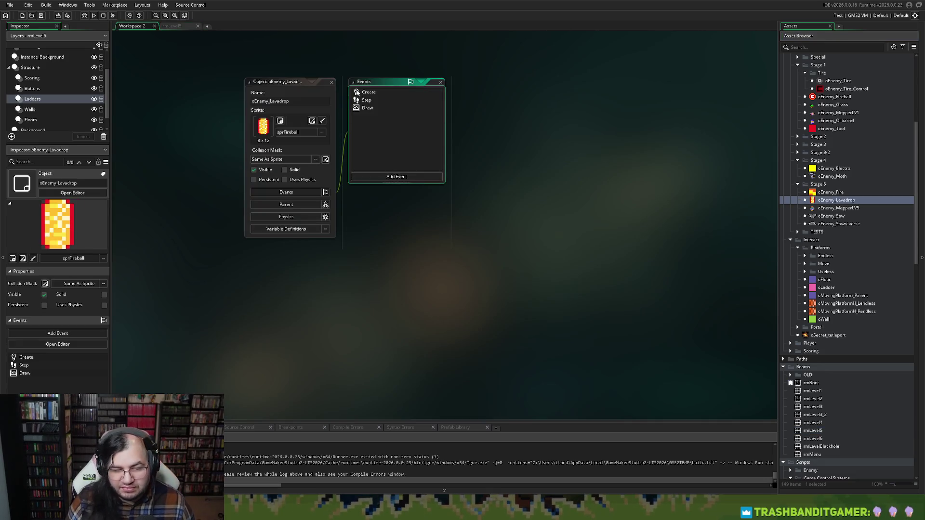
# Show oEnemy_Lavadrop's Step code and set its parent to oEnemy_Parent.
pyautogui.click(356, 91)
pyautogui.click(381, 100)
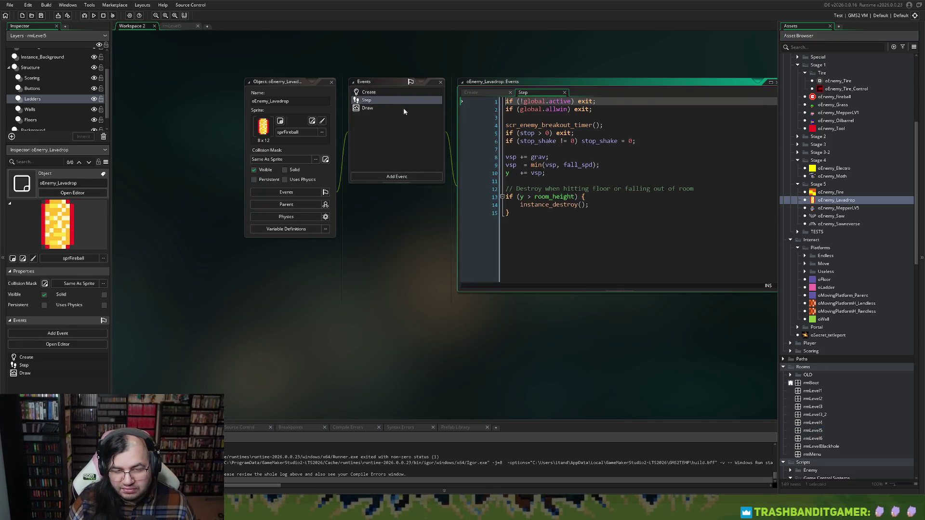
pyautogui.click(523, 101)
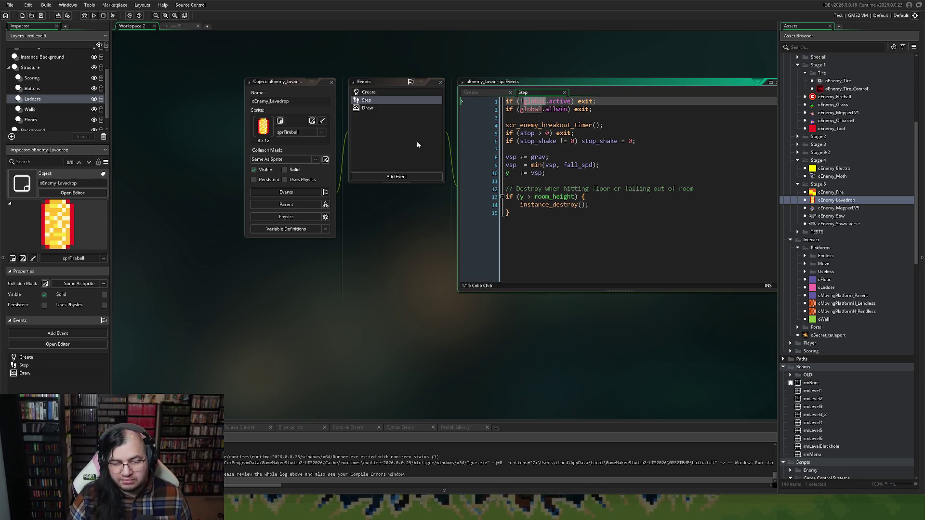
pyautogui.click(295, 206)
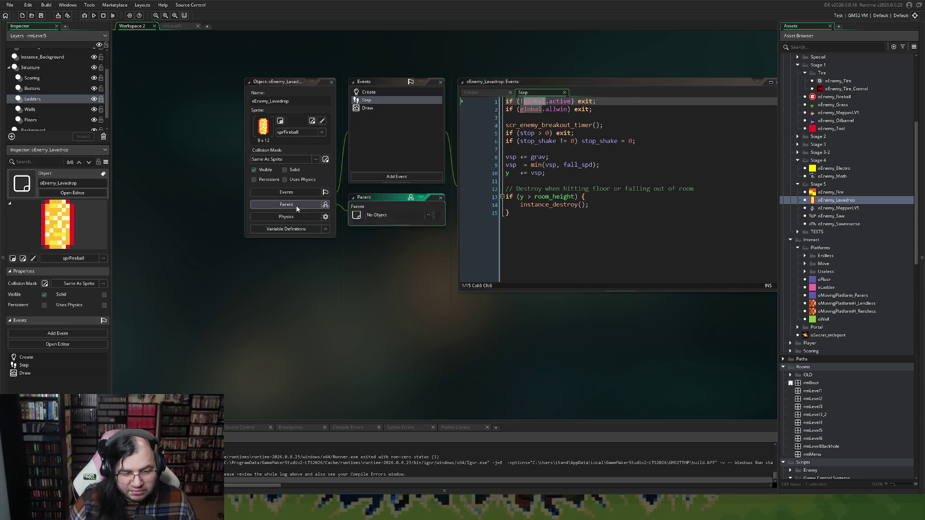
pyautogui.click(372, 218)
pyautogui.doubleClick(455, 235)
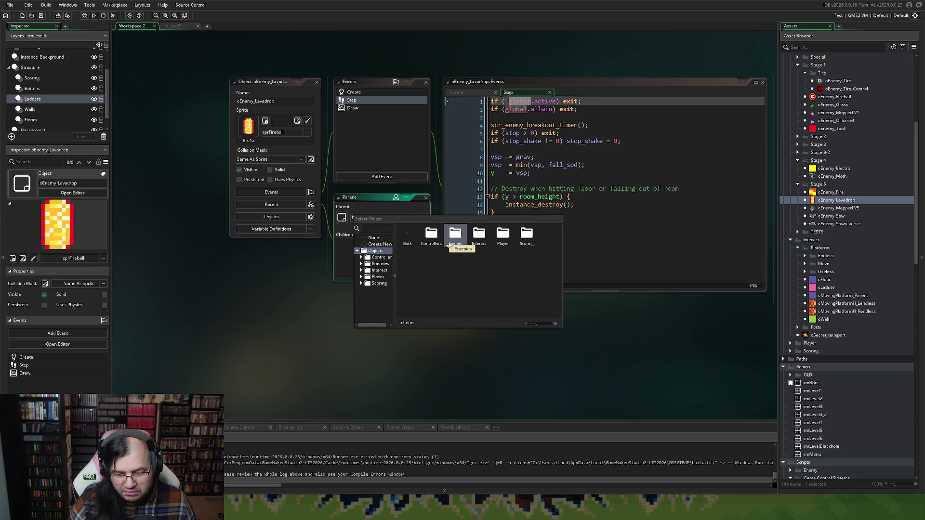
pyautogui.doubleClick(445, 243)
pyautogui.doubleClick(478, 240)
pyautogui.doubleClick(435, 236)
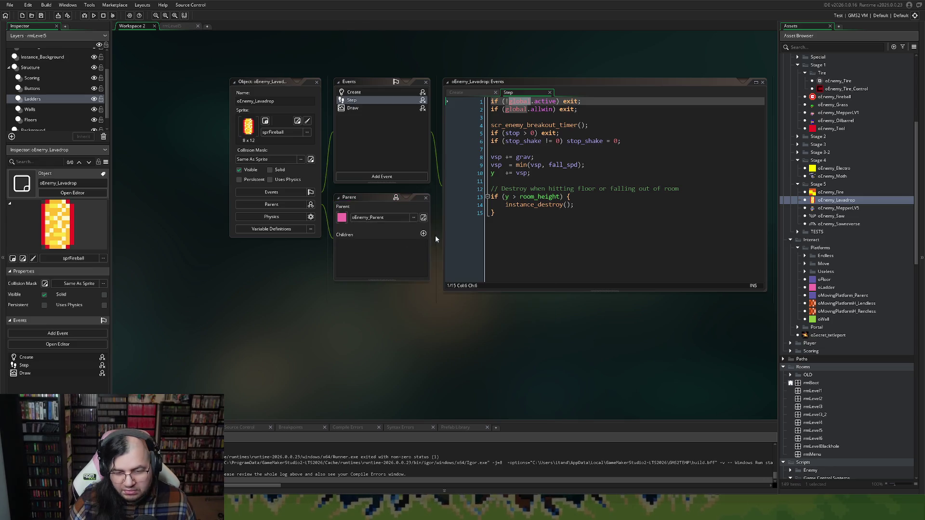
# Insert event_inherited() as the first line of the Step code.
pyautogui.click(490, 103)
pyautogui.press('Return')
pyautogui.press('Up')
pyautogui.write('vent')
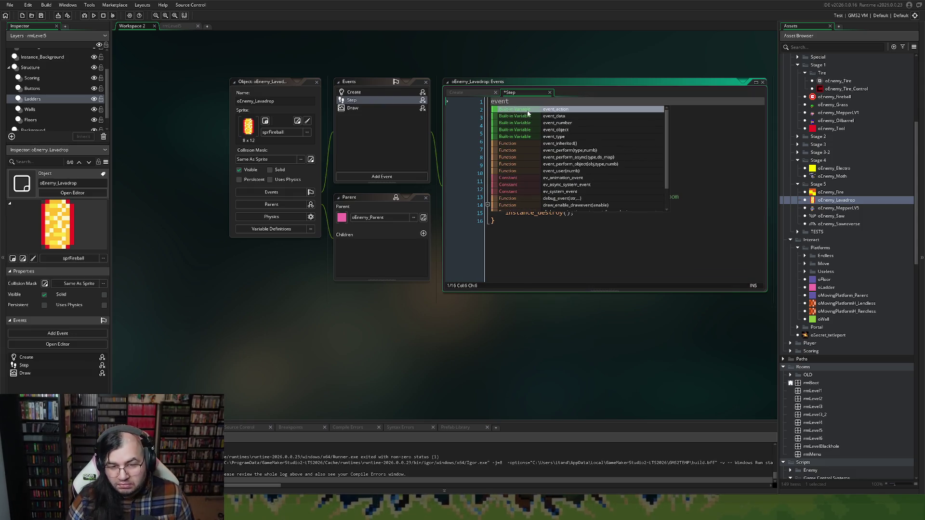
pyautogui.click(547, 142)
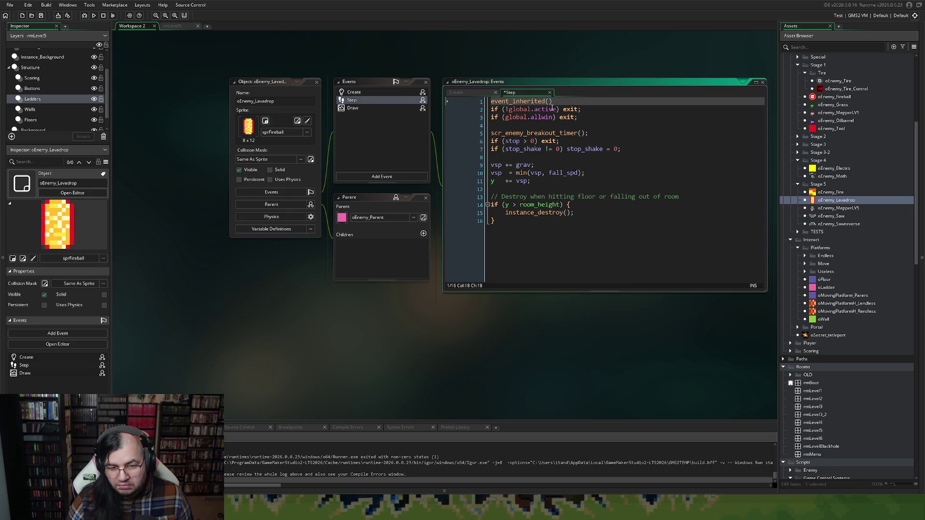
pyautogui.write(';')
# Replace global with oGame_Control on Step lines 2 and 3.
pyautogui.click(508, 110)
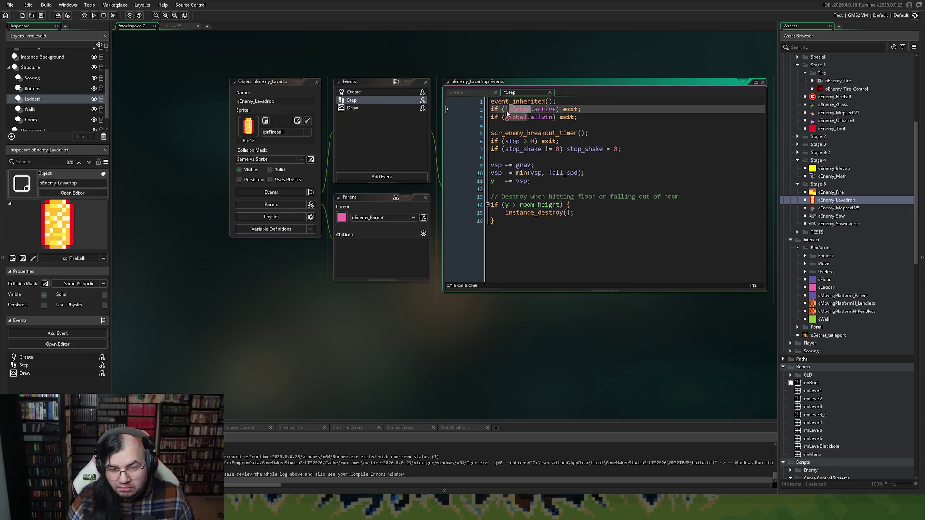
pyautogui.write('oGame_')
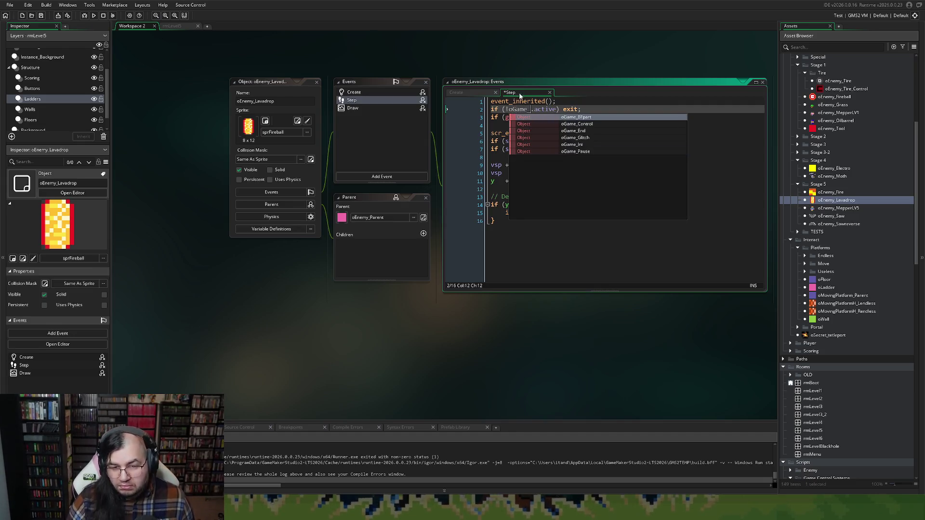
pyautogui.click(581, 127)
pyautogui.hotkey('ctrl', 'c')
pyautogui.doubleClick(517, 117)
pyautogui.hotkey('ctrl', 'v')
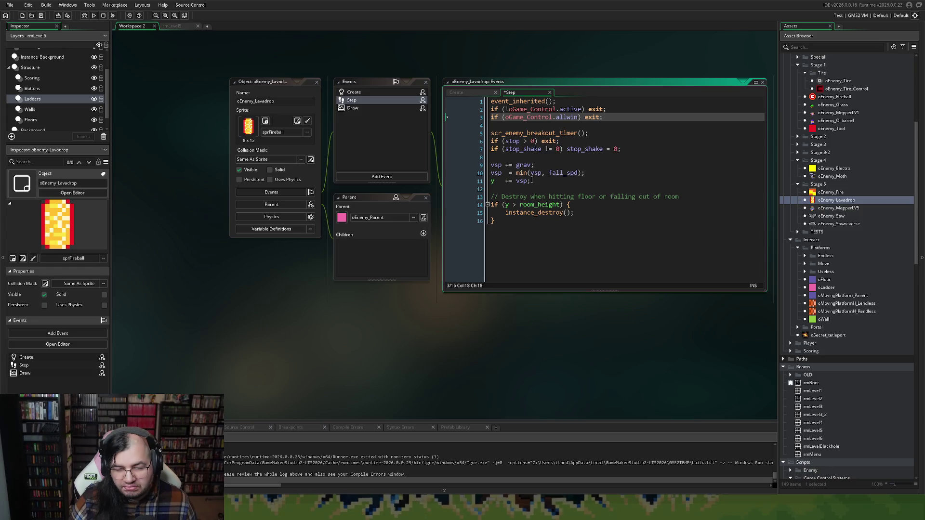
# Delete the stop_shake line and the blank line above the breakout timer call.
pyautogui.moveTo(625, 150); pyautogui.dragTo(510, 152)
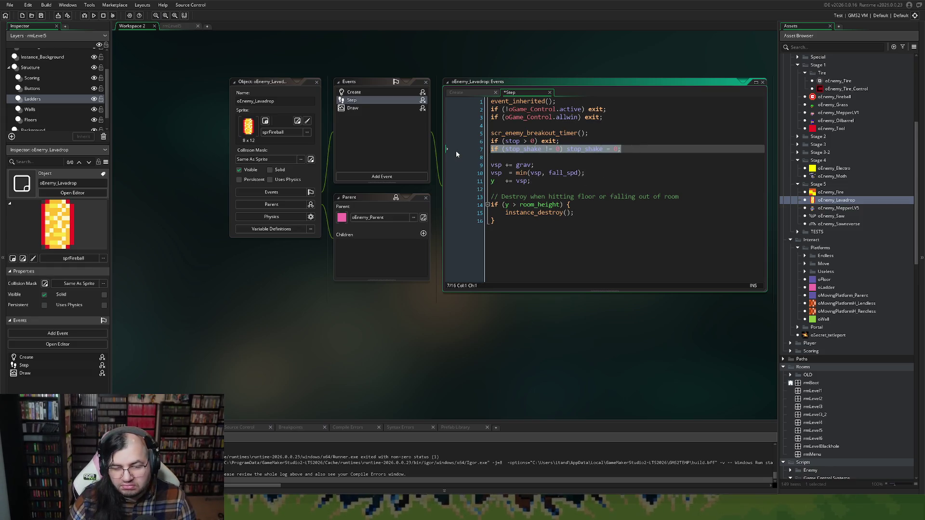
pyautogui.press('BackSpace')
pyautogui.press('BackSpace')
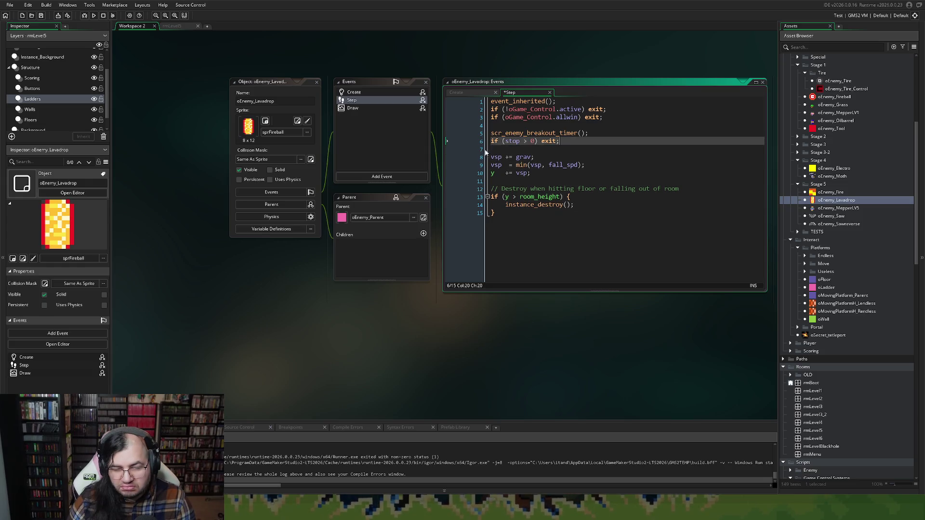
pyautogui.click(502, 133)
pyautogui.press('BackSpace')
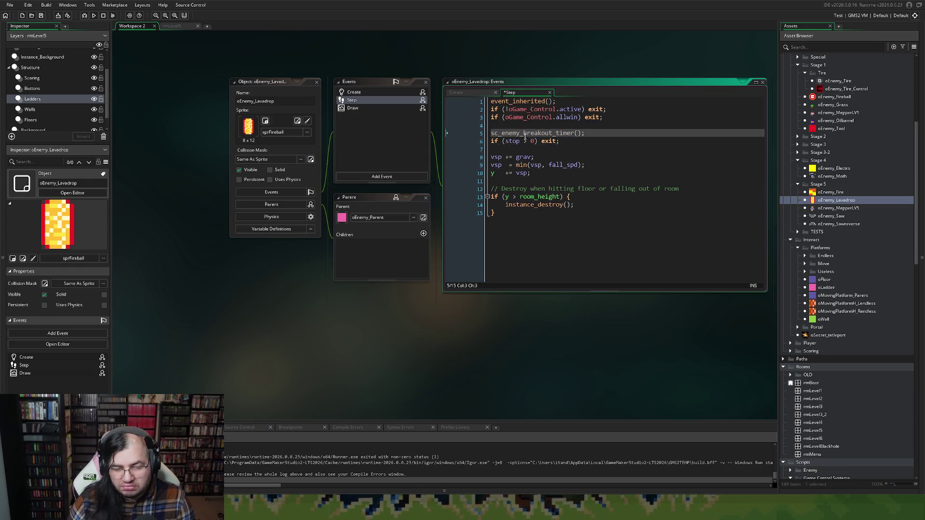
pyautogui.write('r')
pyautogui.press('Home')
pyautogui.press('BackSpace')
pyautogui.press('BackSpace')
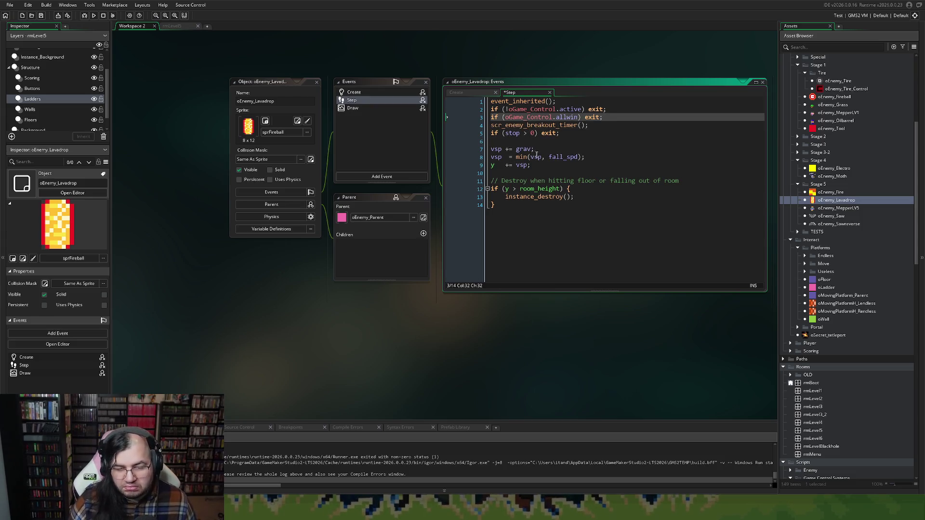
pyautogui.click(362, 109)
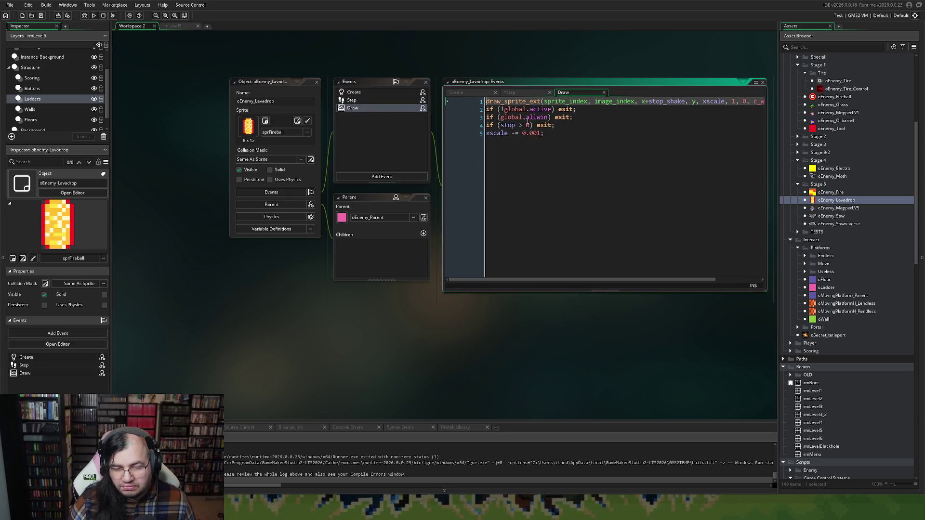
# In the Draw code, replace global with oGame_Control on lines 2 and 3.
pyautogui.doubleClick(513, 109)
pyautogui.hotkey('ctrl', 'v')
pyautogui.doubleClick(511, 117)
pyautogui.hotkey('ctrl', 'v')
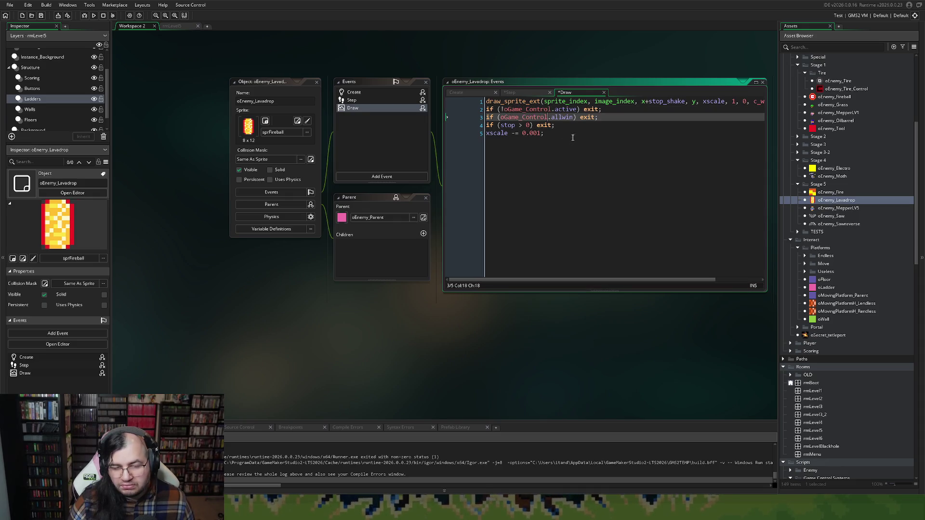
# Add event_inherited() as the first line of the Draw code.
pyautogui.click(487, 102)
pyautogui.press('Return')
pyautogui.press('Up')
pyautogui.press('Return')
pyautogui.press('Up')
pyautogui.write('e')
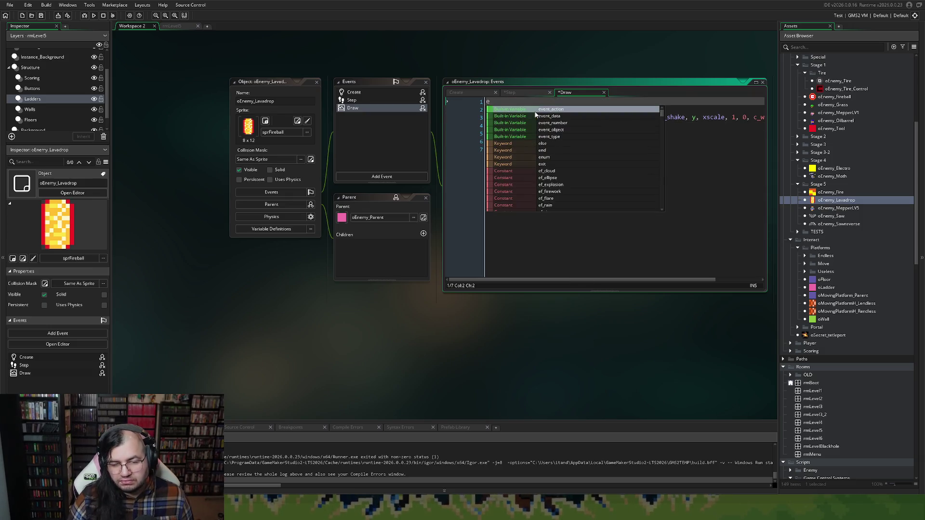
pyautogui.write('vent')
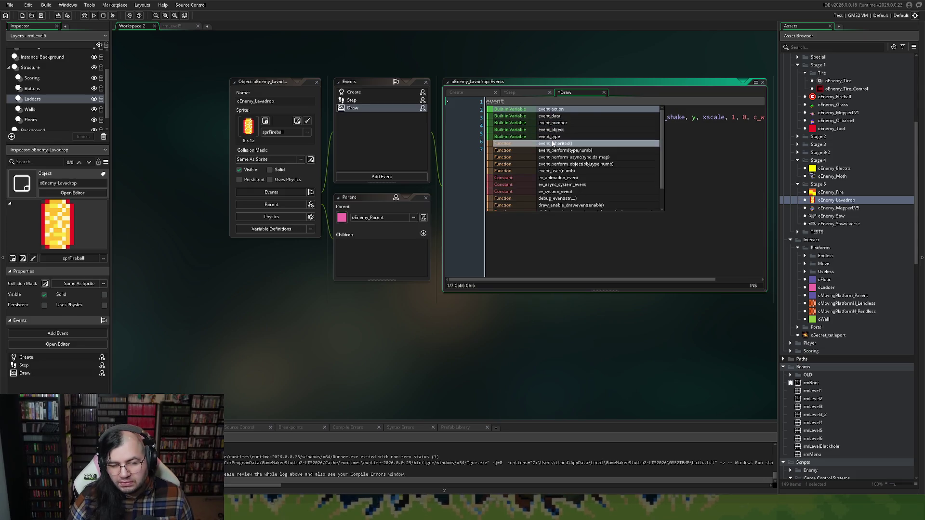
pyautogui.press('Return')
# Add event_inherited(); as the first line of the Create code.
pyautogui.click(456, 92)
pyautogui.press('Return')
pyautogui.press('Up')
pyautogui.write('event')
pyautogui.press('Return')
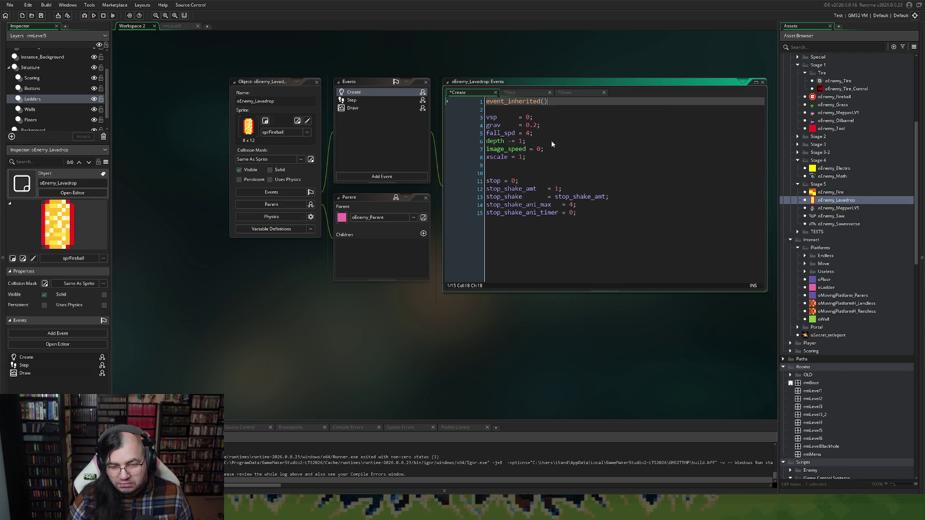
pyautogui.write(';')
# Delete the stop and shake variables, tidy blank lines, and collapse the editors.
pyautogui.moveTo(614, 224); pyautogui.dragTo(447, 179)
pyautogui.press('BackSpace')
pyautogui.press('BackSpace')
pyautogui.press('BackSpace')
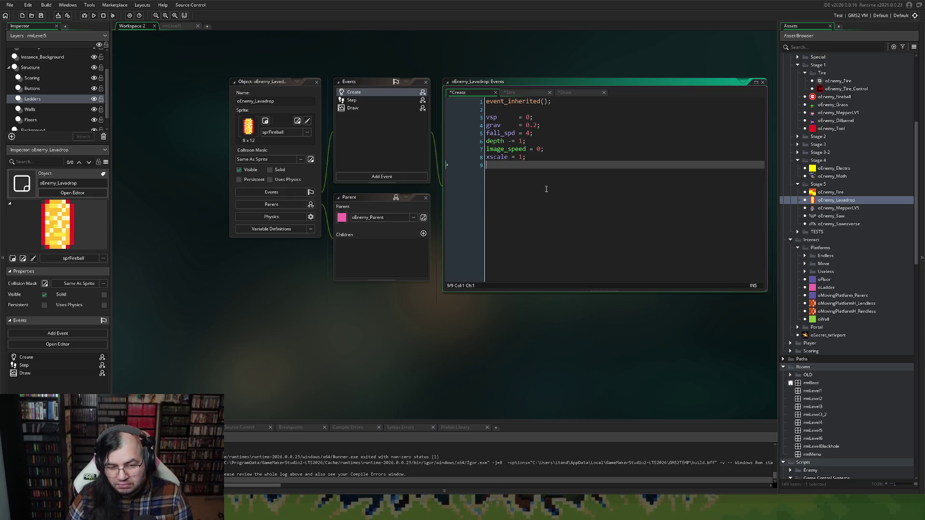
pyautogui.click(489, 109)
pyautogui.press('BackSpace')
pyautogui.click(491, 157)
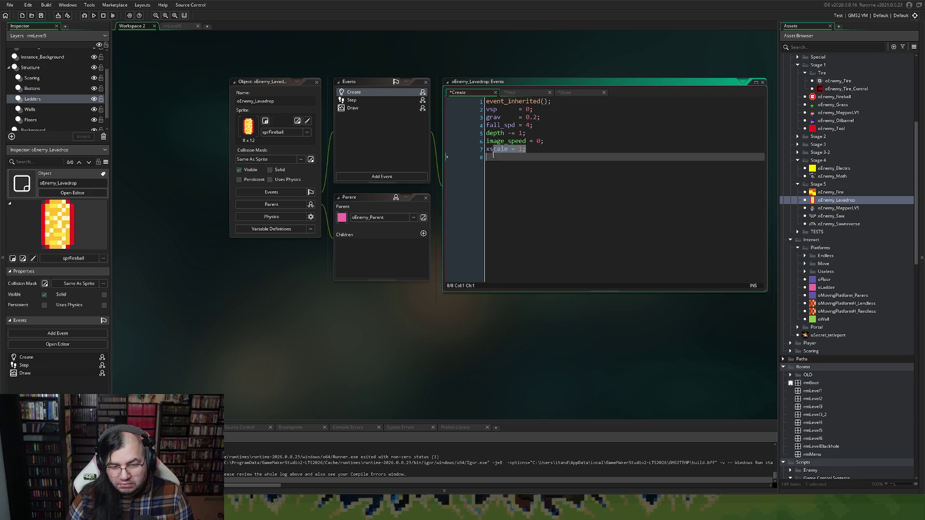
pyautogui.press('BackSpace')
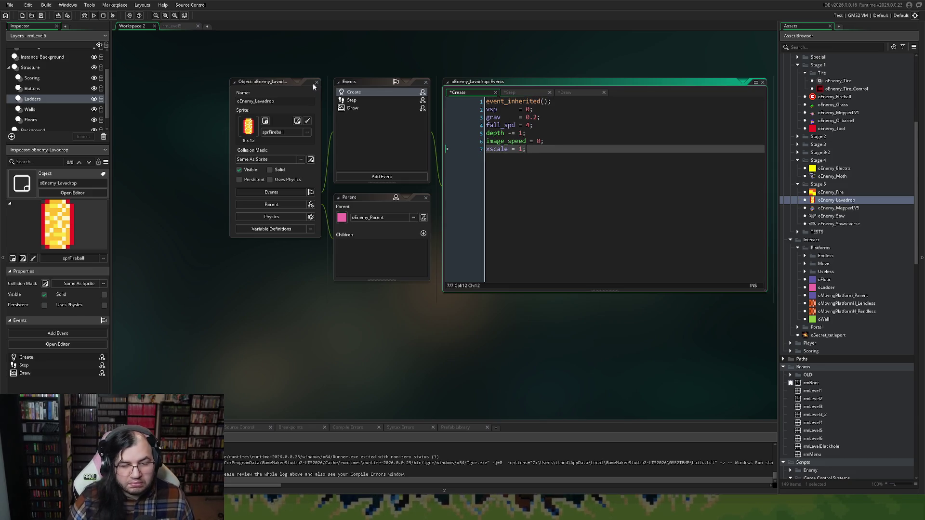
pyautogui.hotkey('ctrl', 'shift', 'c')
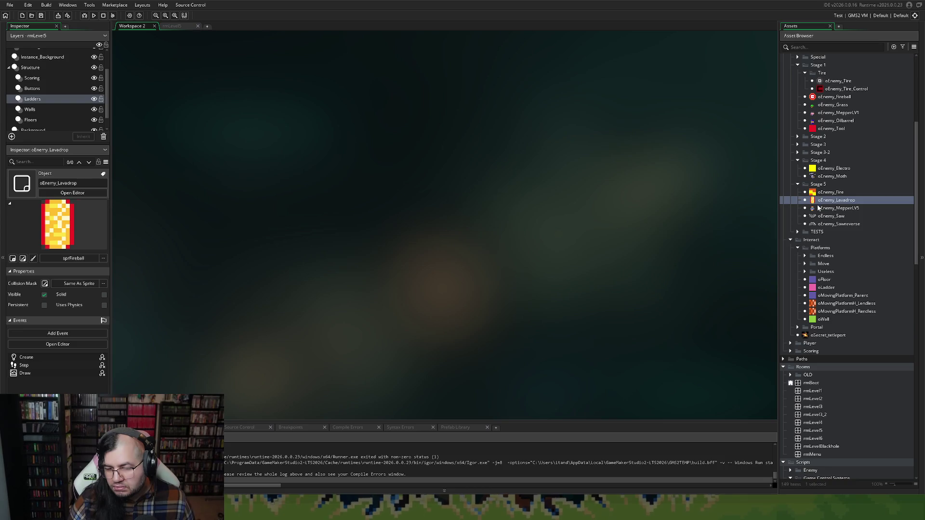
# Look over oEnemy_Fire's Draw code, then close its editors.
pyautogui.doubleClick(830, 192)
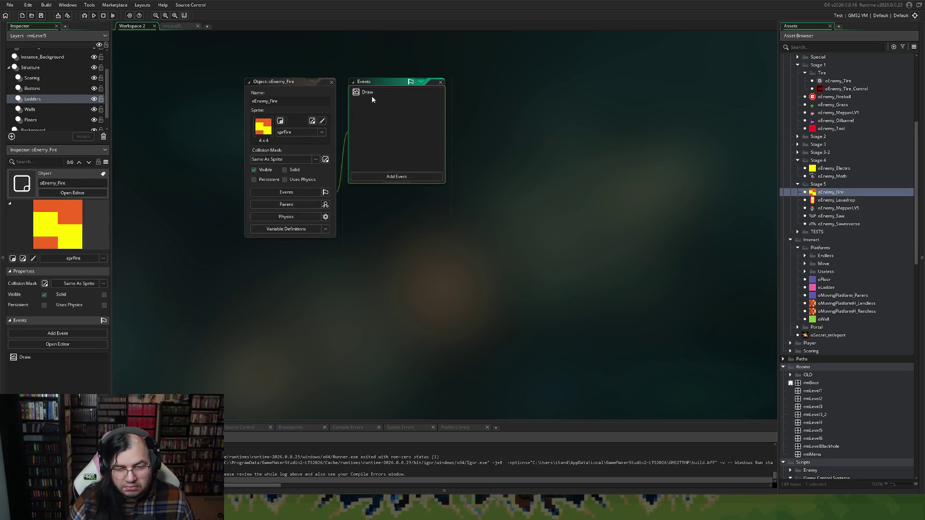
pyautogui.doubleClick(372, 93)
pyautogui.scroll(-1, 548, 183)
pyautogui.scroll(1, 552, 193)
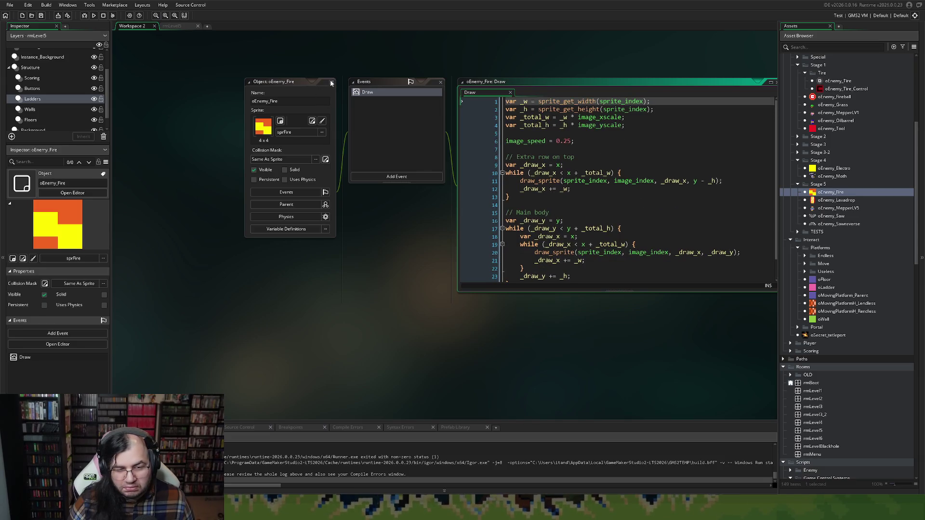
pyautogui.click(331, 82)
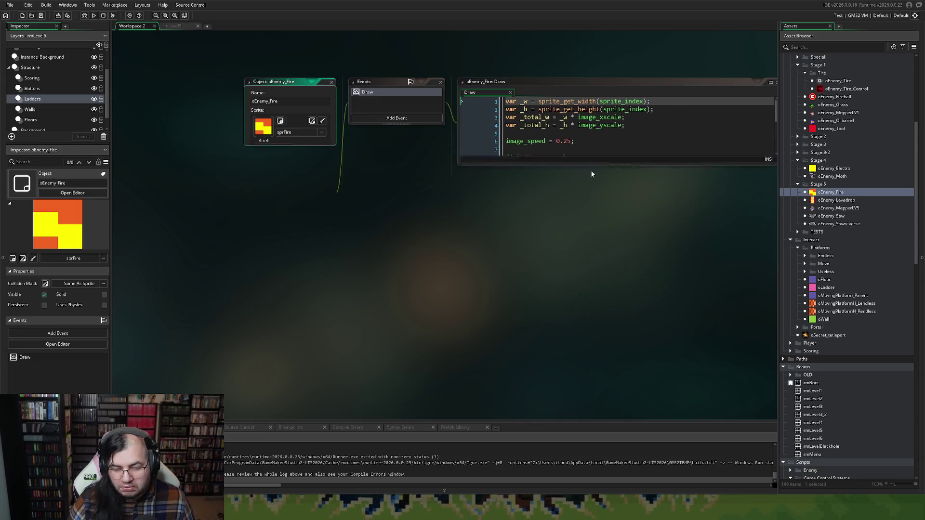
# Set oEnemy_Fire's parent to oEnemy_Parent and close its editor.
pyautogui.doubleClick(814, 191)
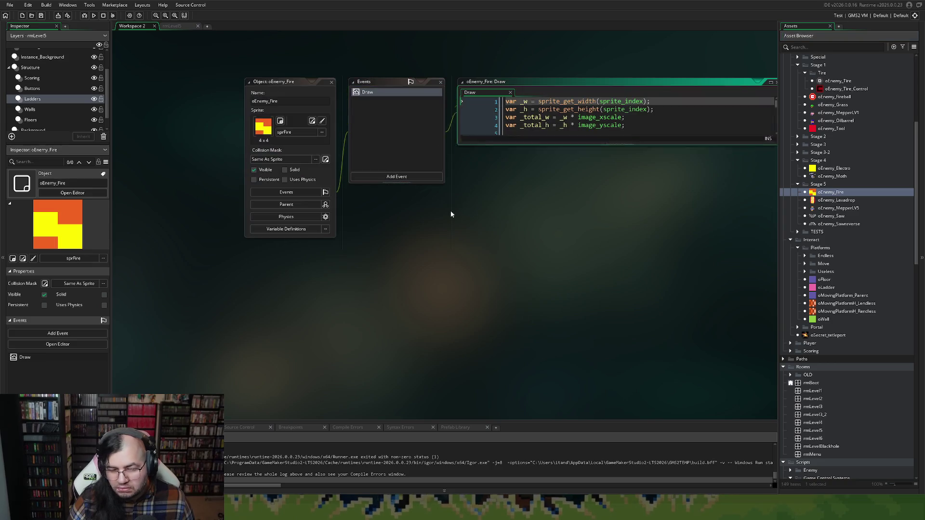
pyautogui.click(299, 207)
pyautogui.click(370, 219)
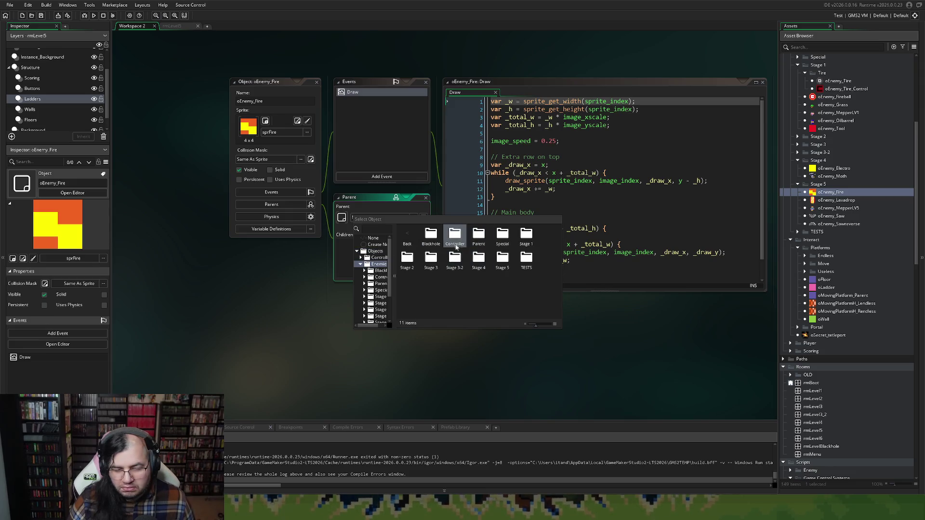
pyautogui.doubleClick(479, 236)
pyautogui.doubleClick(430, 241)
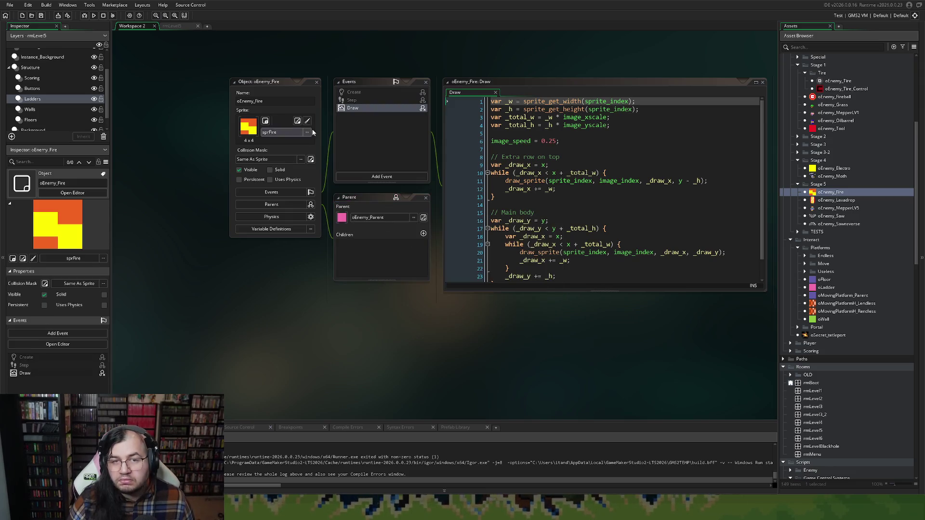
pyautogui.click(317, 83)
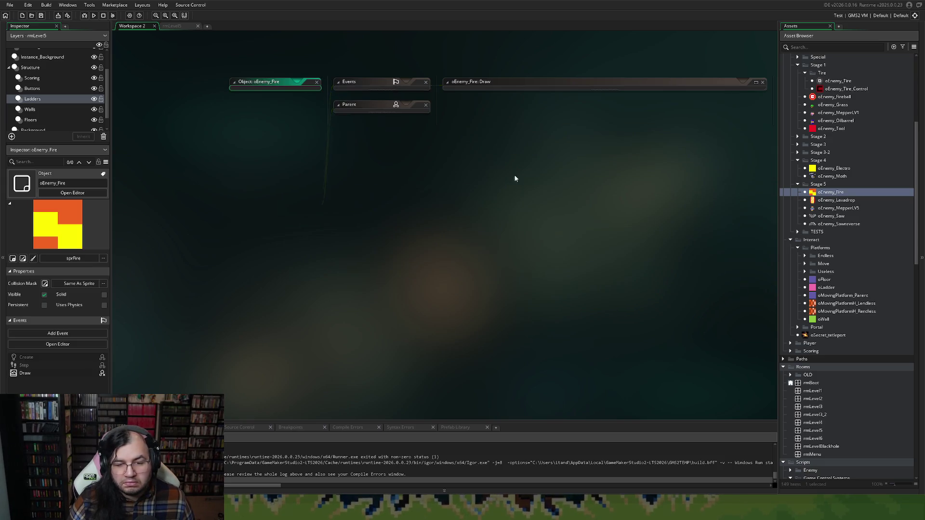
pyautogui.doubleClick(824, 208)
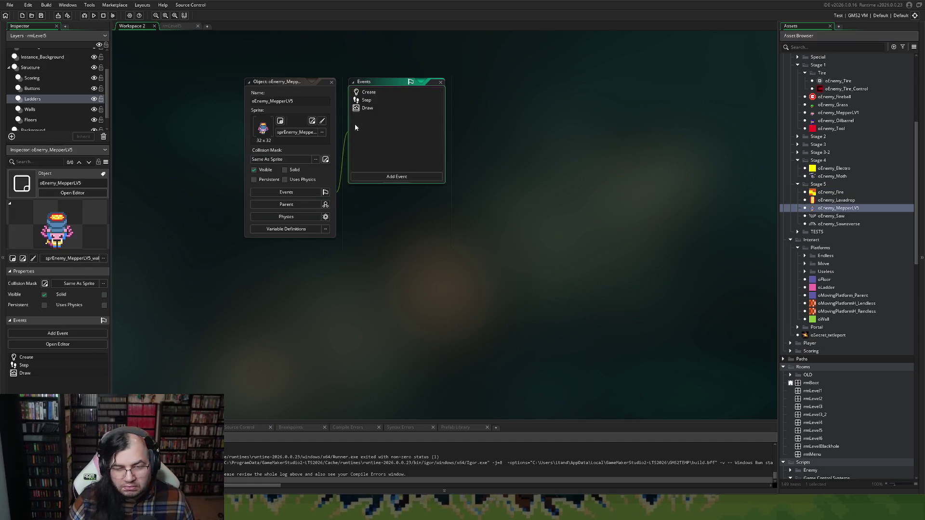
# Set oEnemy_MepperLV5's parent to oEnemy_Parent via Objects > Enemies > Parent.
pyautogui.click(286, 204)
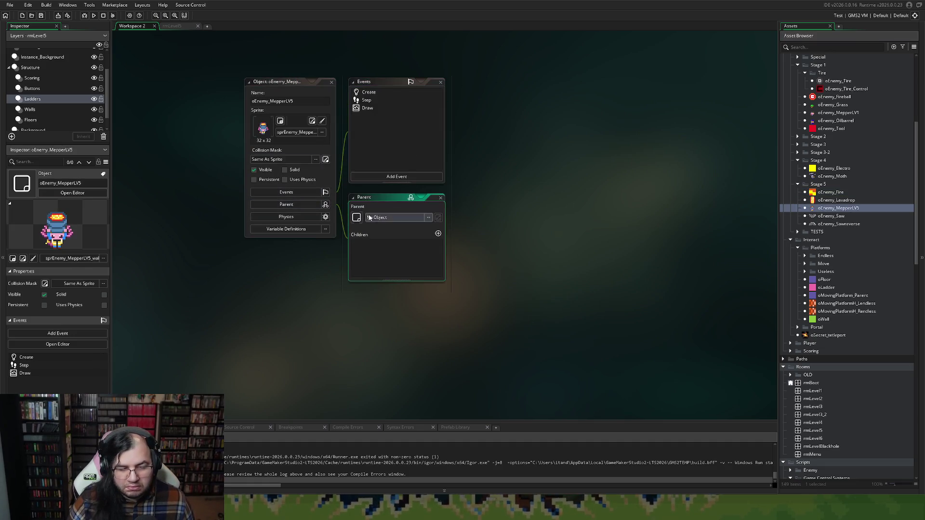
pyautogui.click(409, 217)
pyautogui.doubleClick(463, 236)
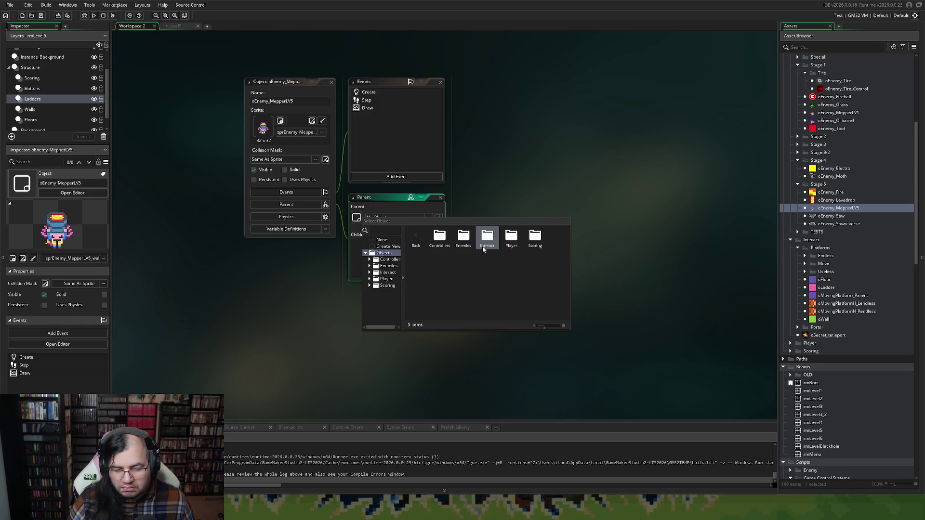
pyautogui.doubleClick(460, 243)
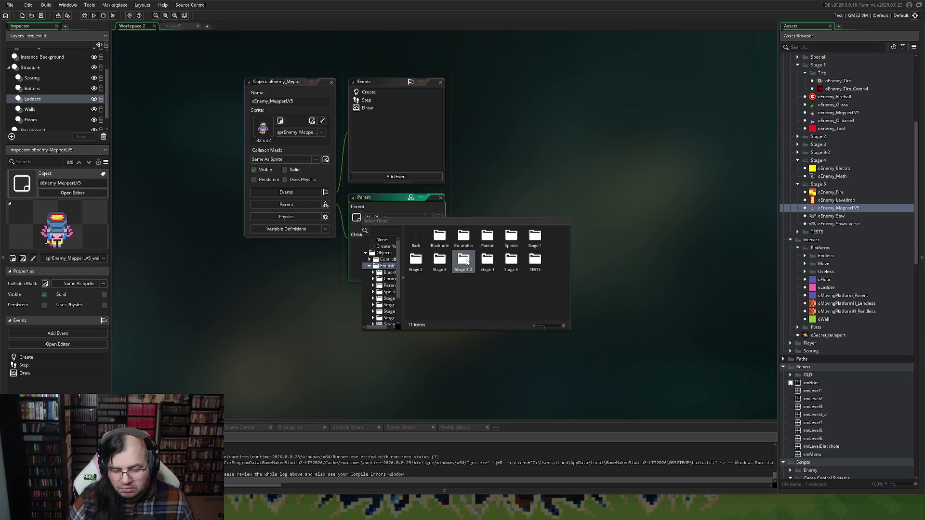
pyautogui.doubleClick(487, 237)
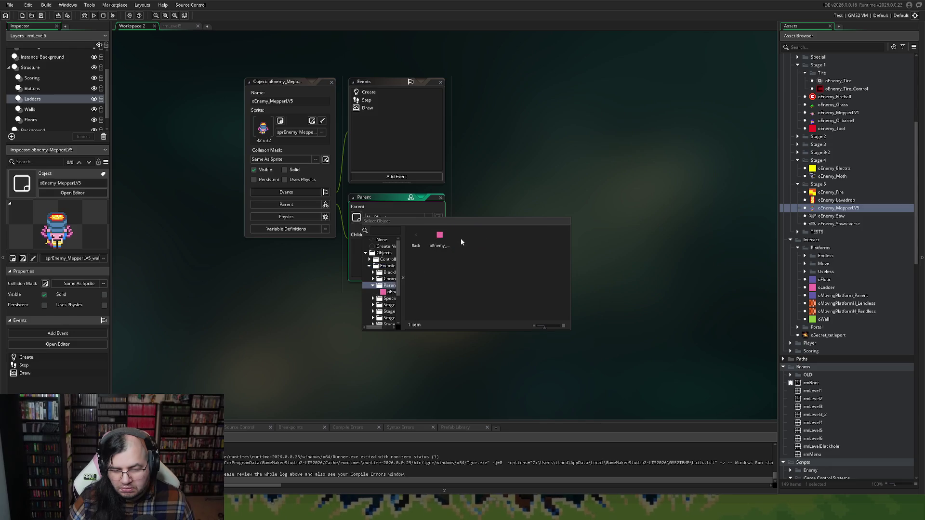
pyautogui.doubleClick(439, 236)
# Add event_inherited() as the first line of the Create code.
pyautogui.doubleClick(370, 92)
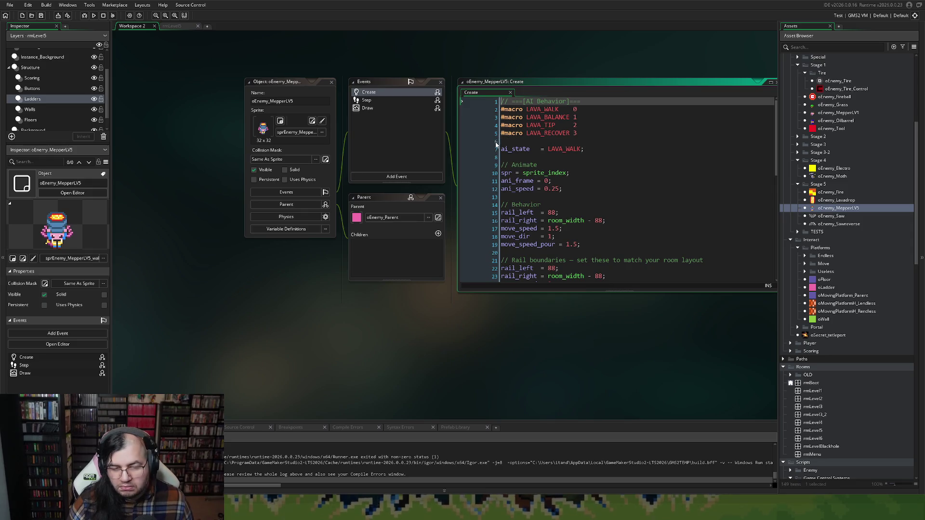
pyautogui.press('Return')
pyautogui.press('Return')
pyautogui.press('Up')
pyautogui.press('Up')
pyautogui.hotkey('ctrl', 'v')
pyautogui.hotkey('shift', 'Home')
pyautogui.write('event')
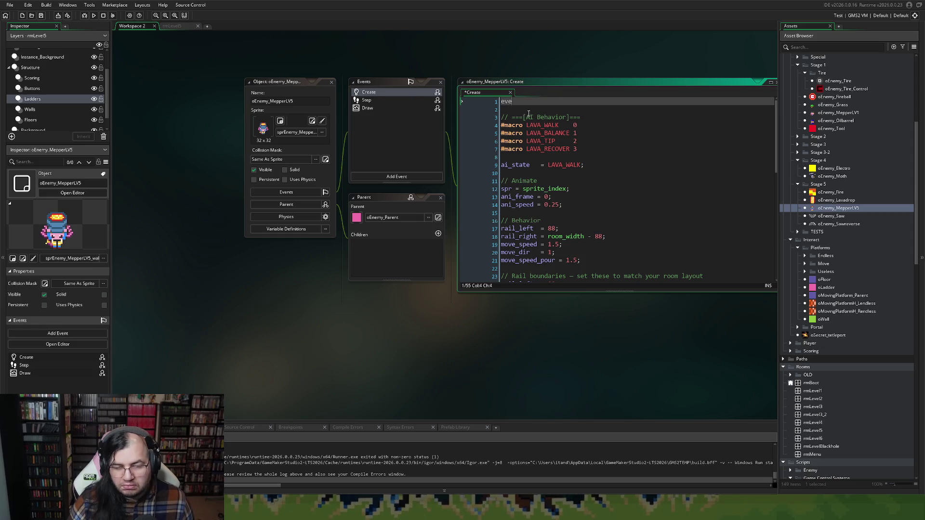
pyautogui.press('Return')
# In Step, replace global with oGame_Control on lines 1–2 and delete the stop_shake reset.
pyautogui.click(374, 101)
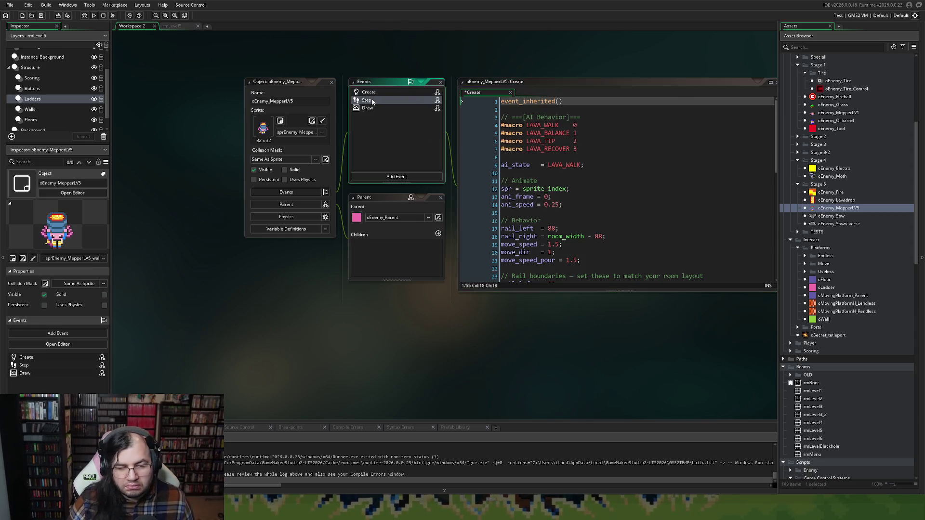
pyautogui.doubleClick(533, 101)
pyautogui.hotkey('ctrl', 'v')
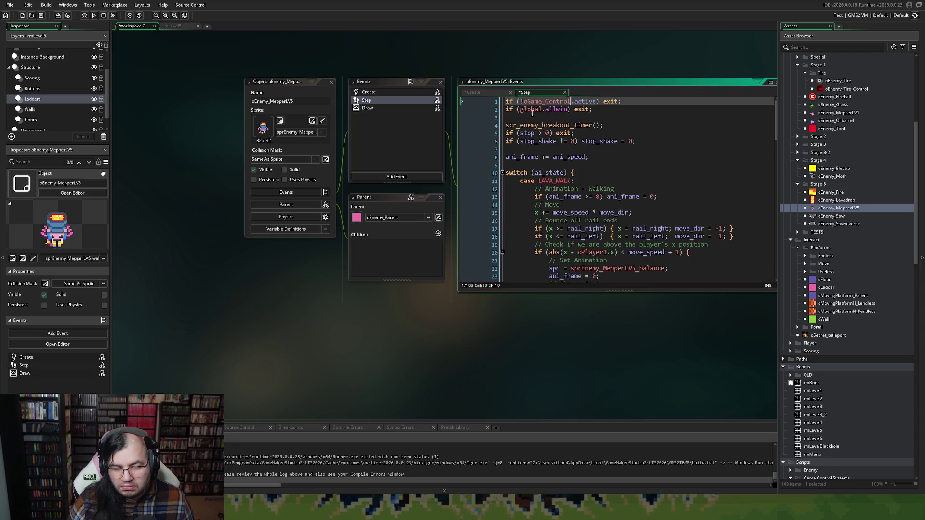
pyautogui.doubleClick(530, 110)
pyautogui.hotkey('ctrl', 'v')
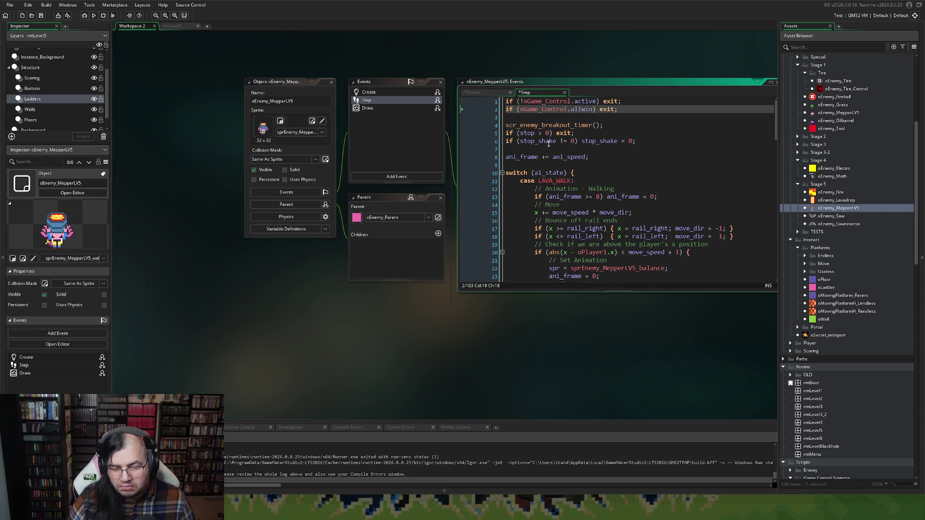
pyautogui.tripleClick(539, 143)
pyautogui.press('BackSpace')
pyautogui.press('BackSpace')
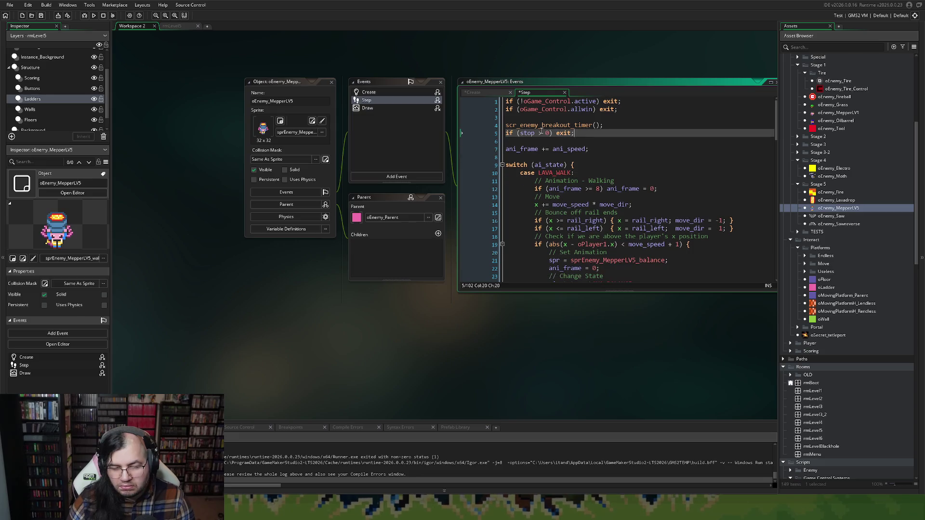
pyautogui.click(527, 117)
pyautogui.press('BackSpace')
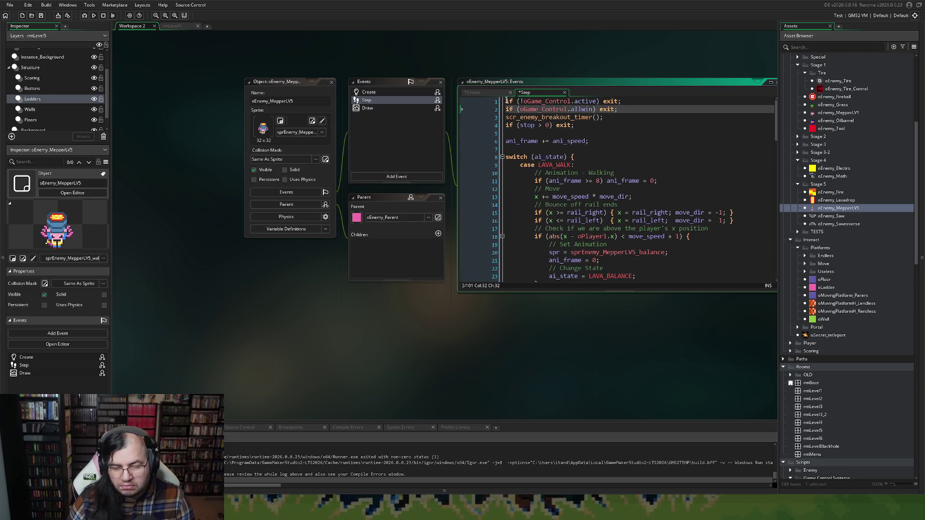
# Insert event_inherited() as the first line of the Step code.
pyautogui.click(506, 101)
pyautogui.press('Return')
pyautogui.press('Up')
pyautogui.write('event')
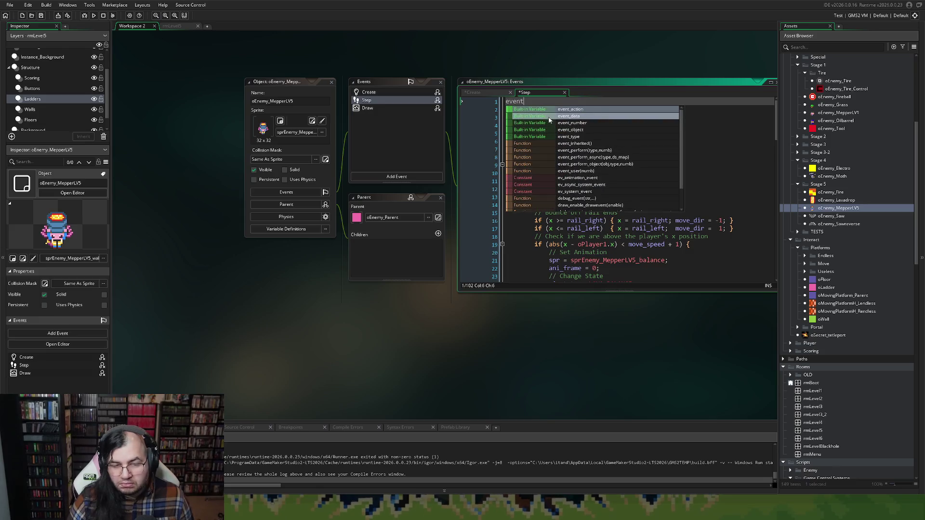
pyautogui.click(556, 144)
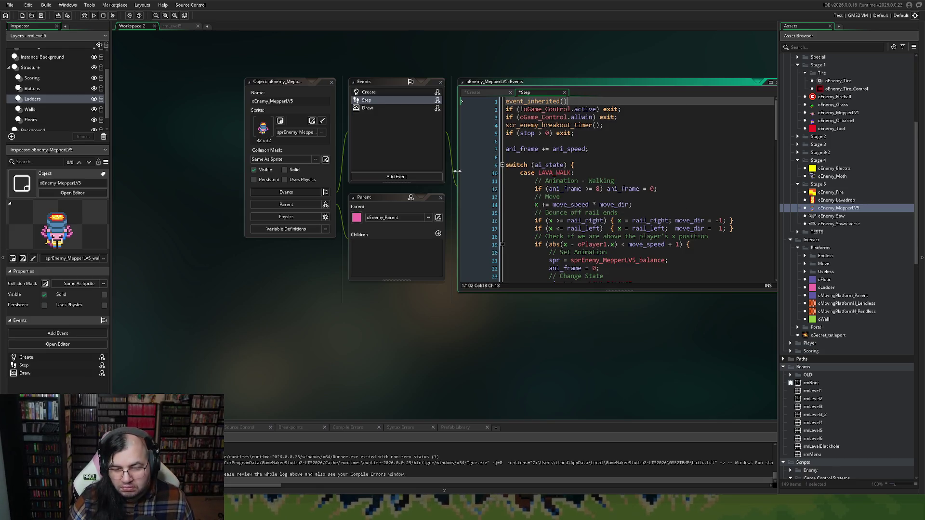
# Add event_inherited() atop the Draw code and close the MepperLV5 editors.
pyautogui.click(365, 108)
pyautogui.write('vvvvvvvvvvvvvvvvvvvvvvvvv')
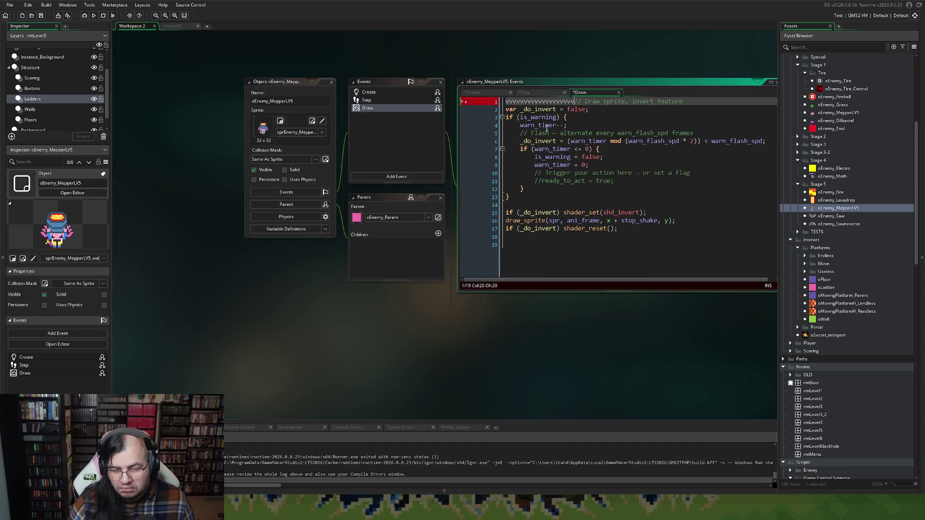
pyautogui.hotkey('ctrl', 'z')
pyautogui.hotkey('ctrl', 'z')
pyautogui.hotkey('ctrl', 'z')
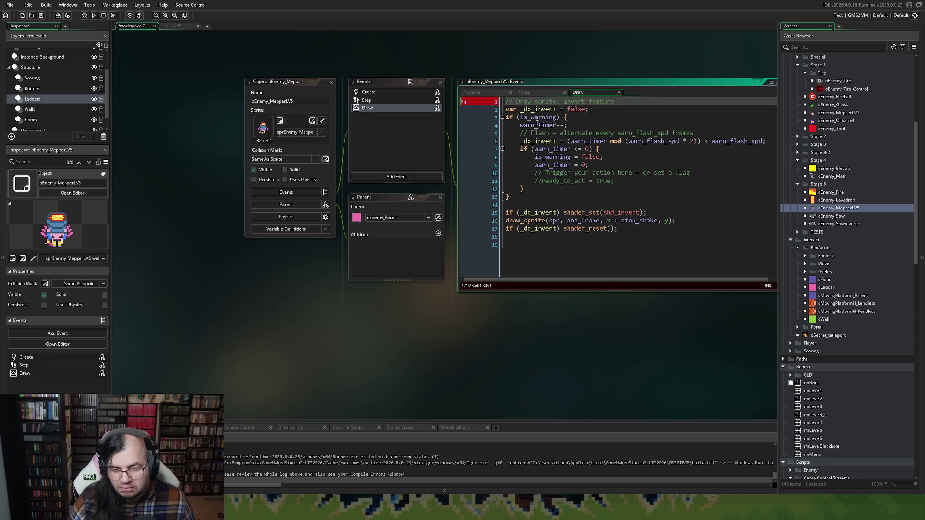
pyautogui.press('Return')
pyautogui.press('Up')
pyautogui.write('ev')
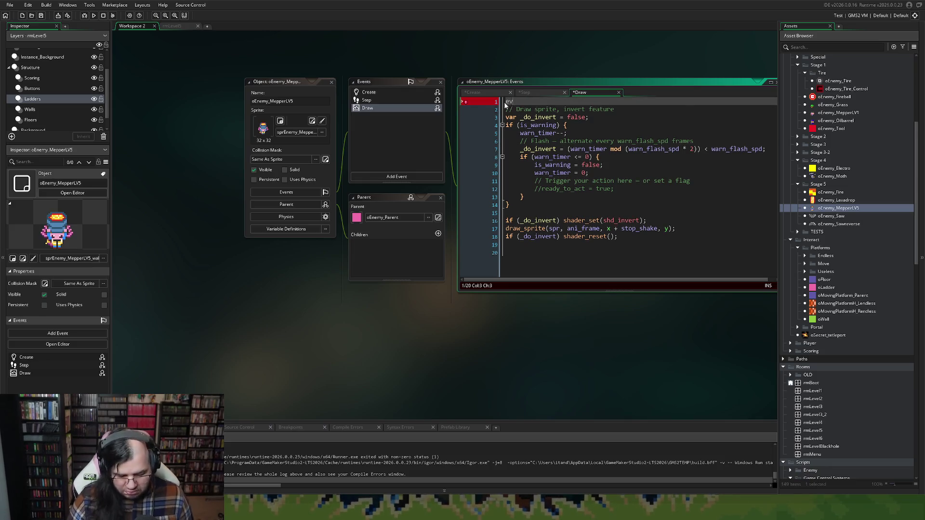
pyautogui.press('Down')
pyautogui.press('Down')
pyautogui.press('Down')
pyautogui.press('Return')
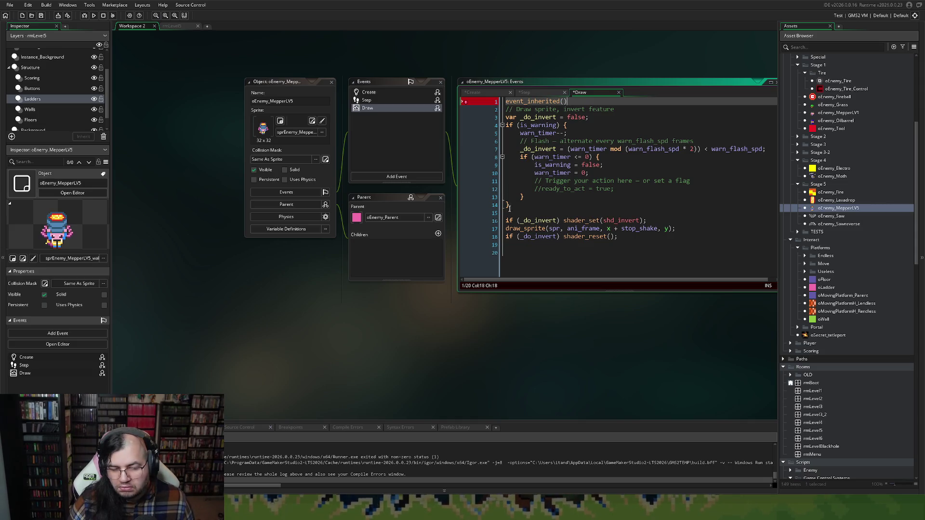
pyautogui.click(331, 82)
pyautogui.doubleClick(815, 217)
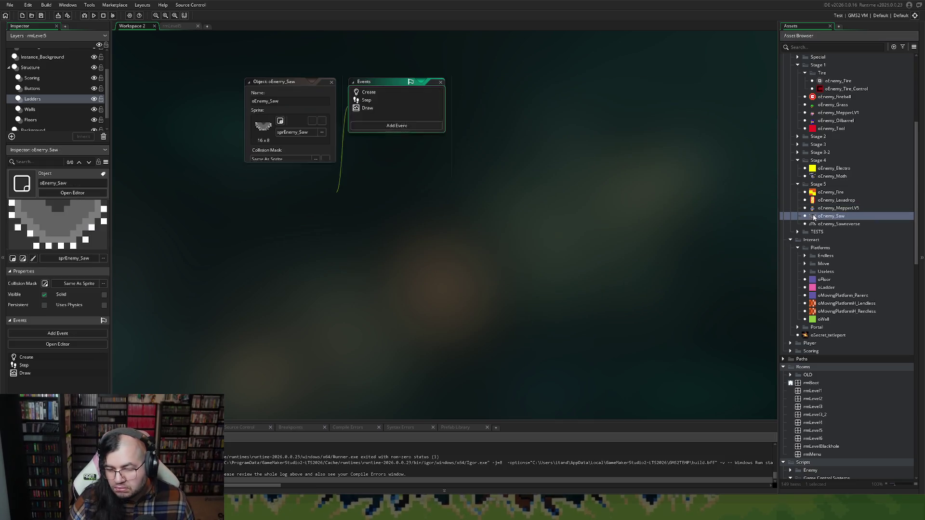
# Put event_inherited() on the first line of oEnemy_Saw's Create code.
pyautogui.click(389, 93)
pyautogui.press('Up')
pyautogui.write('event')
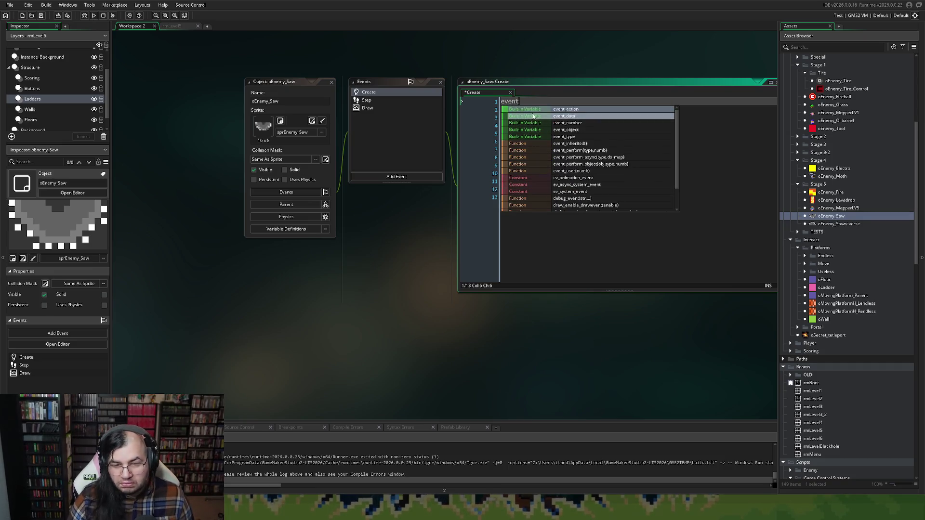
pyautogui.click(524, 143)
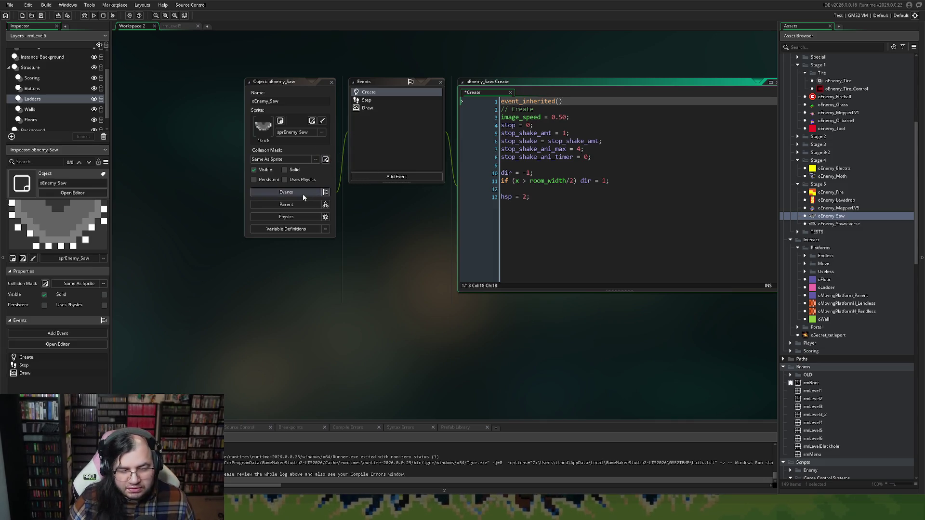
# Set oEnemy_Saw's parent to oEnemy_Parent from Enemies > Parent.
pyautogui.click(298, 205)
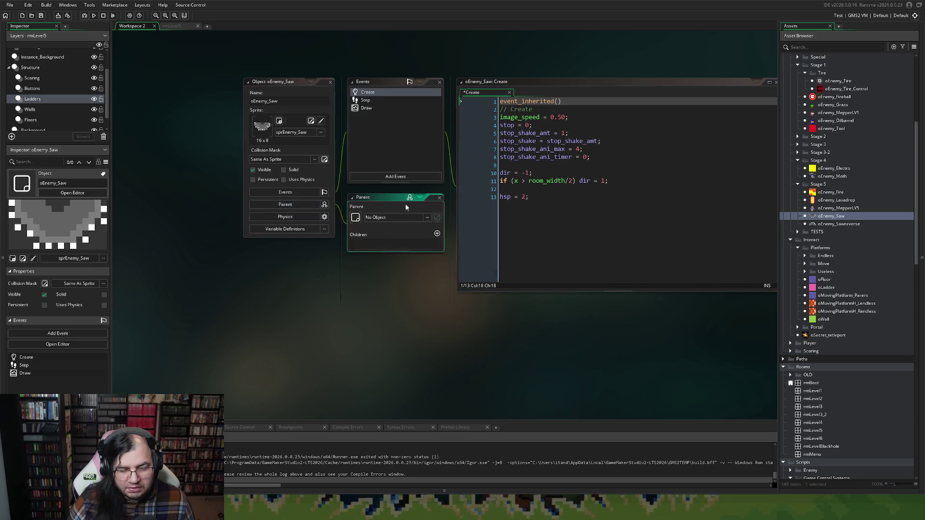
pyautogui.click(376, 217)
pyautogui.doubleClick(480, 236)
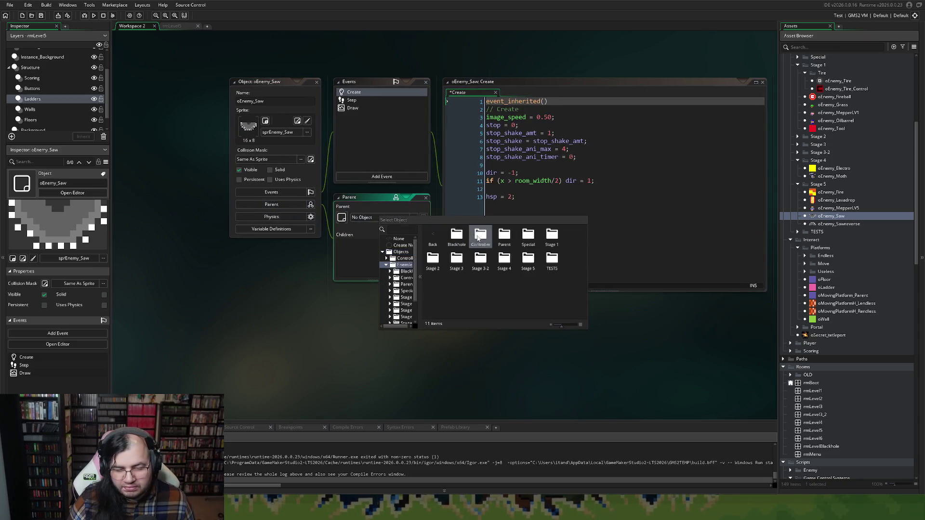
pyautogui.doubleClick(502, 238)
pyautogui.doubleClick(457, 238)
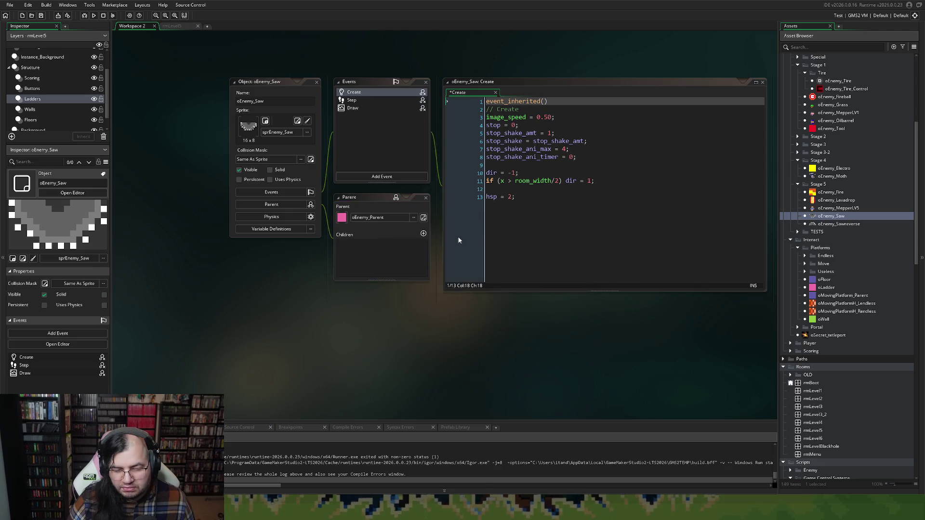
pyautogui.click(364, 99)
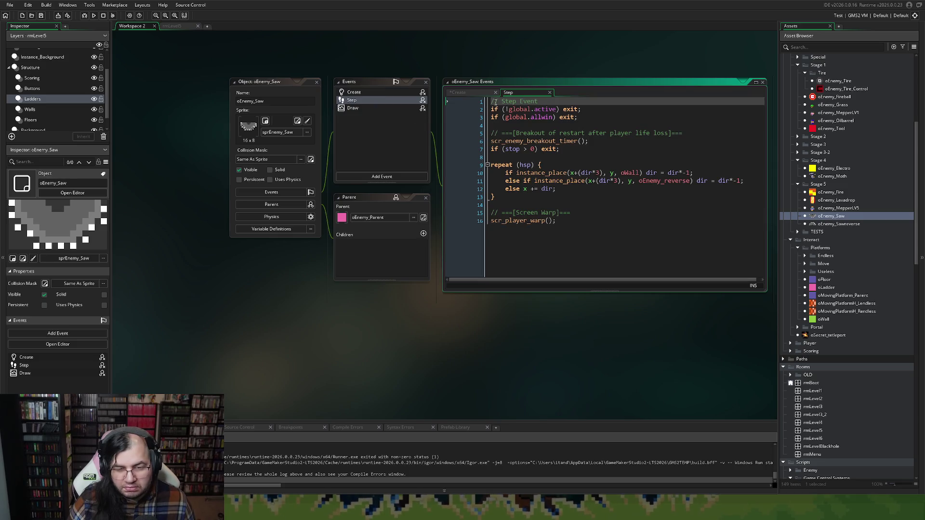
# Insert event_inherited() as the first line of oEnemy_Saw's Step code.
pyautogui.click(494, 102)
pyautogui.press('Return')
pyautogui.press('Up')
pyautogui.write('event')
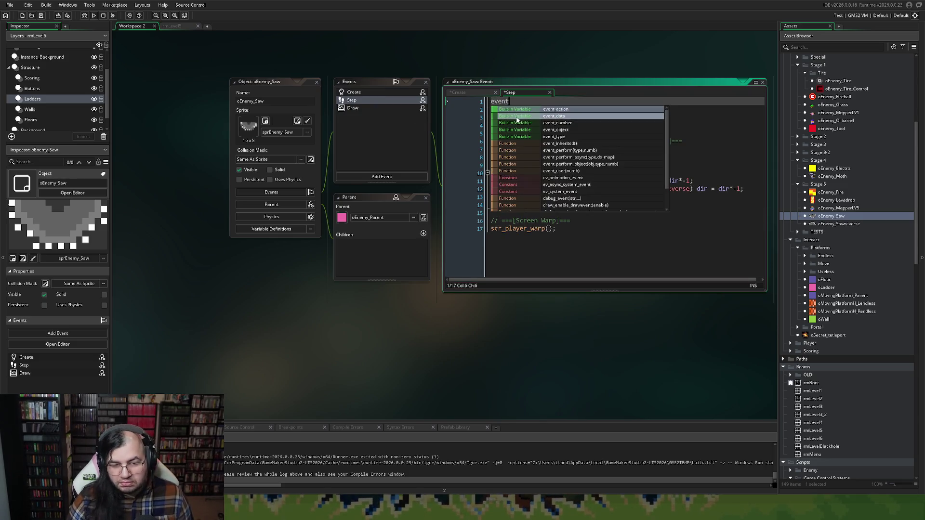
pyautogui.click(554, 143)
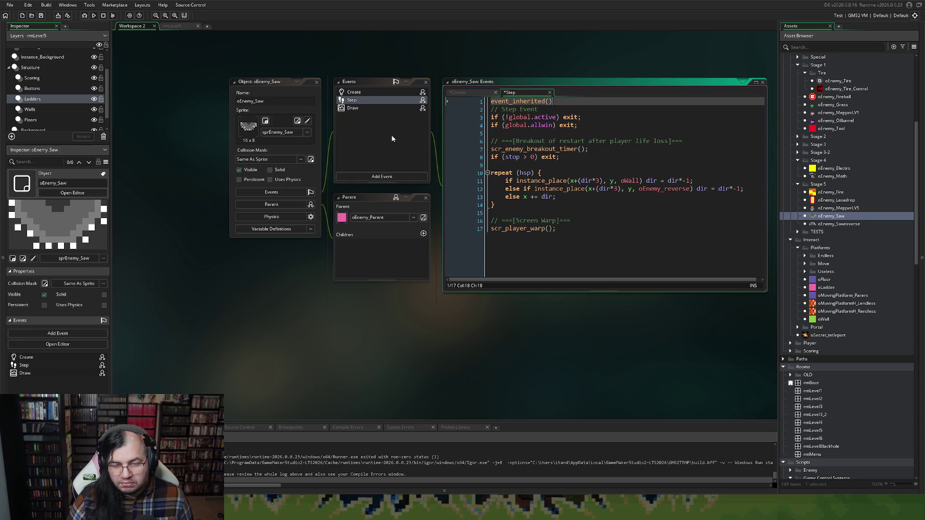
pyautogui.click(369, 96)
pyautogui.click(368, 99)
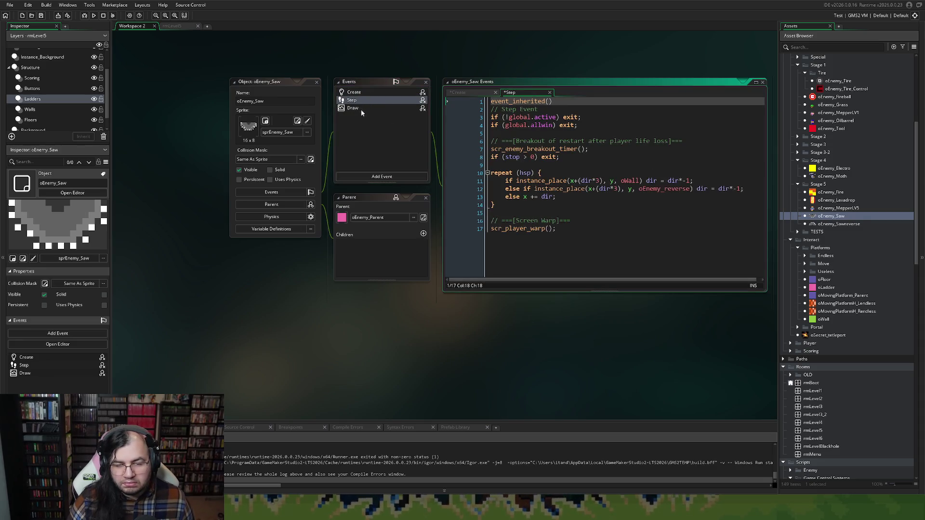
# Add event_inherited(); on a new line above draw_sprite in the saw's Draw event.
pyautogui.click(461, 92)
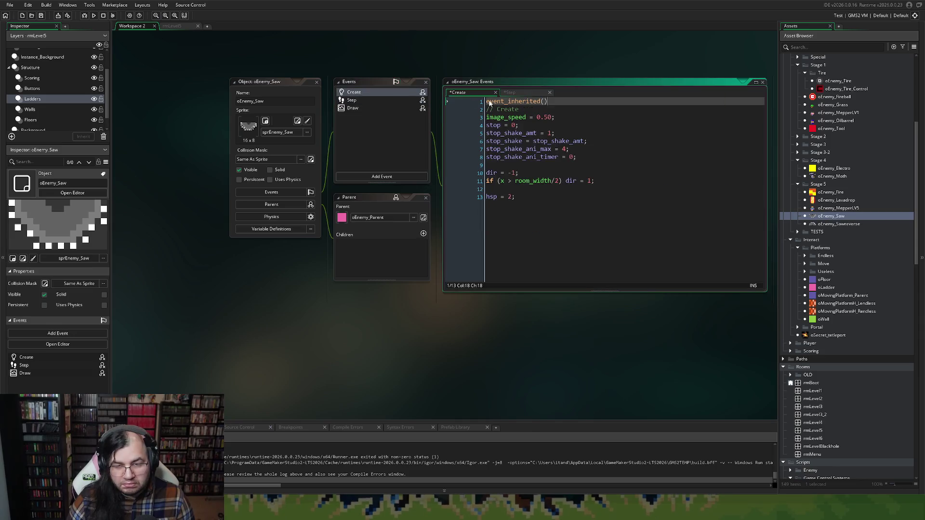
pyautogui.click(360, 108)
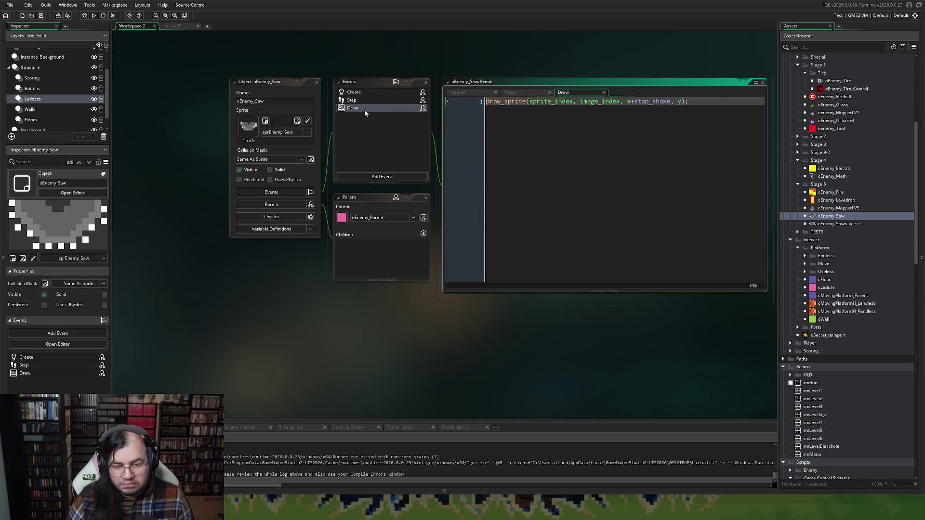
pyautogui.click(486, 101)
pyautogui.press('Return')
pyautogui.press('Up')
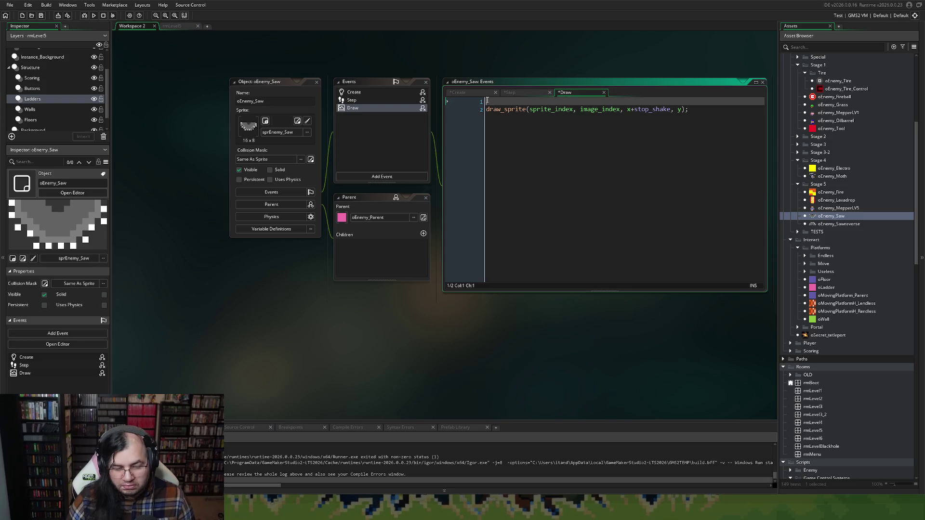
pyautogui.write('event')
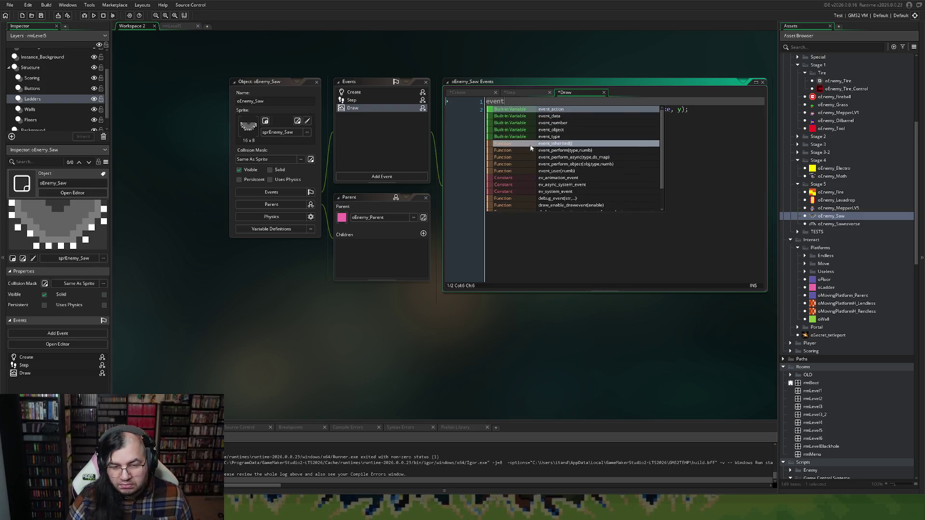
pyautogui.write('_inherited();')
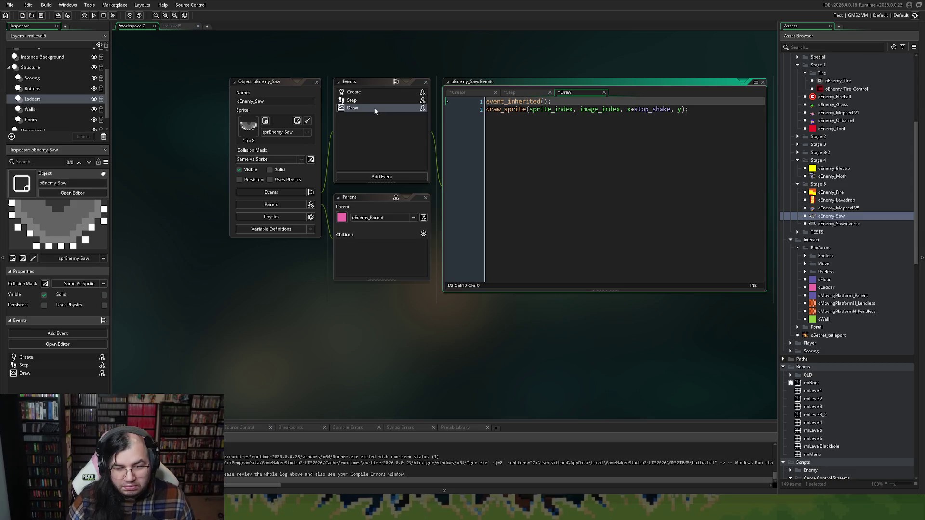
# Replace global with oGame_Control on lines 3 and 4 of the Step code.
pyautogui.click(363, 100)
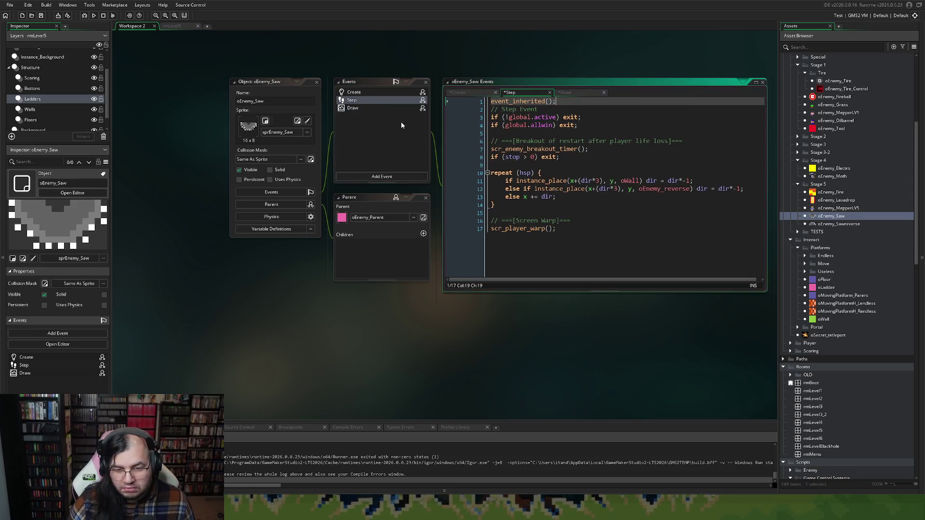
pyautogui.doubleClick(518, 117)
pyautogui.write('oGame_Control')
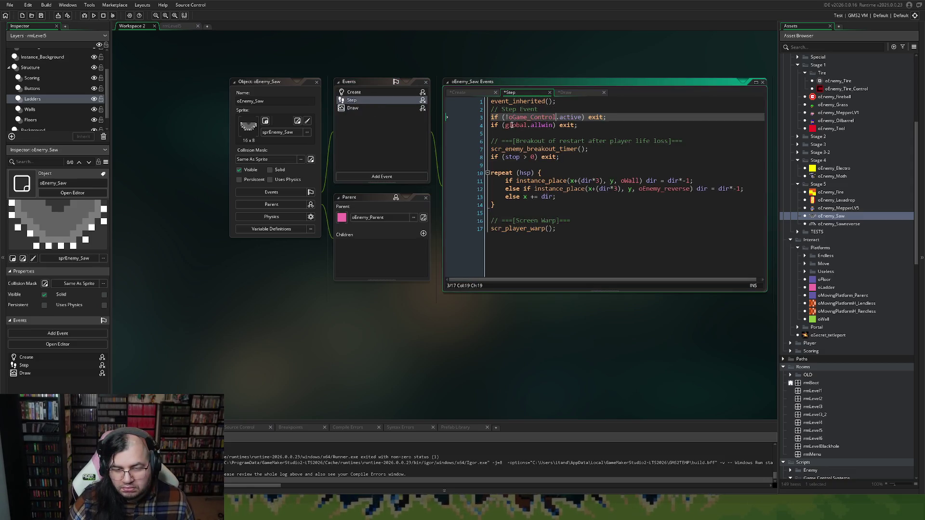
pyautogui.doubleClick(505, 126)
pyautogui.write('oGame_Control')
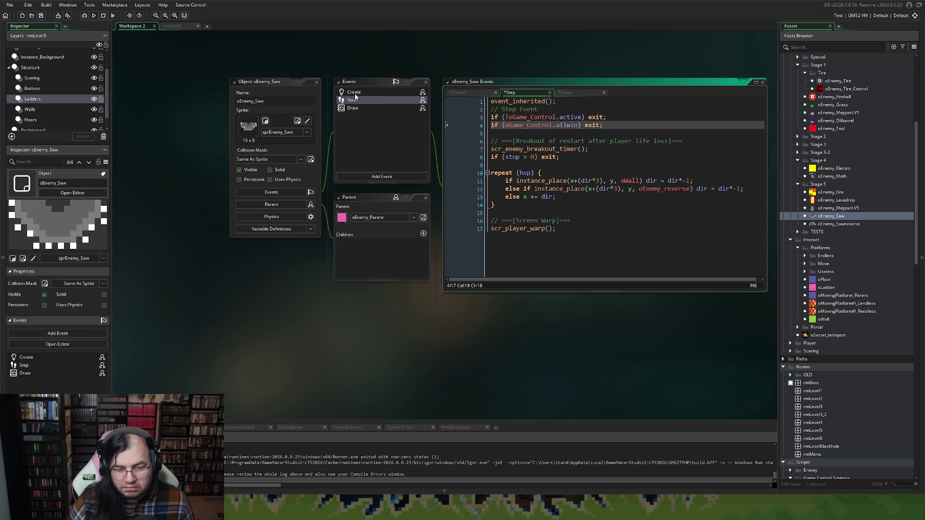
pyautogui.click(354, 93)
pyautogui.click(357, 101)
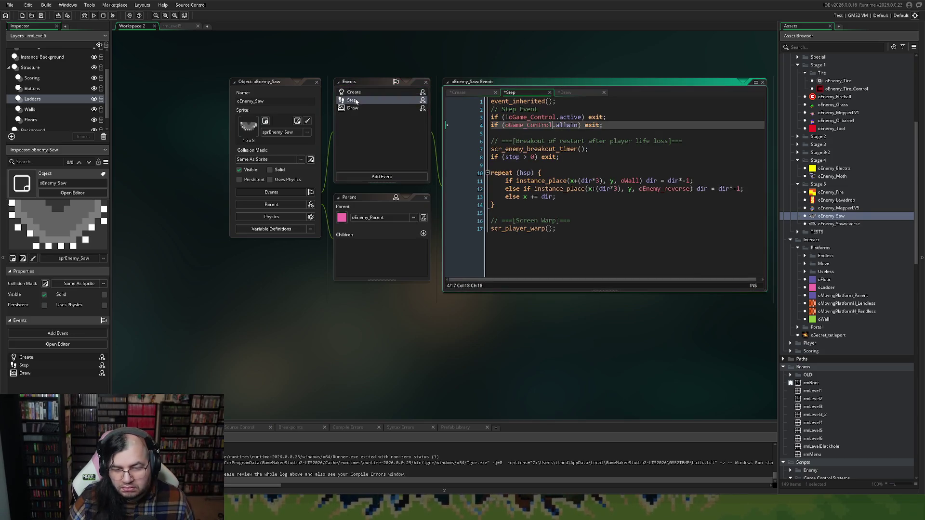
# Delete the trailing scr_player_warp screen-warp lines and close the oEnemy_Saw editor.
pyautogui.moveTo(559, 229); pyautogui.dragTo(432, 215)
pyautogui.press('BackSpace')
pyautogui.press('BackSpace')
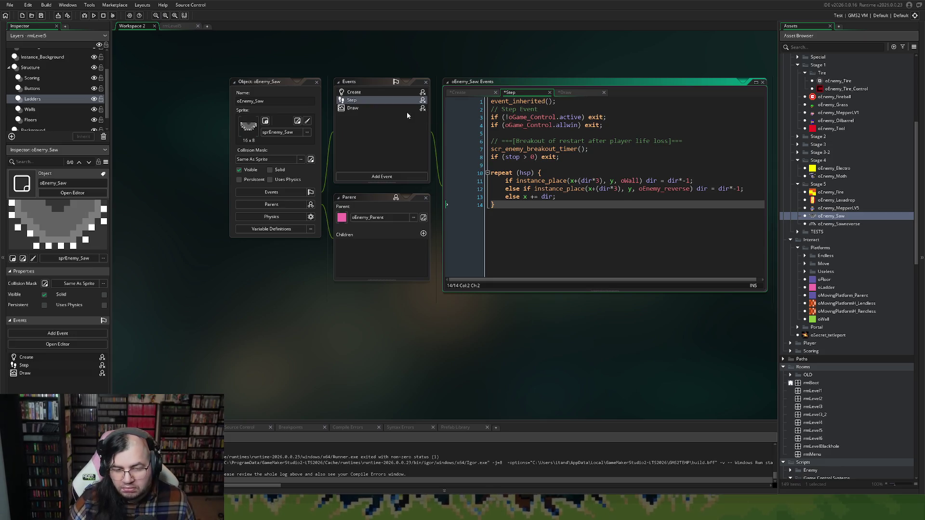
pyautogui.click(316, 84)
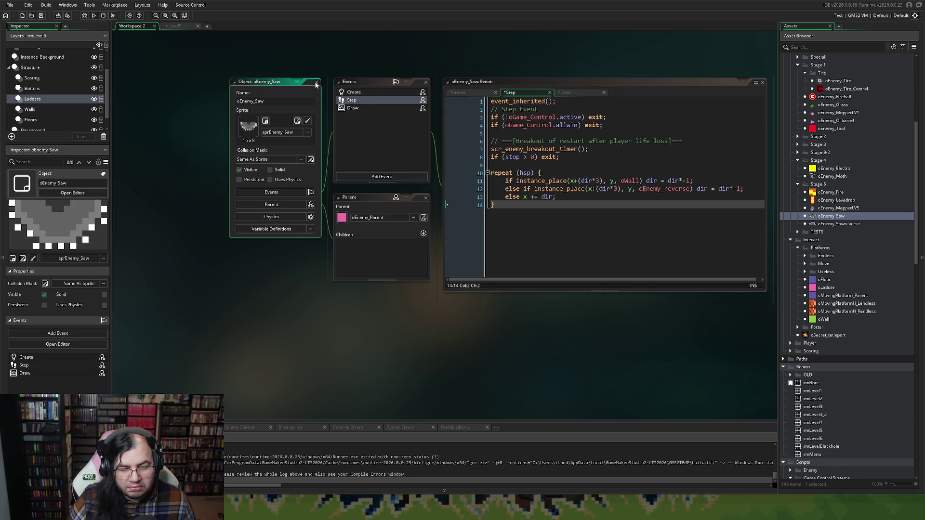
pyautogui.click(316, 84)
pyautogui.click(821, 225)
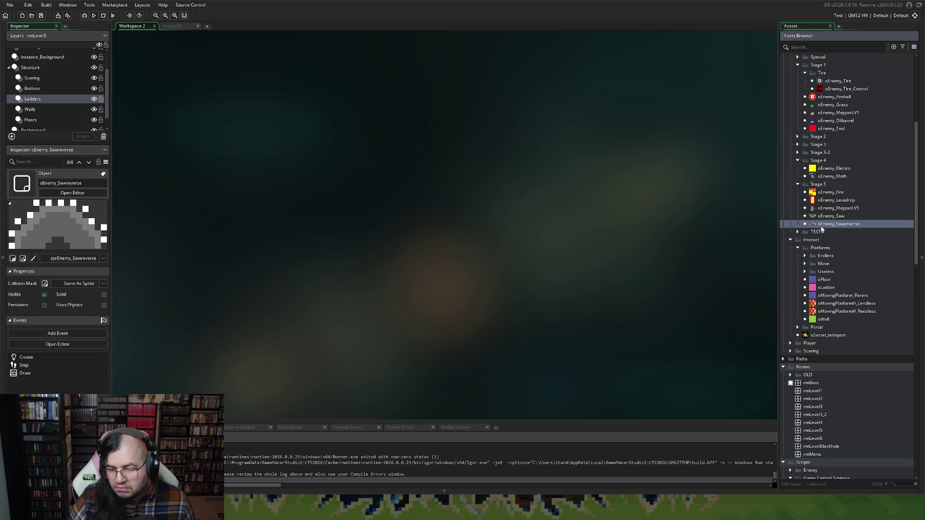
# In oEnemy_Sawreverse's Step code, replace global with oGame_Control on lines 2 and 3.
pyautogui.doubleClick(821, 226)
pyautogui.doubleClick(366, 100)
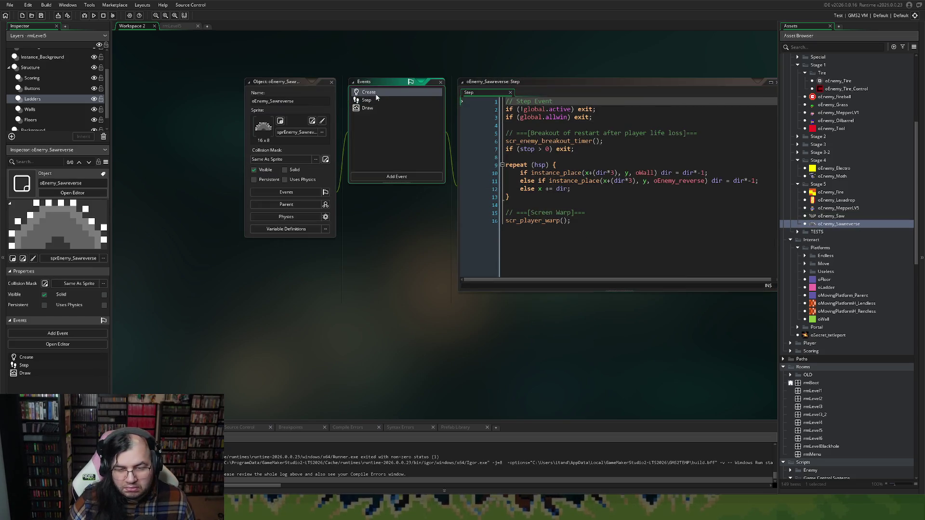
pyautogui.click(535, 110)
pyautogui.write('oGame_Control')
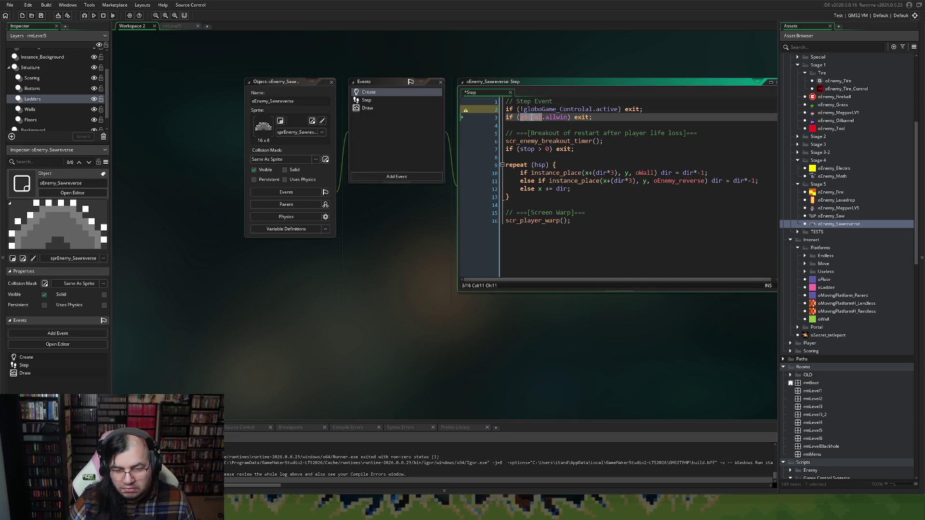
pyautogui.doubleClick(535, 109)
pyautogui.write('oGame_Control')
pyautogui.doubleClick(530, 117)
pyautogui.write('oGame_Control')
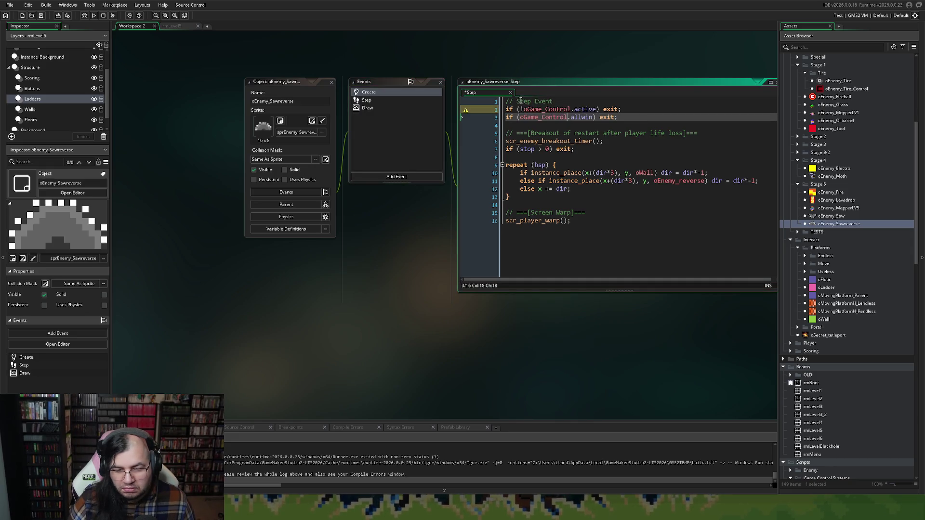
# Add event_inherited(); as the new first line of the Step code.
pyautogui.click(506, 101)
pyautogui.press('Return')
pyautogui.press('Up')
pyautogui.write('event')
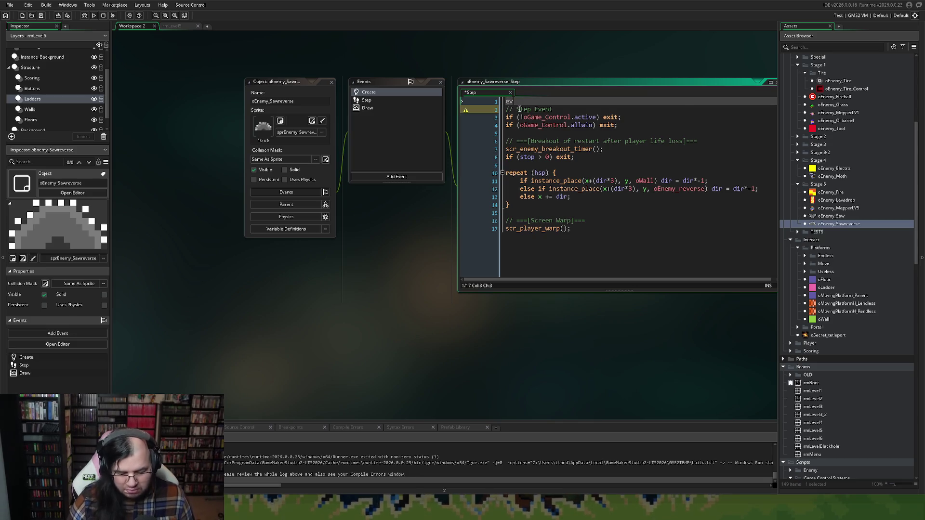
pyautogui.click(544, 143)
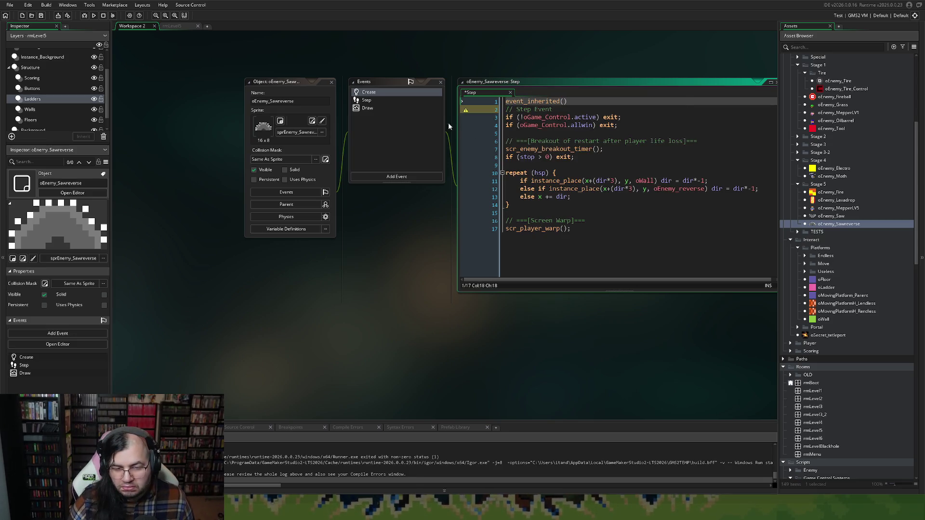
pyautogui.write('vvvvvvvvvvvvvvvvvvv')
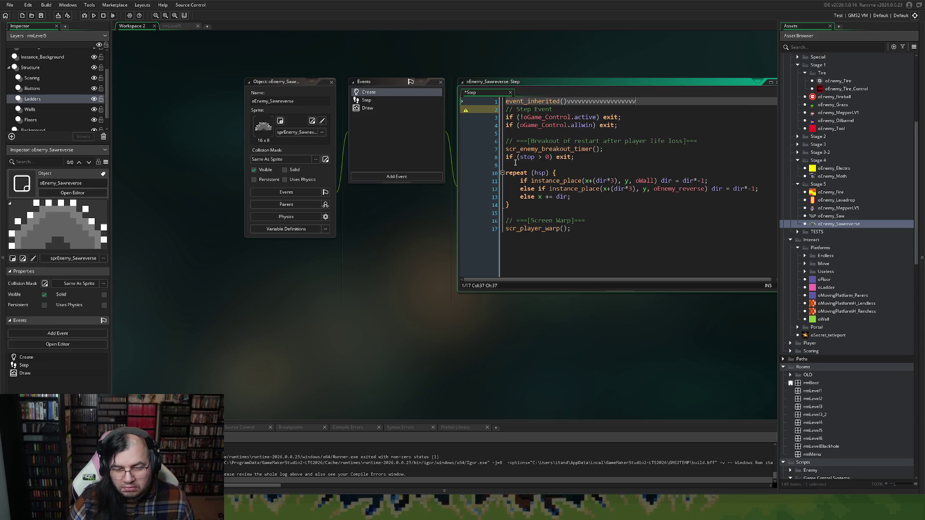
pyautogui.press('BackSpace')
pyautogui.press('BackSpace')
pyautogui.press('BackSpace')
pyautogui.write(';')
# Delete the scr_player_warp screen-warp lines and the leftover empty last line.
pyautogui.moveTo(597, 237); pyautogui.dragTo(440, 212)
pyautogui.press('BackSpace')
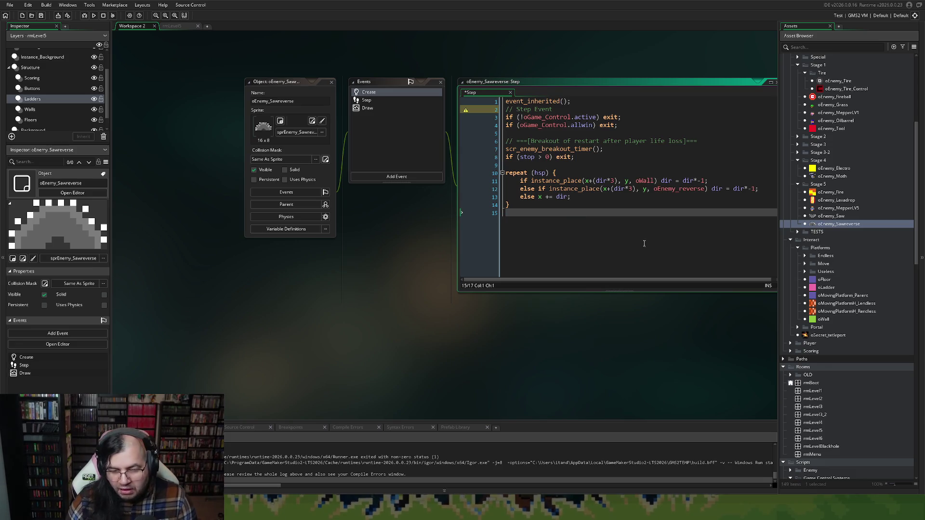
pyautogui.press('BackSpace')
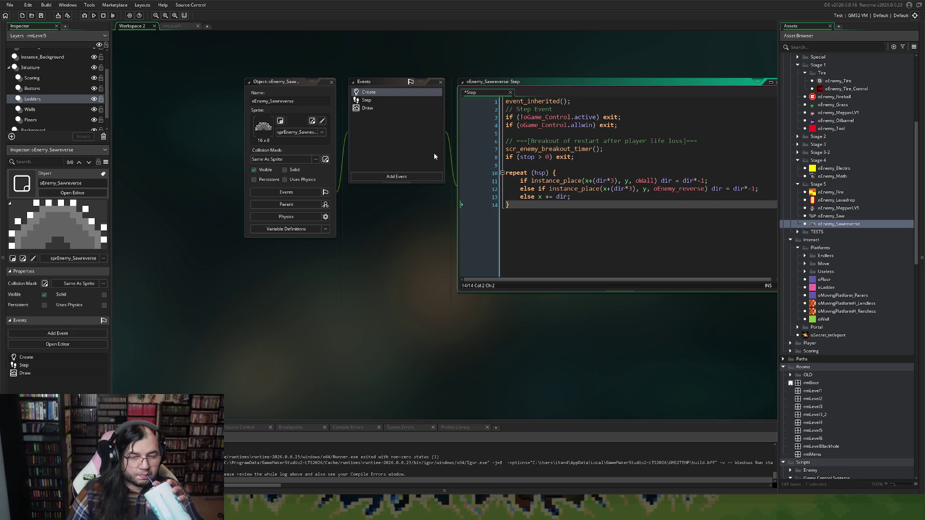
pyautogui.click(369, 101)
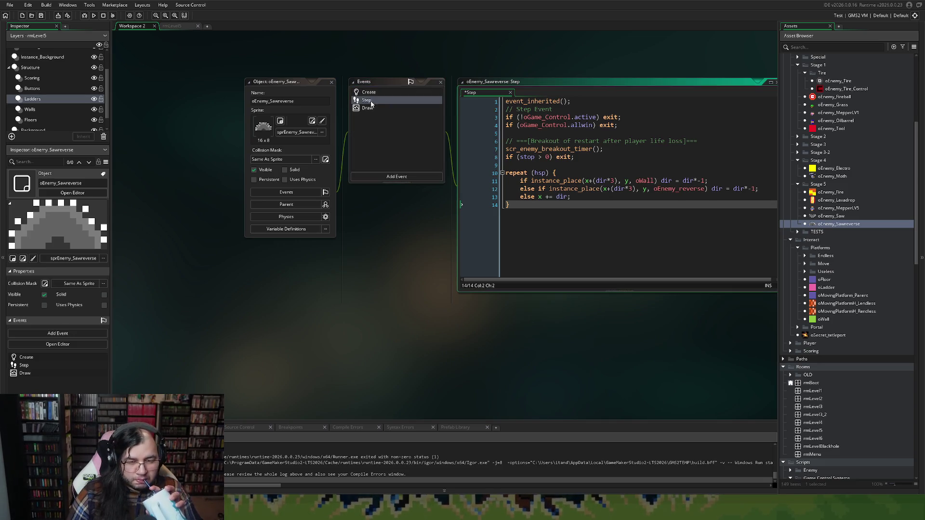
pyautogui.rightClick(379, 94)
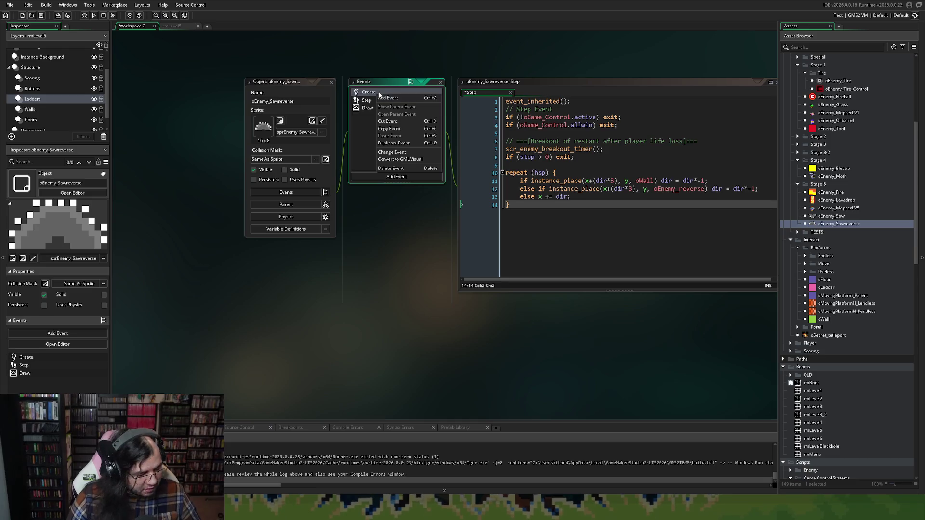
pyautogui.click(393, 91)
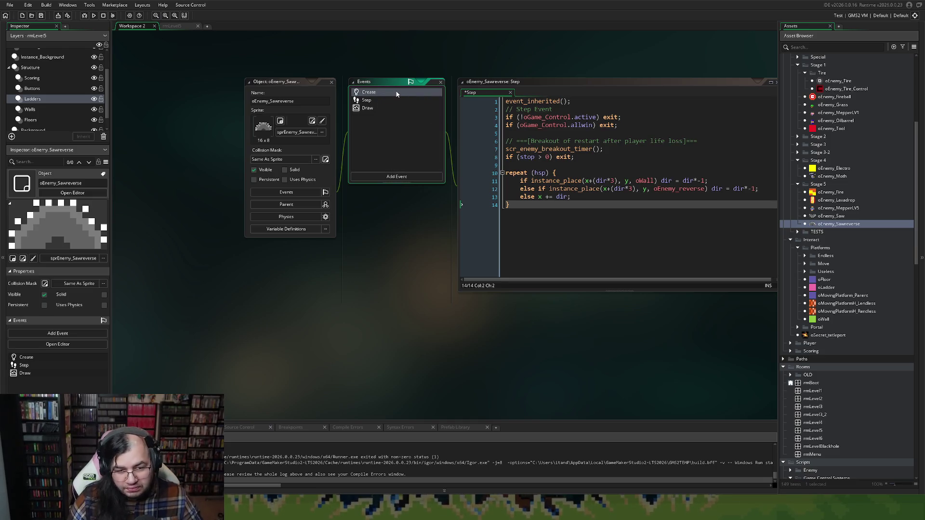
# Delete the stop and stop_shake variable lines from the Create code and tidy blank lines.
pyautogui.doubleClick(398, 93)
pyautogui.moveTo(617, 154)
pyautogui.mouseDown()
pyautogui.moveTo(464, 125)
pyautogui.moveTo(450, 114)
pyautogui.mouseUp()
pyautogui.press('BackSpace')
pyautogui.press('Delete')
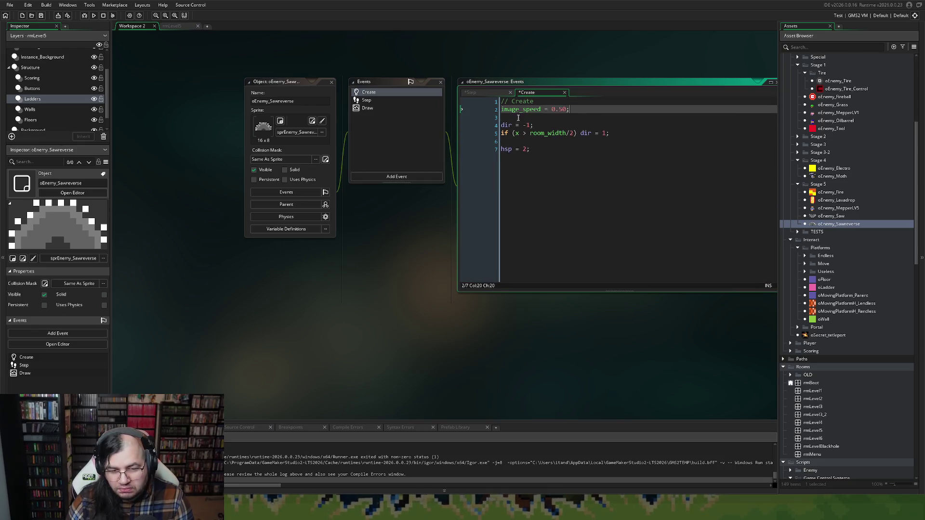
pyautogui.press('Delete')
pyautogui.press('Down')
pyautogui.press('Down')
pyautogui.press('Delete')
pyautogui.press('Up')
pyautogui.press('Up')
pyautogui.press('Up')
pyautogui.press('Return')
# Replace the first Create line with event_inherited().
pyautogui.tripleClick(502, 102)
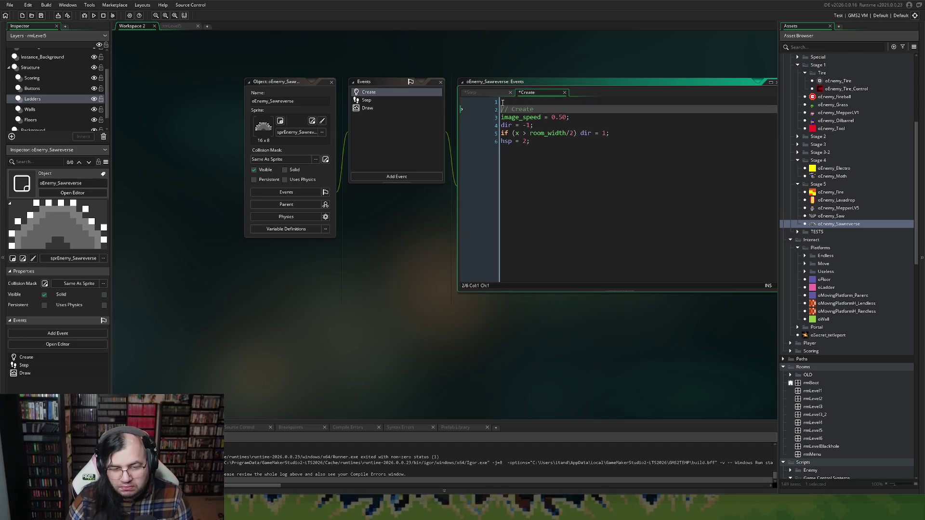
pyautogui.press('BackSpace')
pyautogui.write('event')
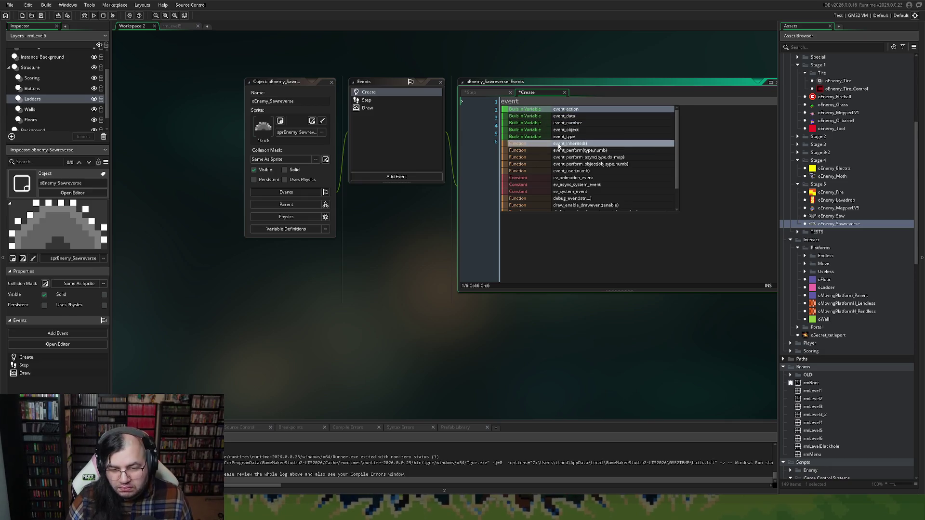
pyautogui.click(559, 144)
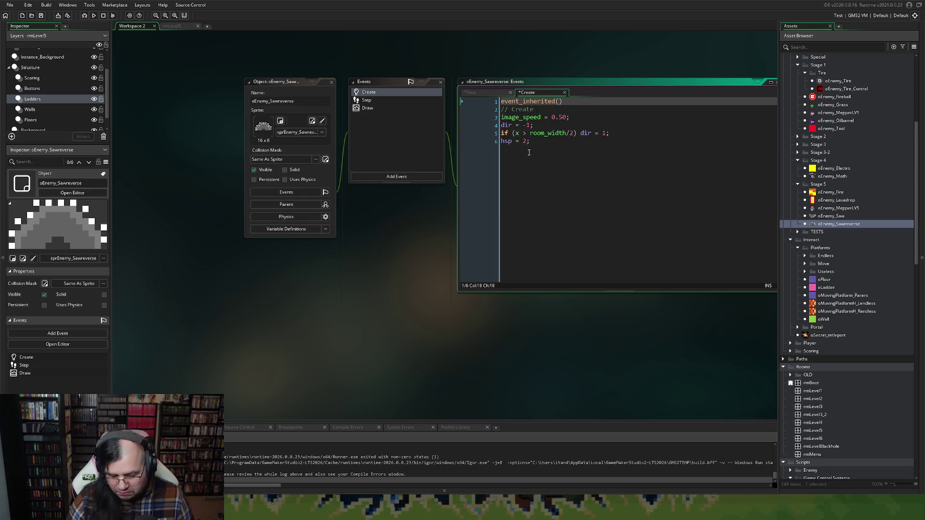
# Add event_inherited(); on a new line below draw_sprite in the Draw code.
pyautogui.click(403, 108)
pyautogui.press('Return')
pyautogui.press('Up')
pyautogui.write('draw')
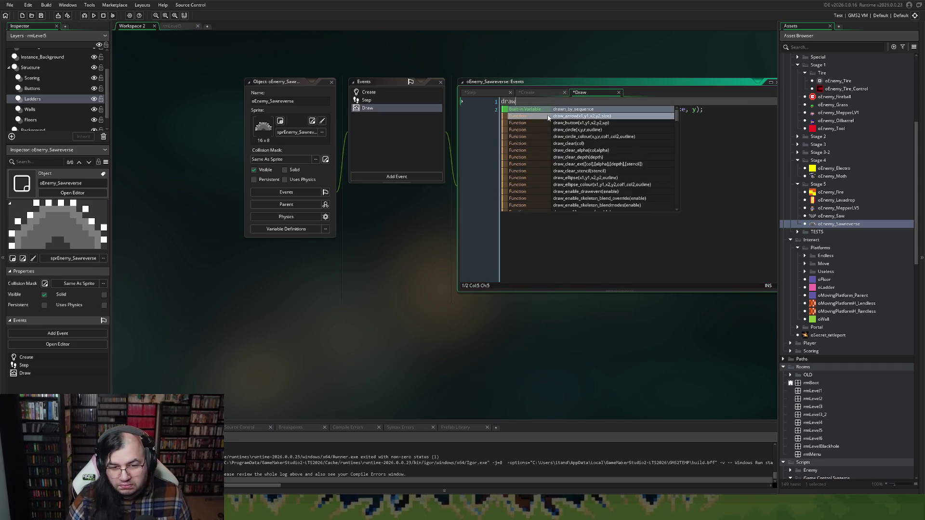
pyautogui.press('BackSpace')
pyautogui.press('BackSpace')
pyautogui.press('BackSpace')
pyautogui.click(696, 115)
pyautogui.press('Return')
pyautogui.press('Return')
pyautogui.write('vent')
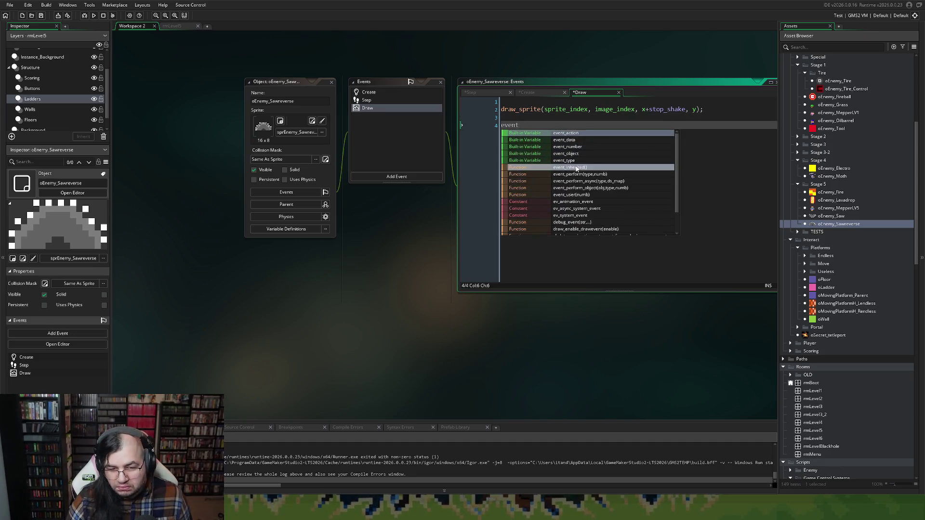
pyautogui.click(588, 159)
pyautogui.write(';')
# Close oEnemy_Sawreverse, reopen oEnemy_Saw and delete the stop_shake lines from its Create code.
pyautogui.click(335, 83)
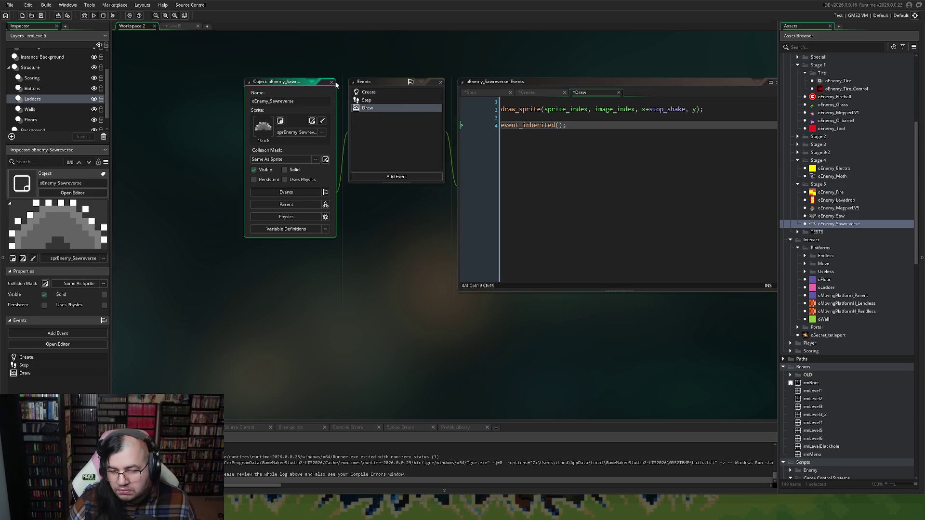
pyautogui.doubleClick(329, 82)
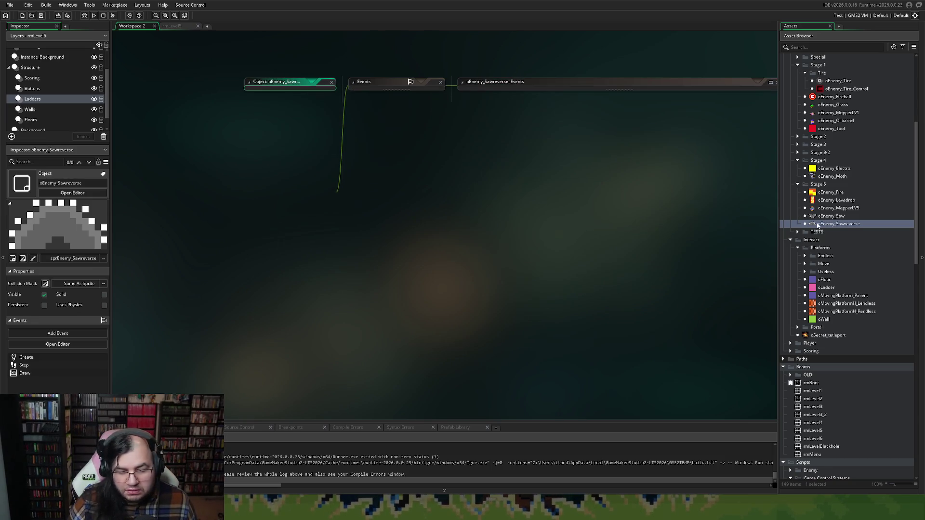
pyautogui.doubleClick(830, 215)
pyautogui.click(377, 94)
pyautogui.moveTo(615, 158); pyautogui.dragTo(448, 120)
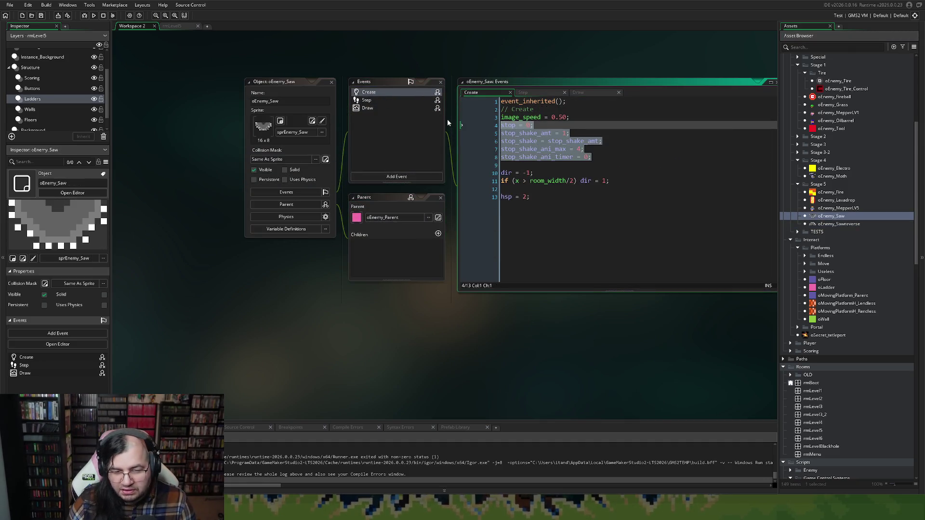
pyautogui.press('BackSpace')
pyautogui.press('BackSpace')
# Add event_inherited(); after draw_sprite in oEnemy_Saw's Draw, close it, and run the game.
pyautogui.click(378, 109)
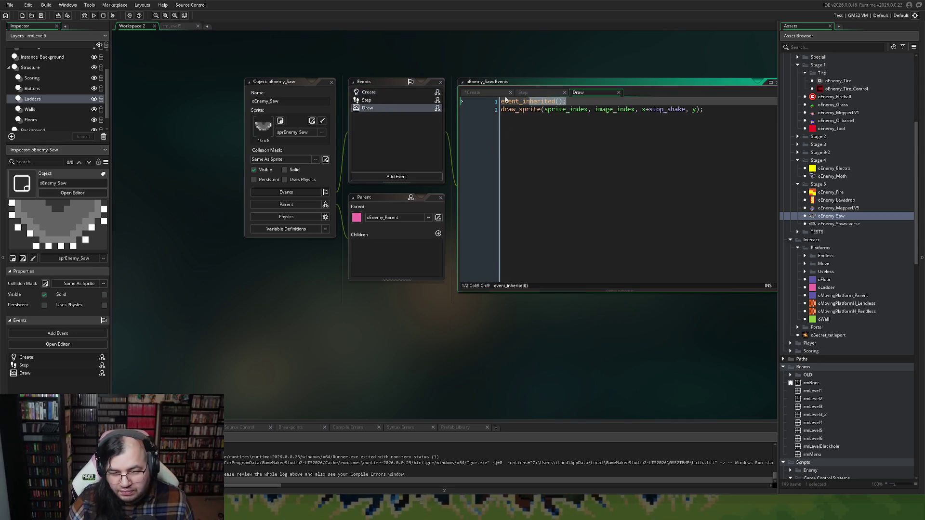
pyautogui.click(731, 109)
pyautogui.press('Return')
pyautogui.press('Return')
pyautogui.write('event_inherited();')
pyautogui.click(332, 82)
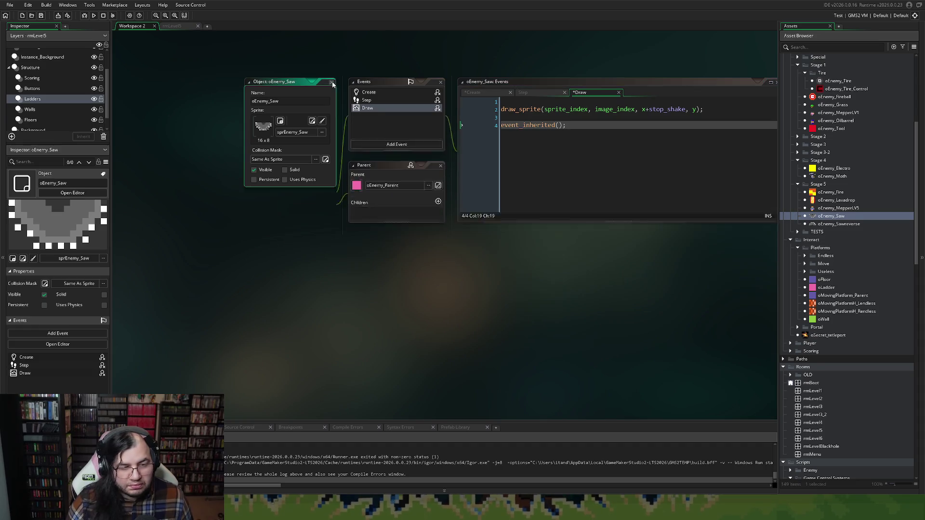
pyautogui.click(94, 15)
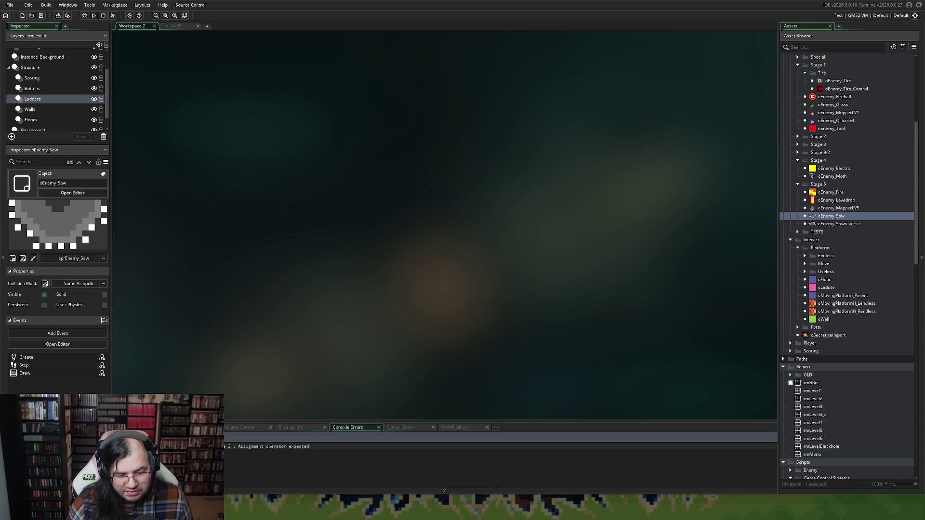
# Fix oEnemy_MepperLV5's Step line 1 to read event_inherited();.
pyautogui.doubleClick(838, 208)
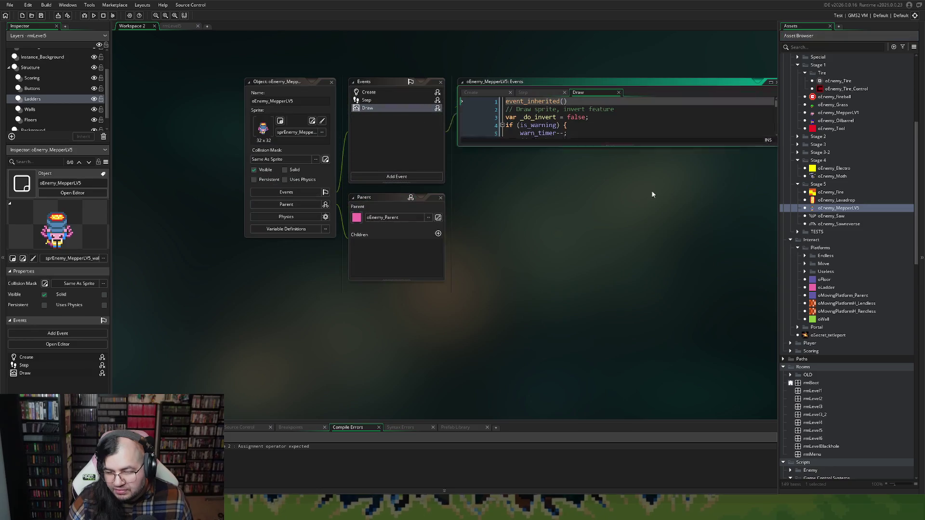
pyautogui.click(386, 100)
pyautogui.press('BackSpace')
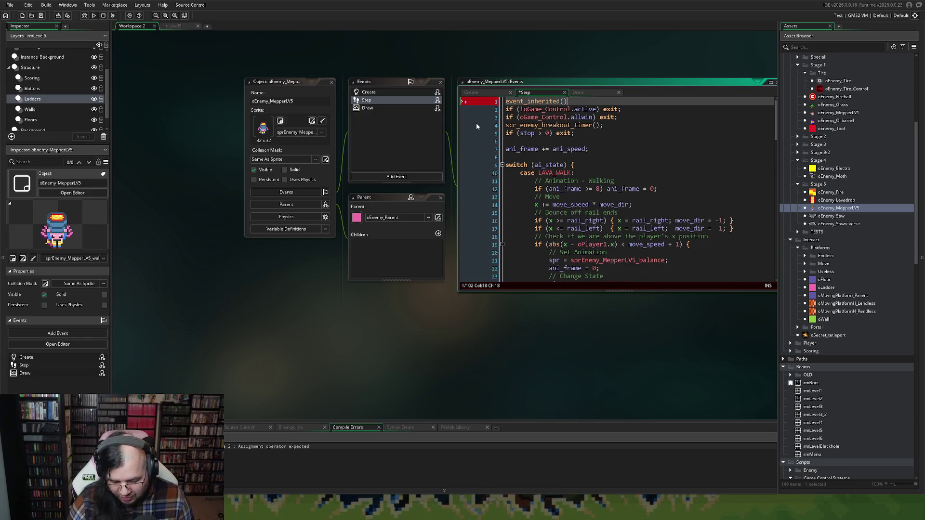
pyautogui.write(';')
# Move event_inherited(); from the top to the end of the Draw code and run with F5.
pyautogui.click(380, 109)
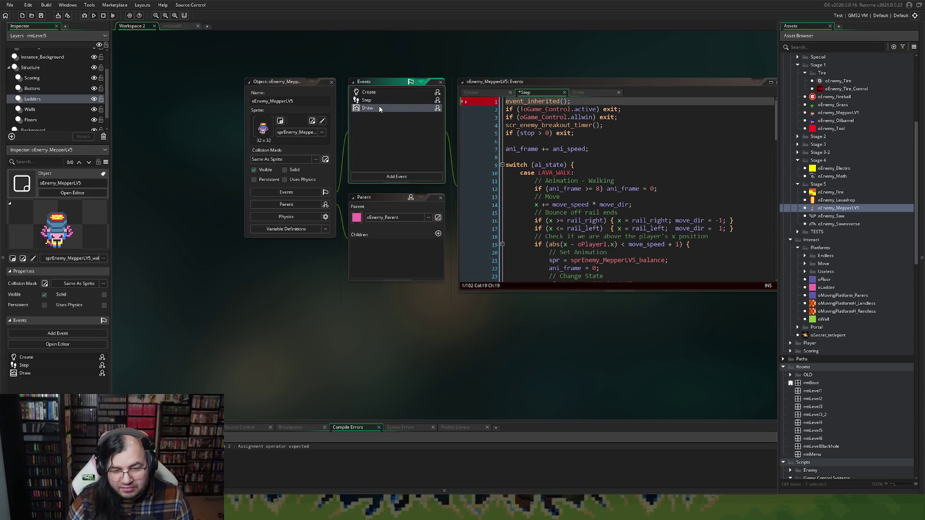
pyautogui.write(';')
pyautogui.moveTo(583, 109); pyautogui.dragTo(431, 109)
pyautogui.moveTo(573, 102); pyautogui.dragTo(461, 97)
pyautogui.press('BackSpace')
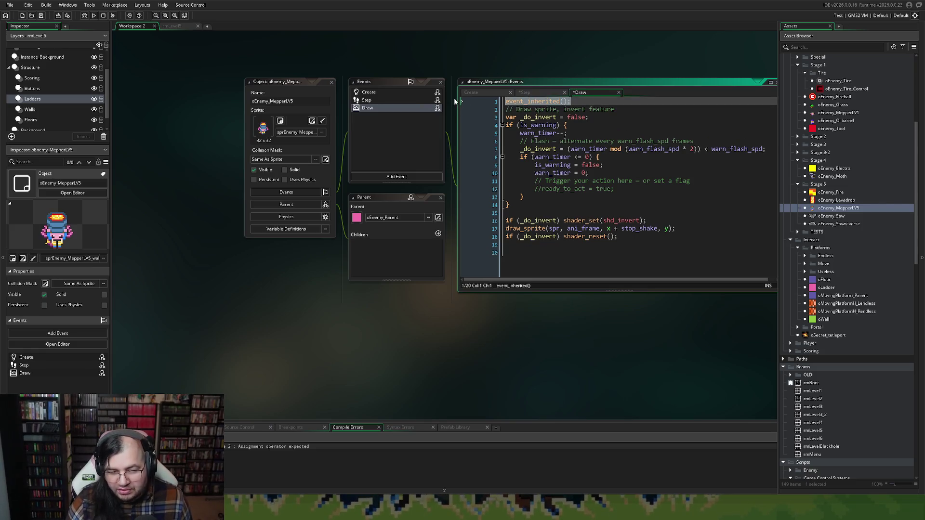
pyautogui.hotkey('ctrl', 'End')
pyautogui.write('event_inherited();')
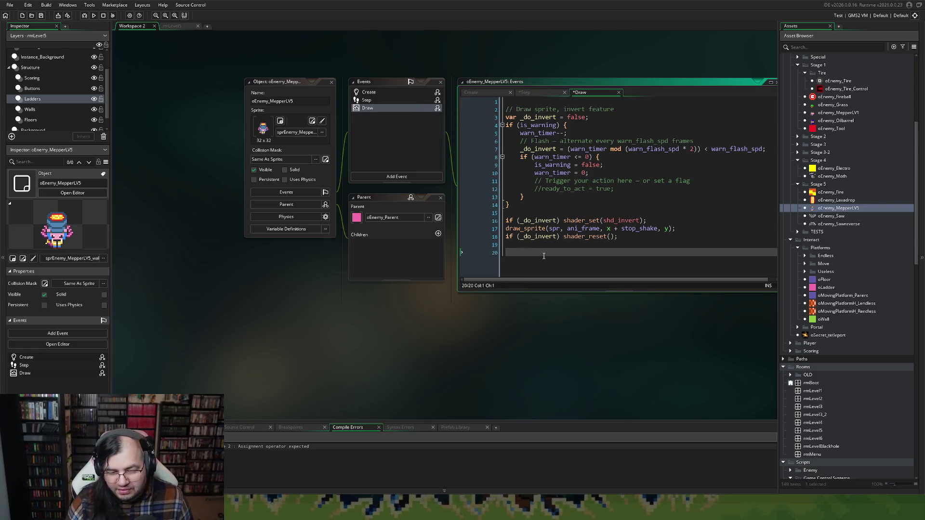
pyautogui.hotkey('ctrl', 'Home')
pyautogui.press('Delete')
pyautogui.press('F5')
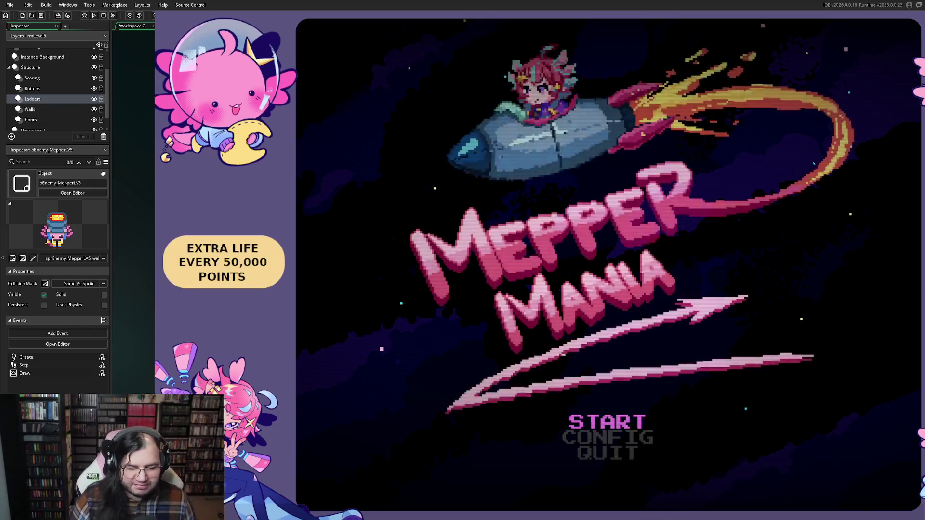
pyautogui.press('Return')
pyautogui.press('Down')
pyautogui.press('Right')
pyautogui.press('Right')
pyautogui.press('Right')
pyautogui.press('Right')
pyautogui.press('Up')
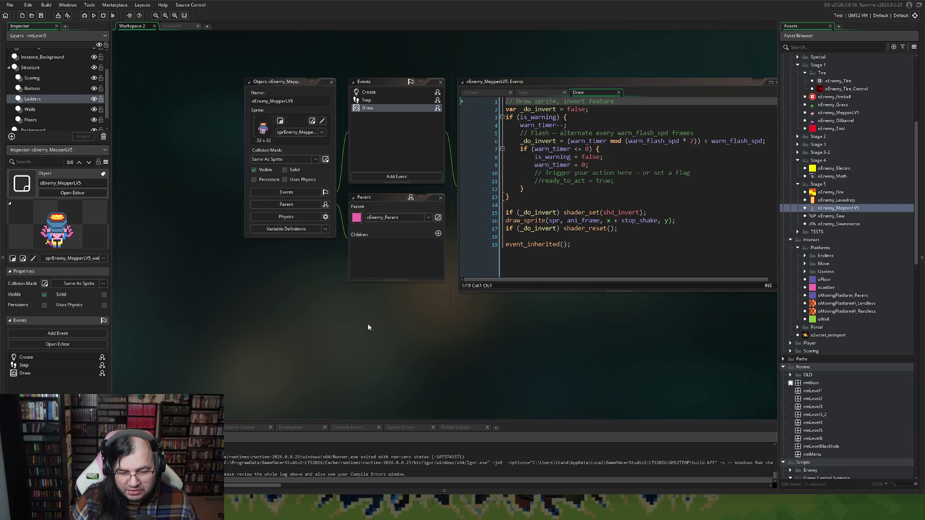
# Check the Create code of oEnemy_MepperLV5, oEnemy_Lavadrop and oEnemy_Fire, closing each, then reopen oEnemy_Fire.
pyautogui.click(368, 94)
pyautogui.click(331, 82)
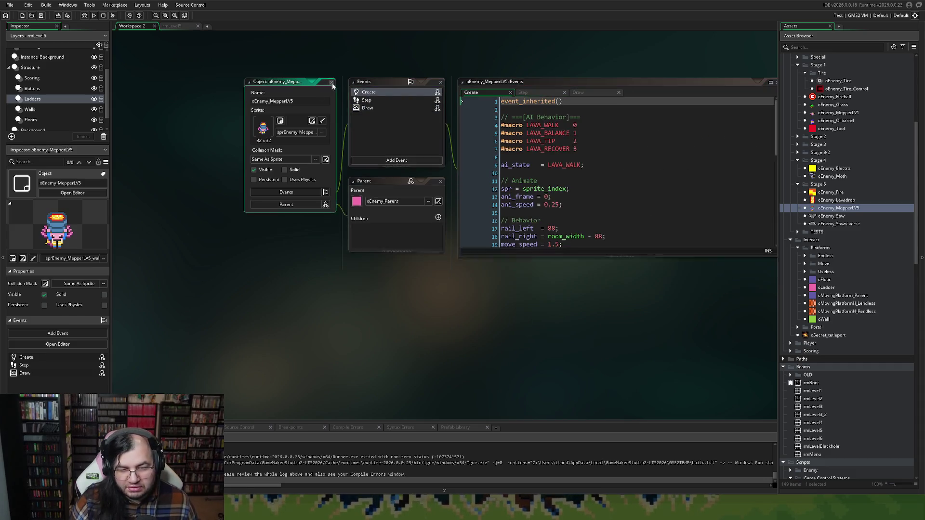
pyautogui.doubleClick(835, 200)
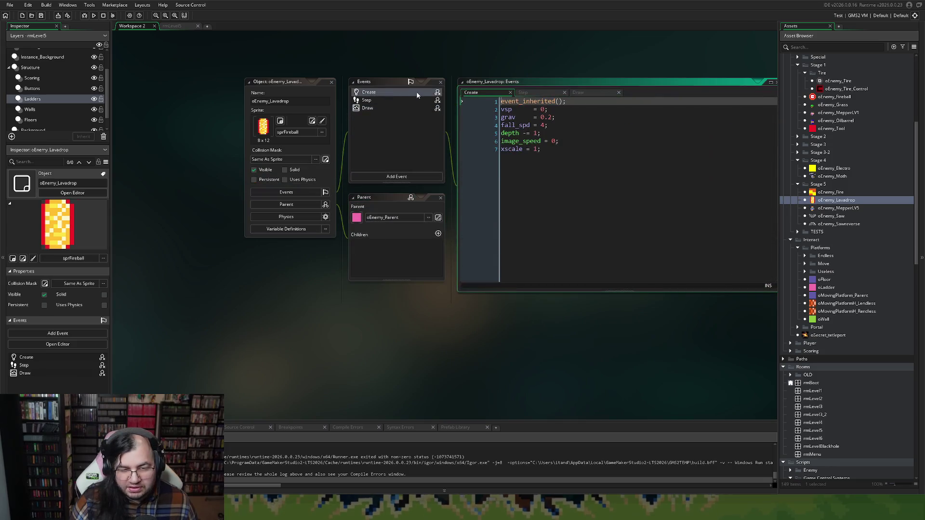
pyautogui.click(331, 82)
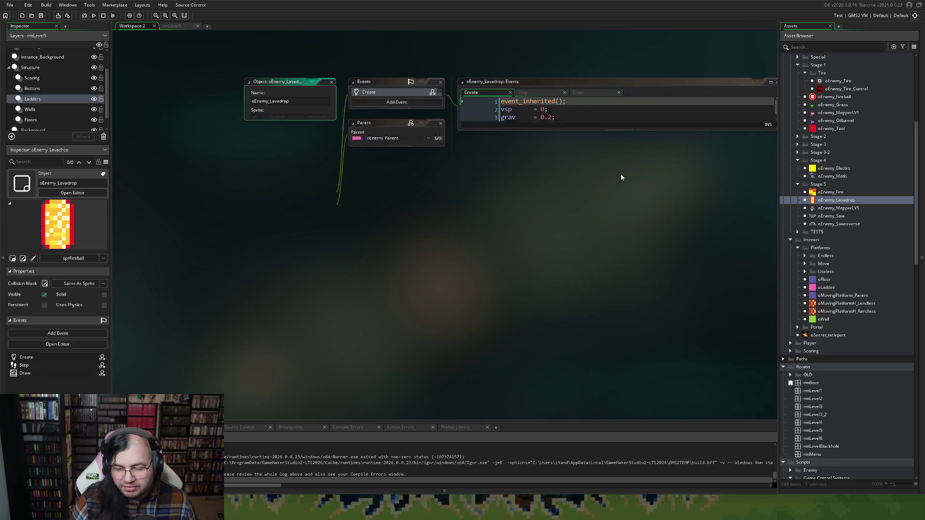
pyautogui.doubleClick(830, 192)
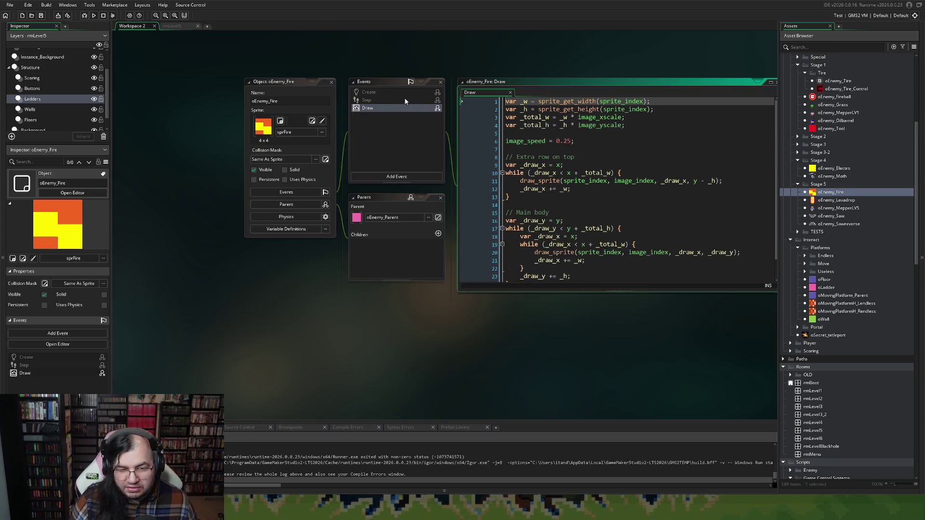
pyautogui.scroll(-1, 566, 190)
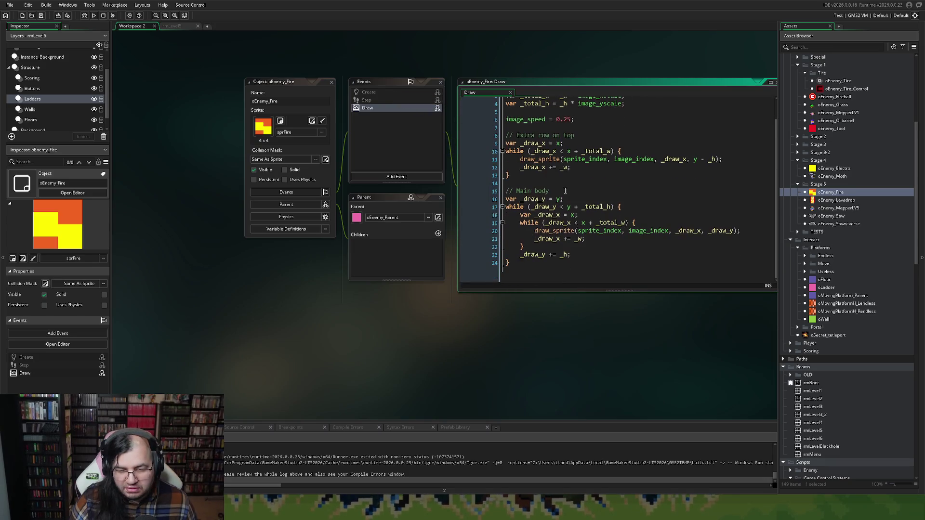
pyautogui.click(368, 92)
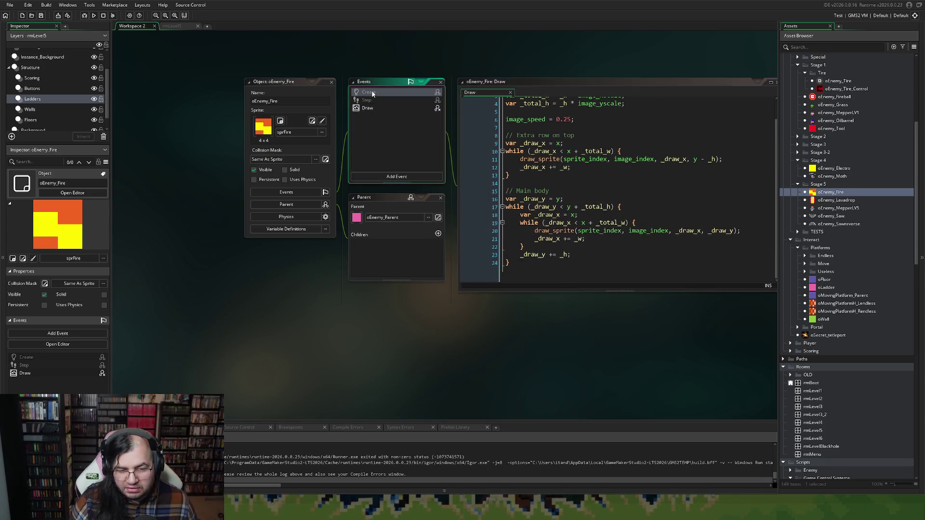
pyautogui.click(330, 81)
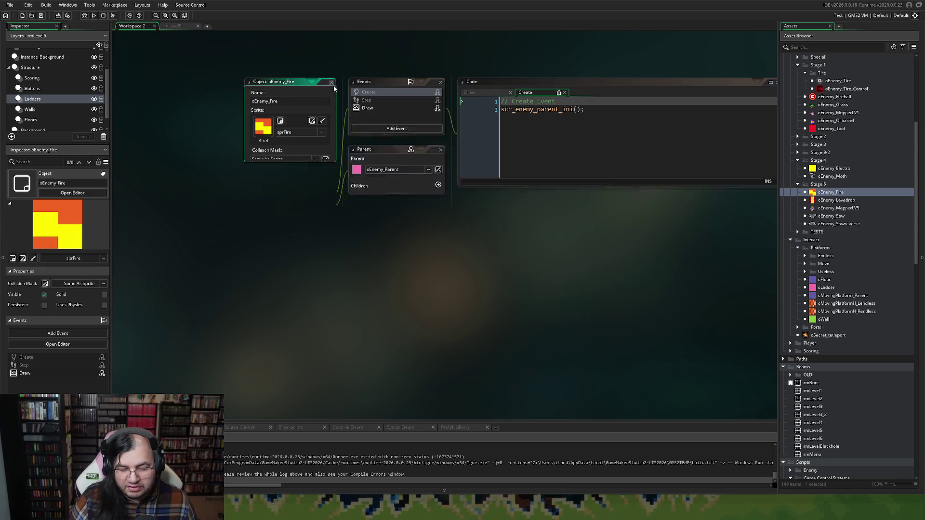
pyautogui.doubleClick(813, 193)
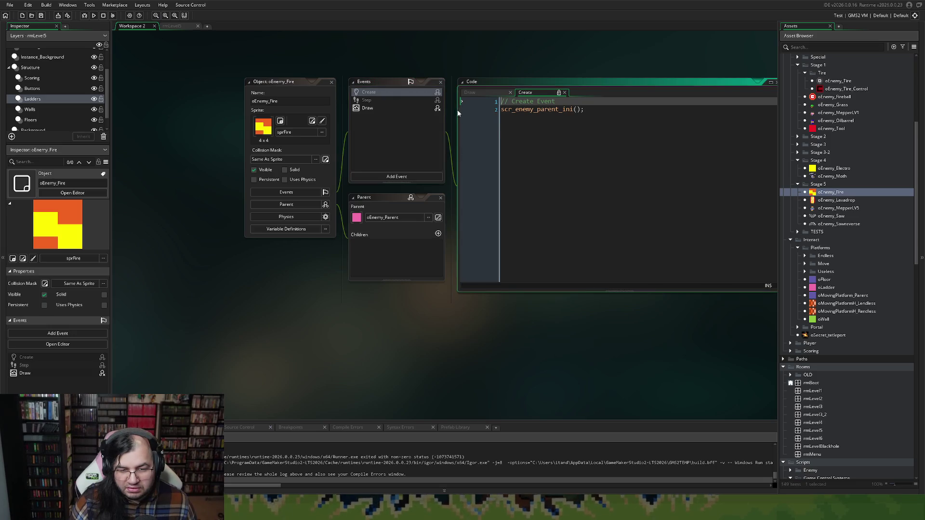
# Give oEnemy_Fire an inherited Create event, rebuild the game, then view its Draw code.
pyautogui.rightClick(412, 93)
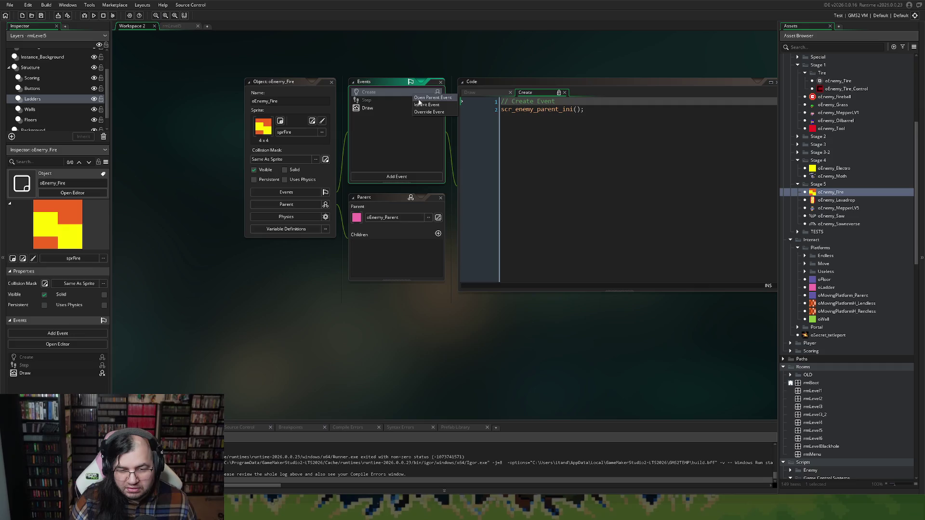
pyautogui.click(418, 104)
pyautogui.rightClick(395, 100)
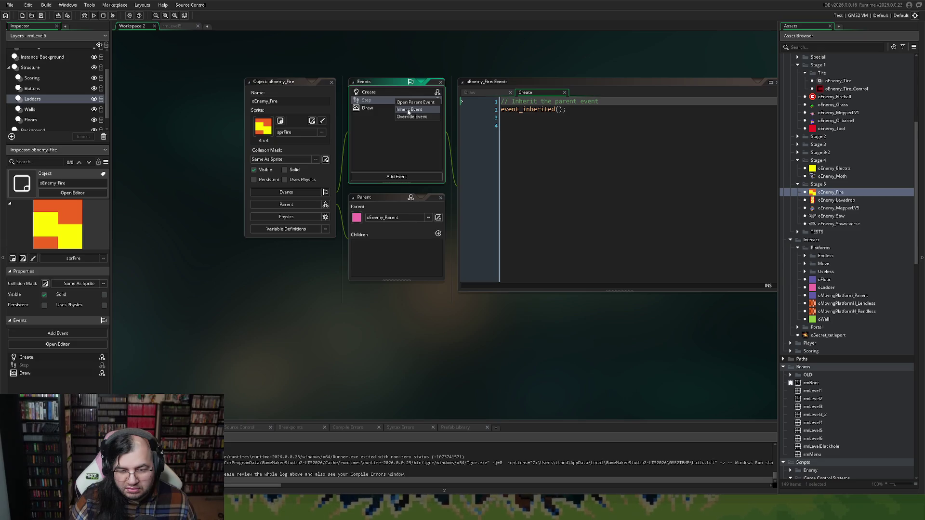
pyautogui.click(404, 211)
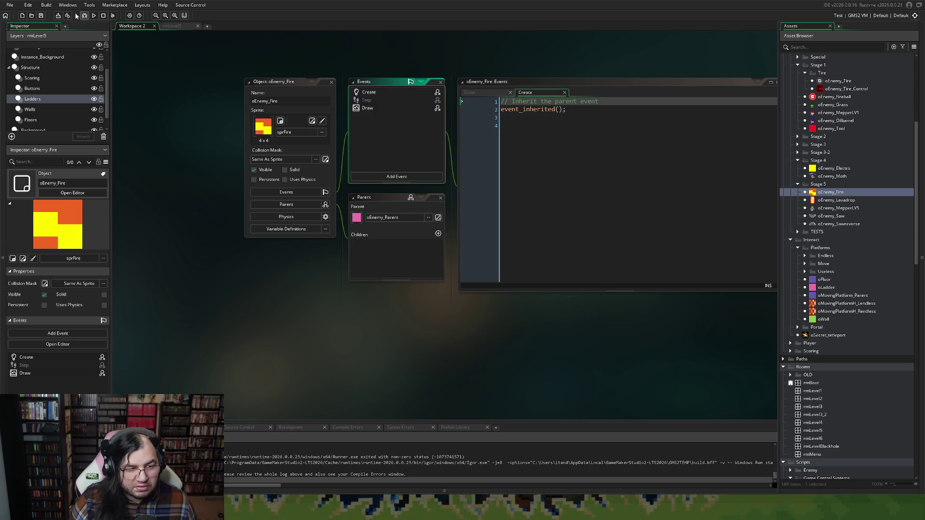
pyautogui.click(94, 16)
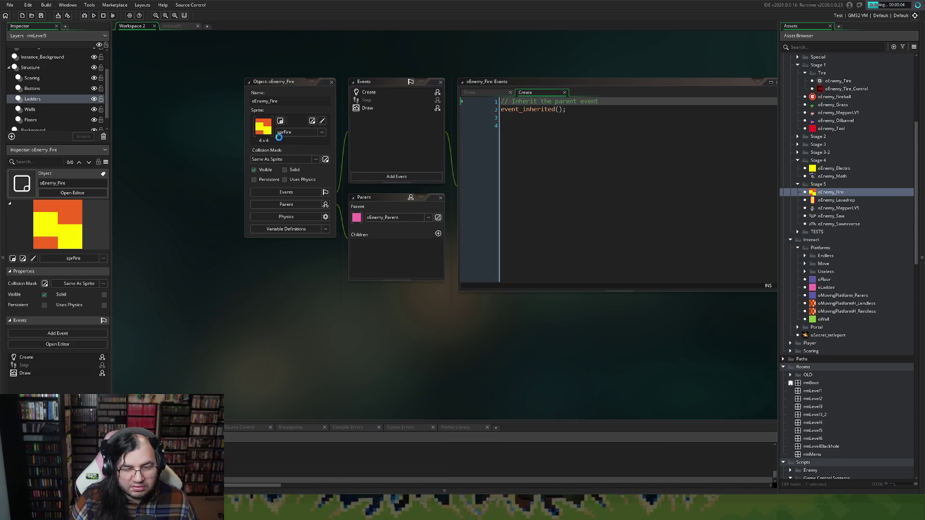
pyautogui.click(367, 109)
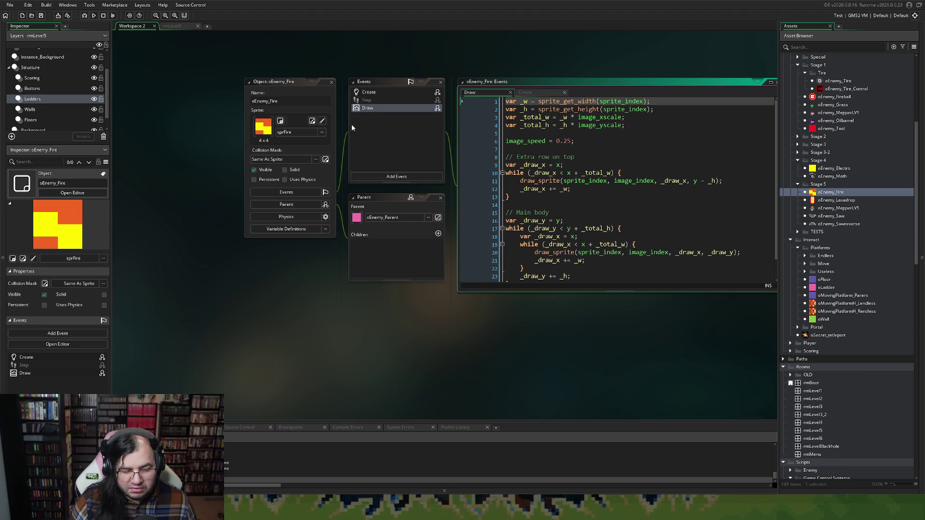
pyautogui.click(386, 166)
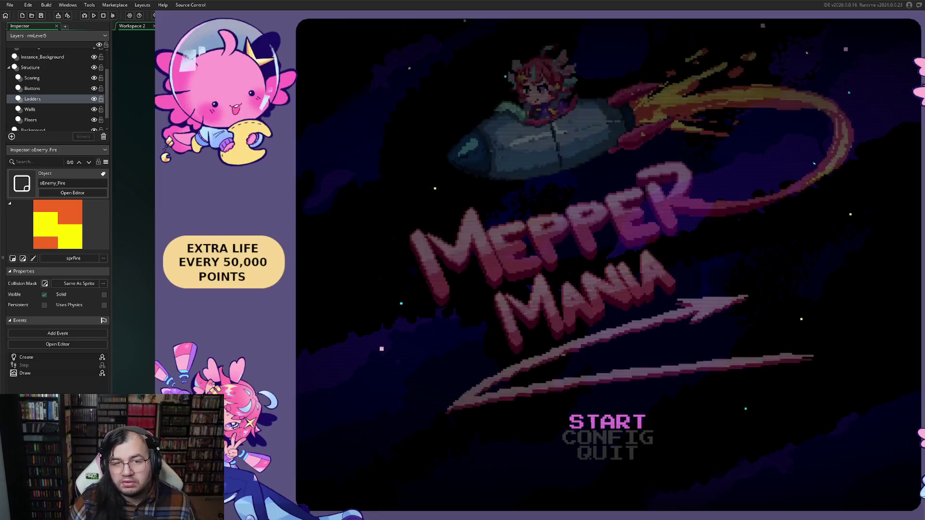
pyautogui.press('Return')
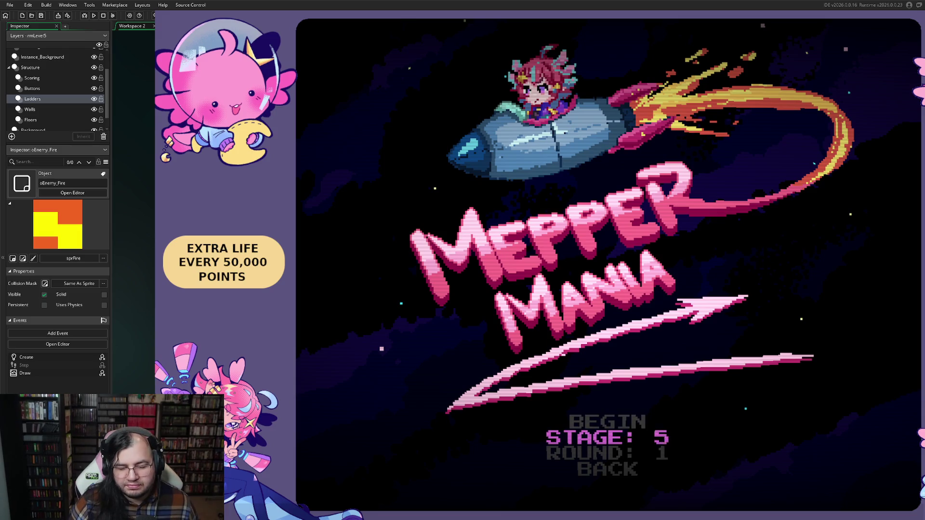
pyautogui.press('Up')
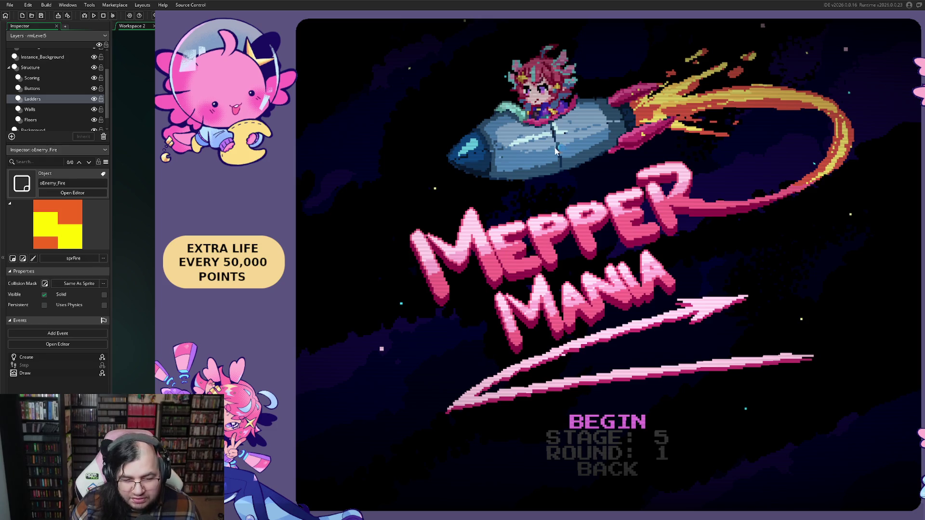
pyautogui.press('Return')
pyautogui.rightClick(370, 99)
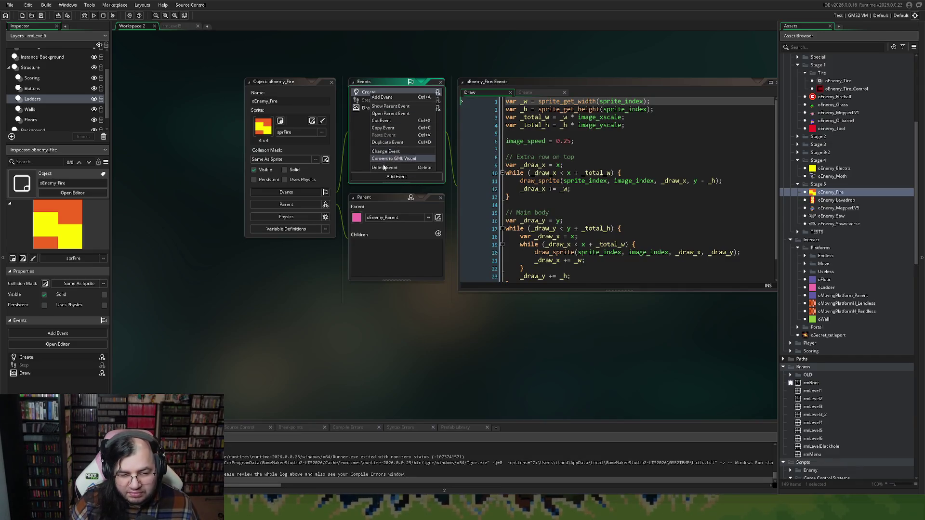
# Delete the Create event, then reopen oEnemy_Sawreverse and review its Step, Draw and Create code.
pyautogui.click(383, 172)
pyautogui.click(478, 258)
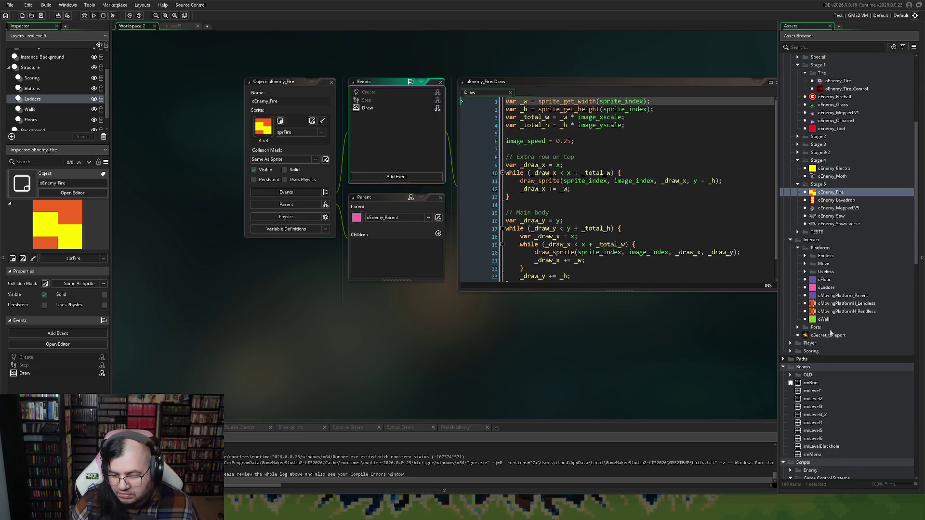
pyautogui.doubleClick(821, 224)
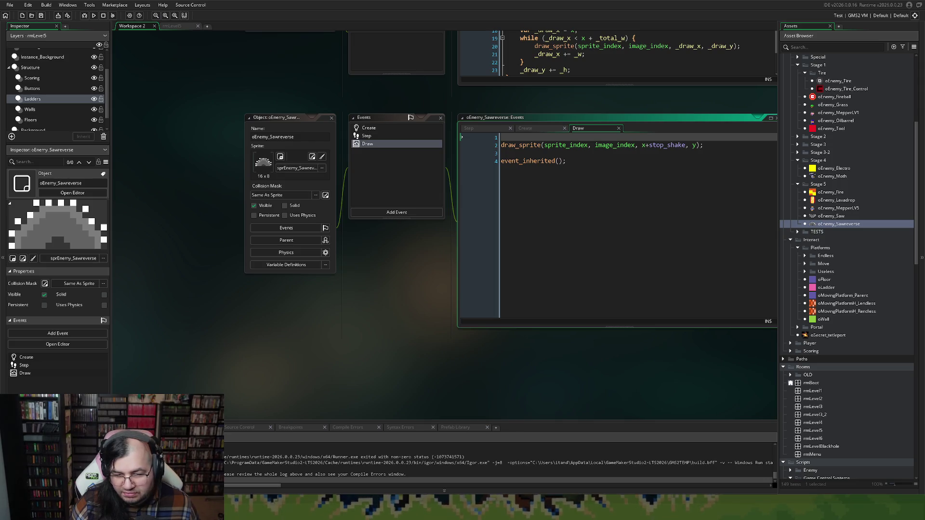
pyautogui.click(366, 136)
pyautogui.click(364, 128)
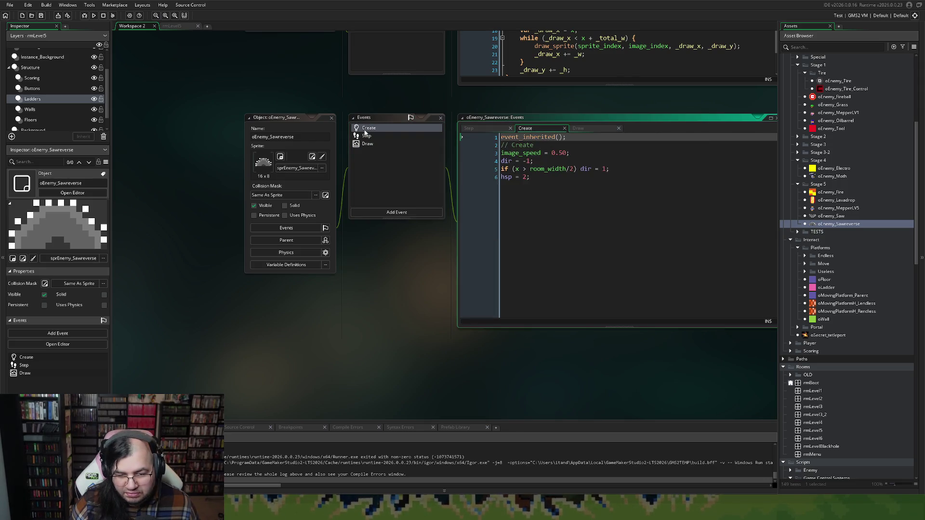
pyautogui.click(366, 136)
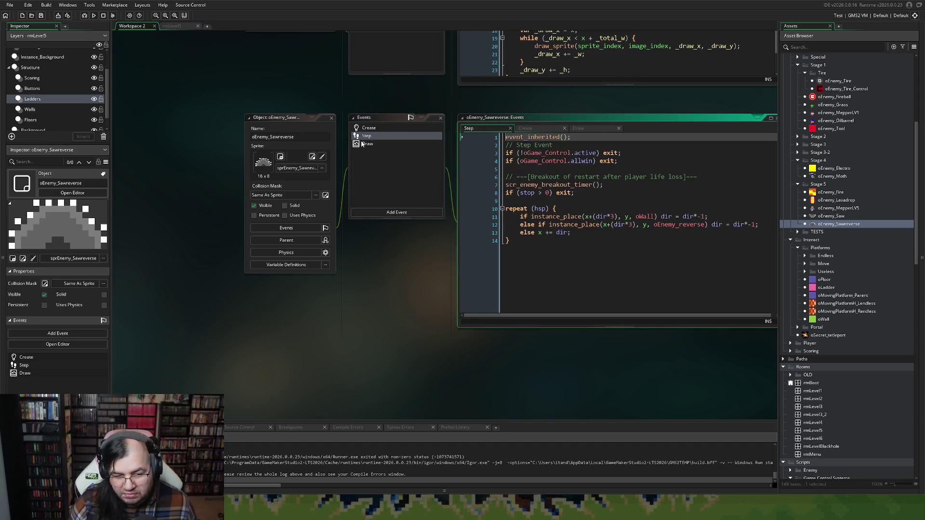
pyautogui.click(362, 144)
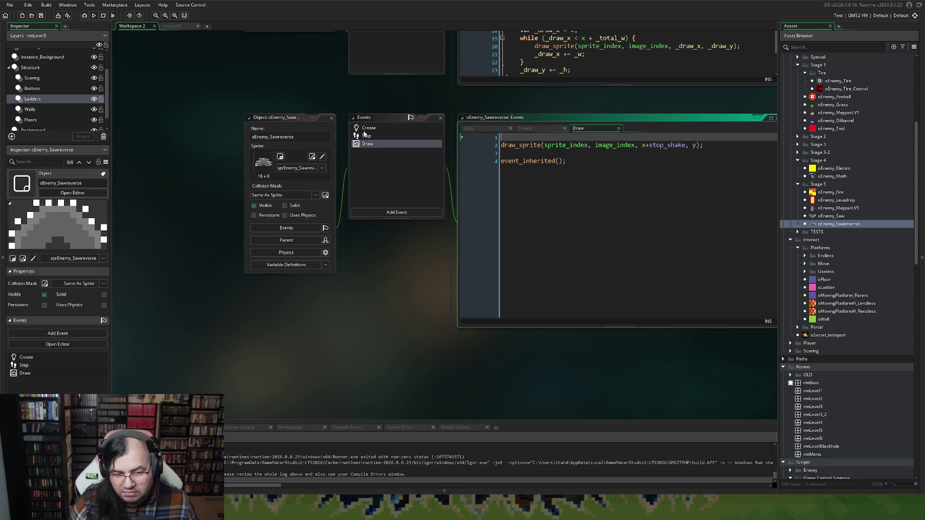
pyautogui.click(367, 128)
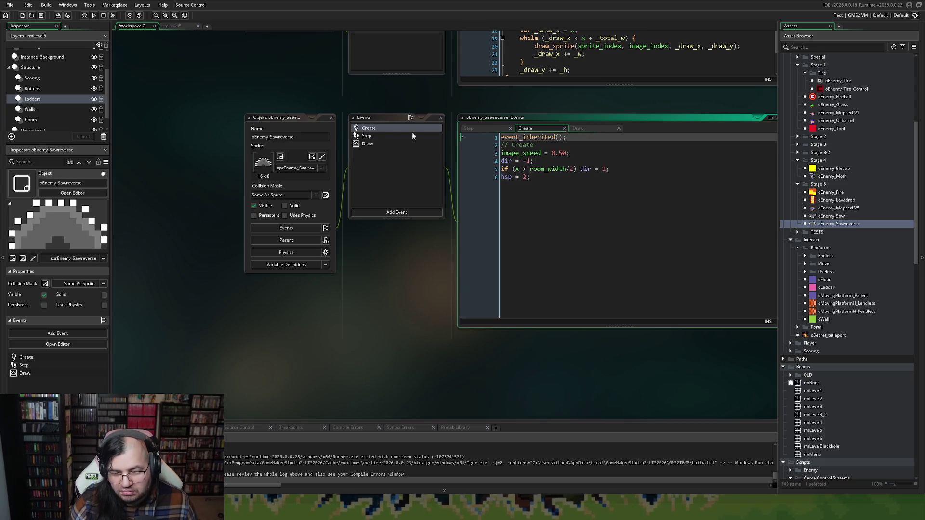
pyautogui.rightClick(514, 139)
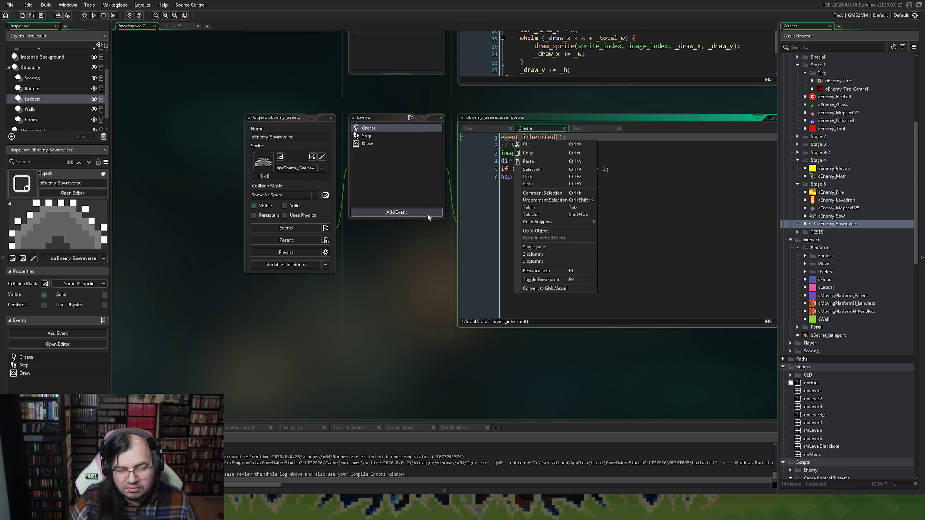
# Set oEnemy_Sawreverse's parent to oEnemy_Parent from Objects > Enemies > Parent and start a test build.
pyautogui.click(286, 239)
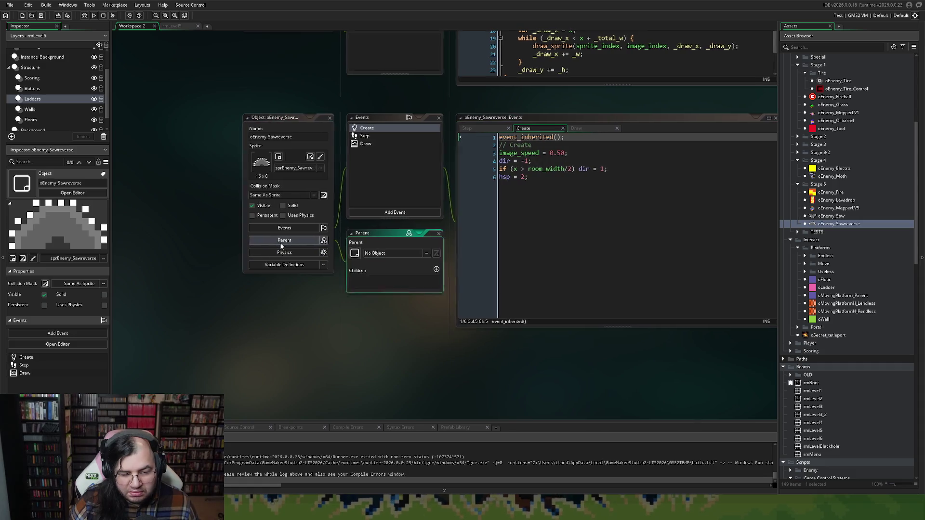
pyautogui.click(361, 253)
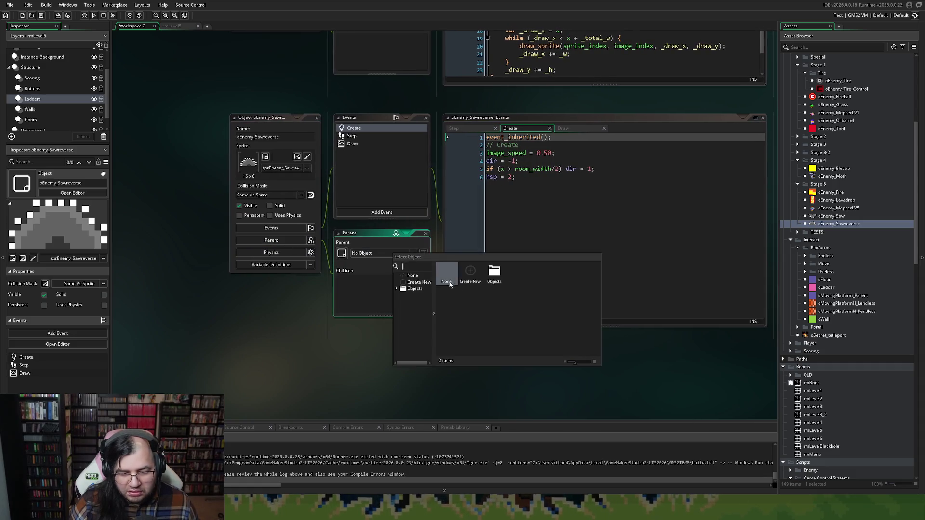
pyautogui.doubleClick(494, 274)
pyautogui.doubleClick(541, 277)
pyautogui.press('BackSpace')
pyautogui.doubleClick(501, 286)
pyautogui.doubleClick(518, 274)
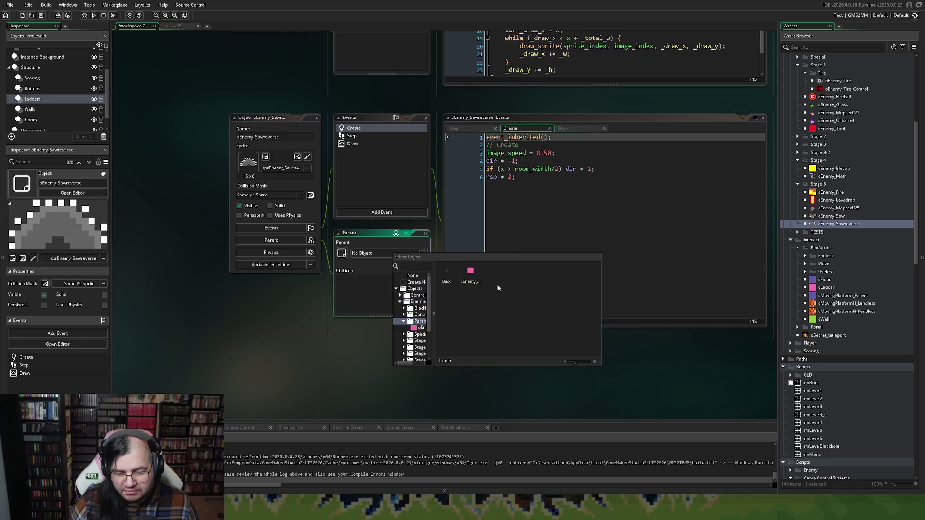
pyautogui.doubleClick(468, 272)
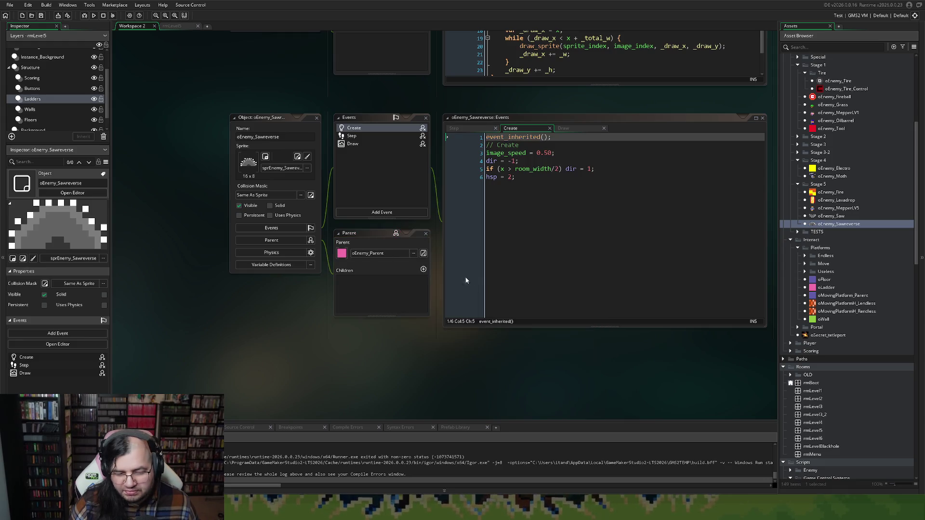
pyautogui.click(95, 16)
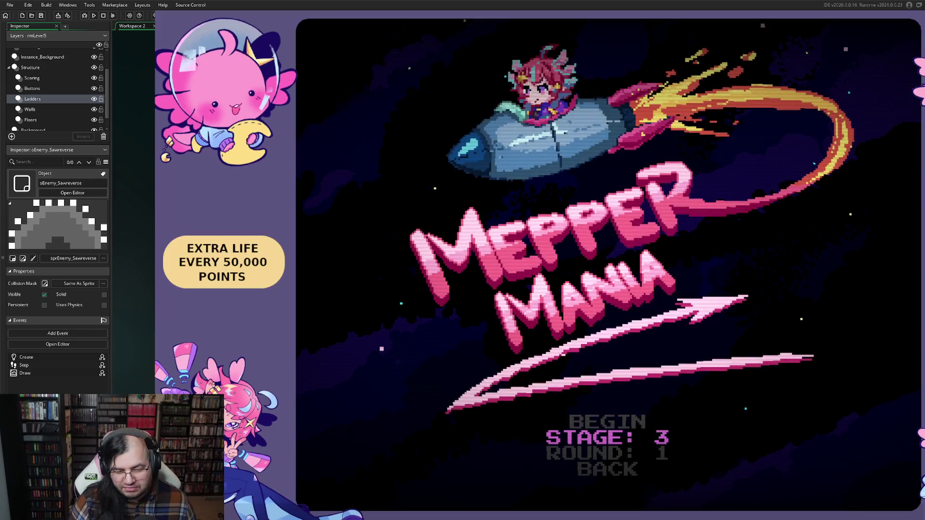
pyautogui.press('Right')
pyautogui.press('Up')
pyautogui.press('Return')
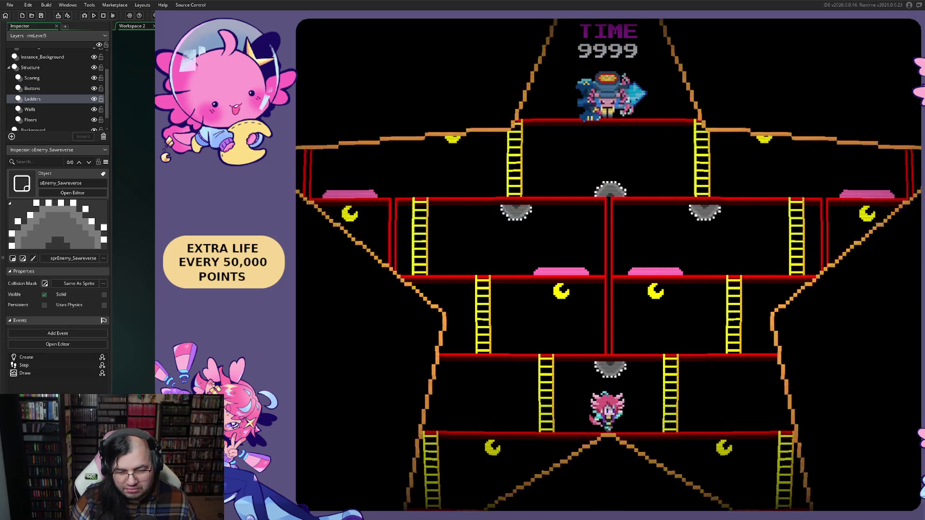
pyautogui.press('Left')
pyautogui.press('Up')
pyautogui.press('Left')
pyautogui.press('Up')
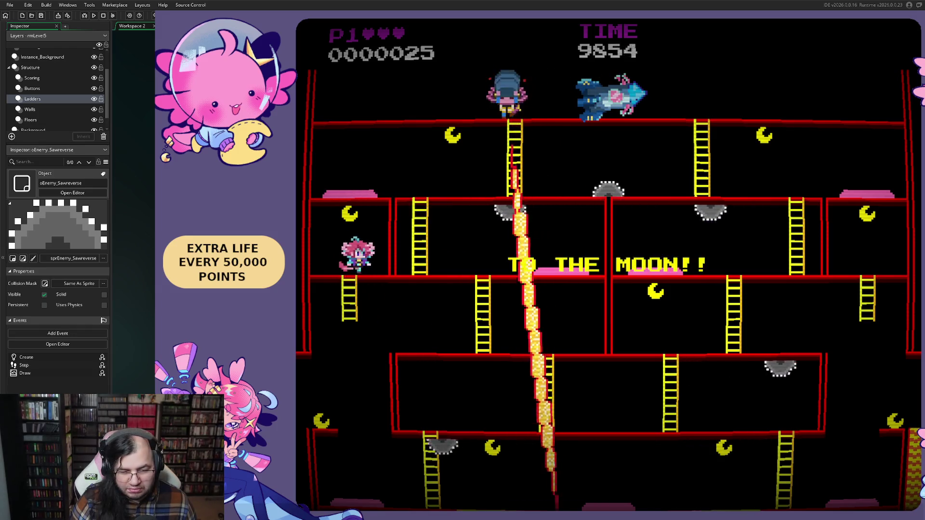
pyautogui.press('Down')
pyautogui.press('Left')
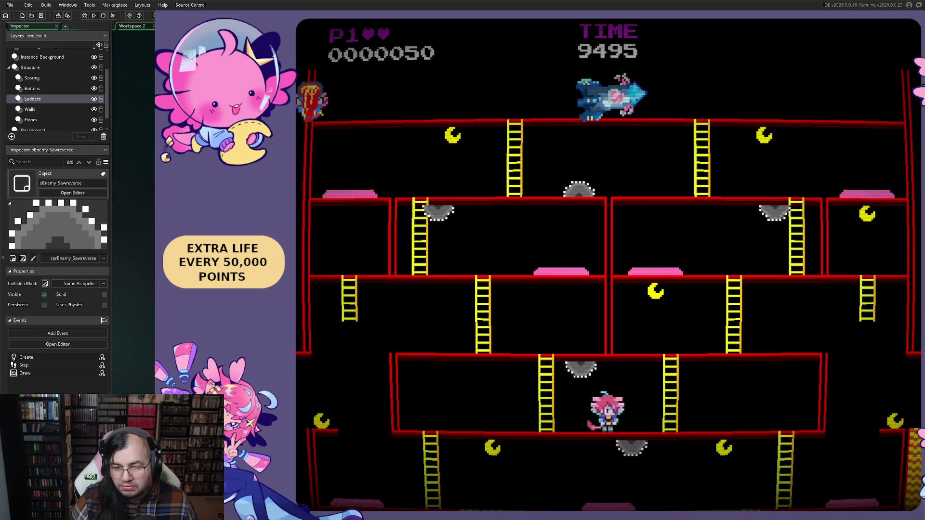
pyautogui.press('Escape')
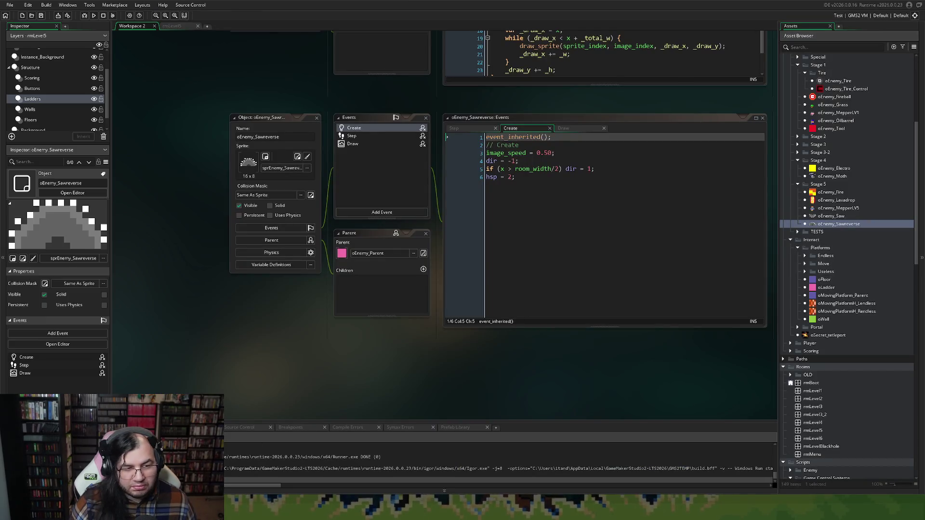
# Open rmLevel5 and review instances on the Buttons, Scoring and Instance_Background layers.
pyautogui.click(174, 27)
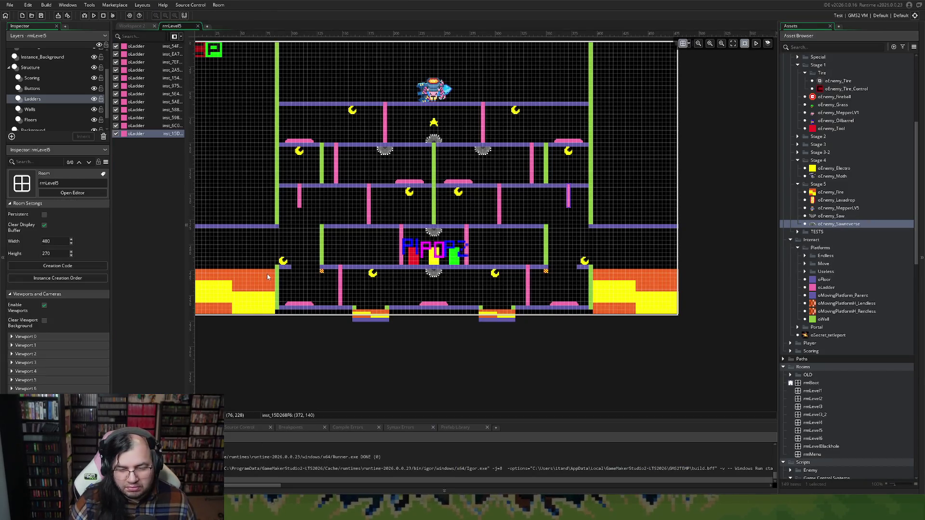
pyautogui.hscroll(-4, 309, 279)
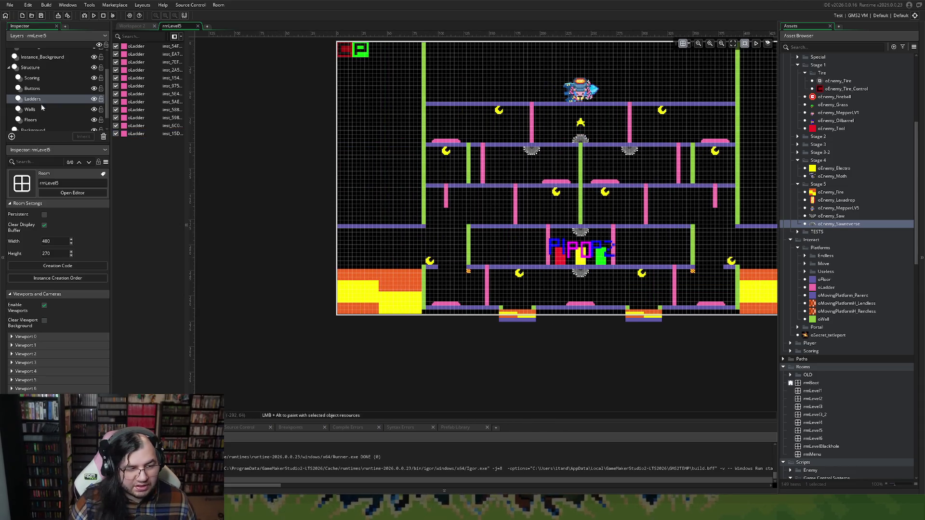
pyautogui.click(41, 88)
pyautogui.click(42, 79)
pyautogui.click(44, 88)
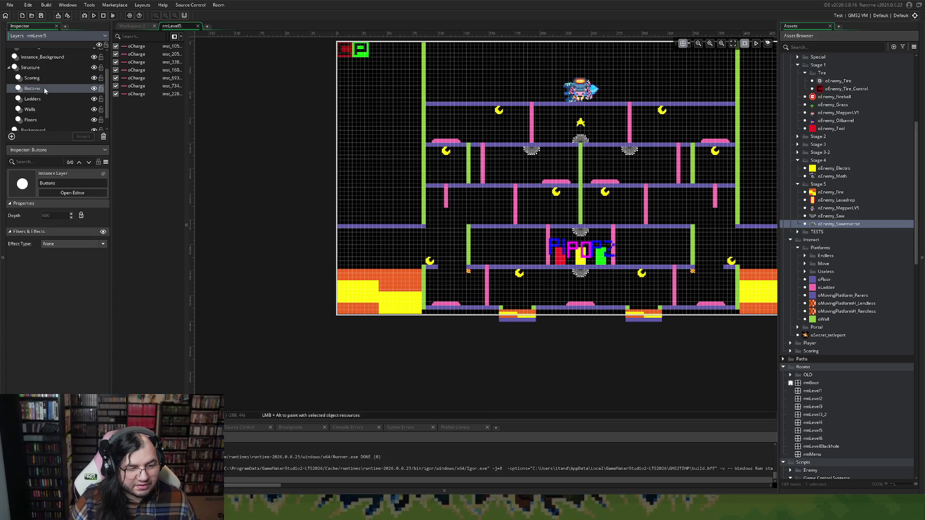
pyautogui.click(44, 58)
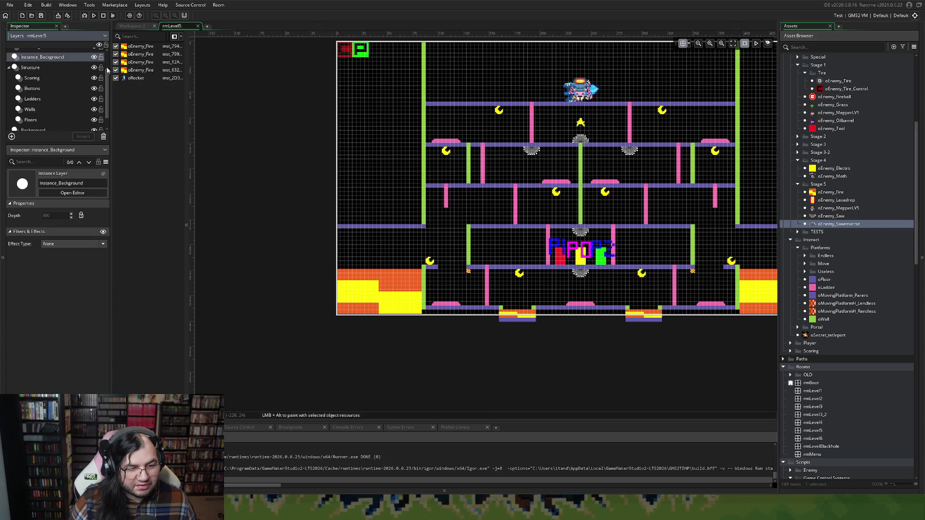
# Check the left fire floor block's properties, then relaunch the game to the stage menu.
pyautogui.click(395, 279)
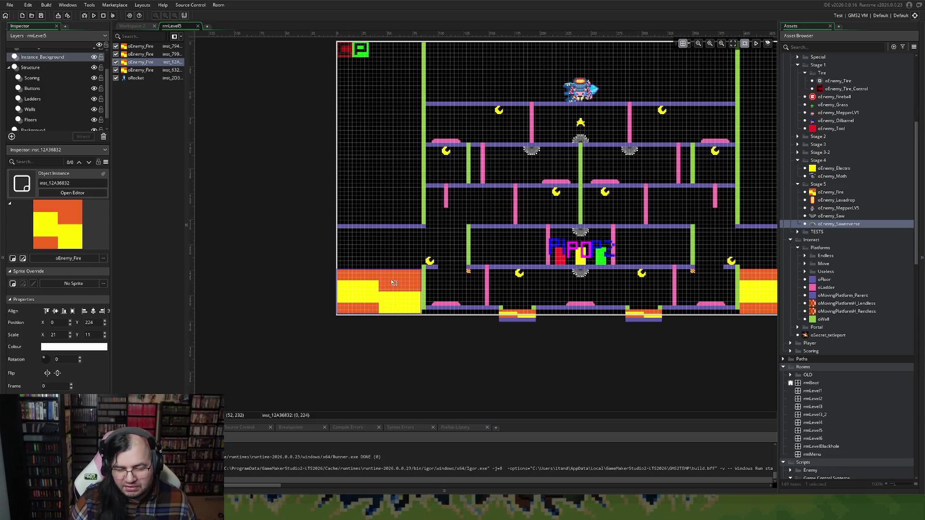
pyautogui.hscroll(3, 391, 278)
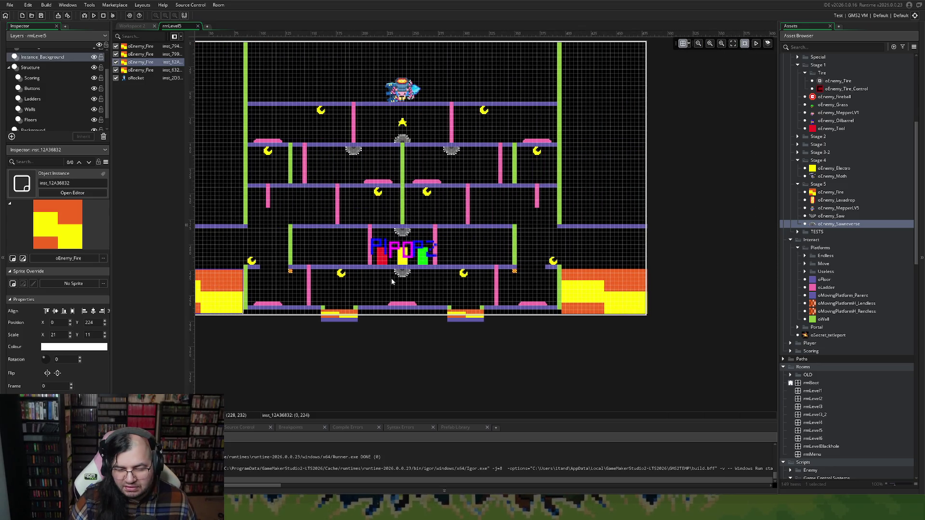
pyautogui.hscroll(-2, 391, 278)
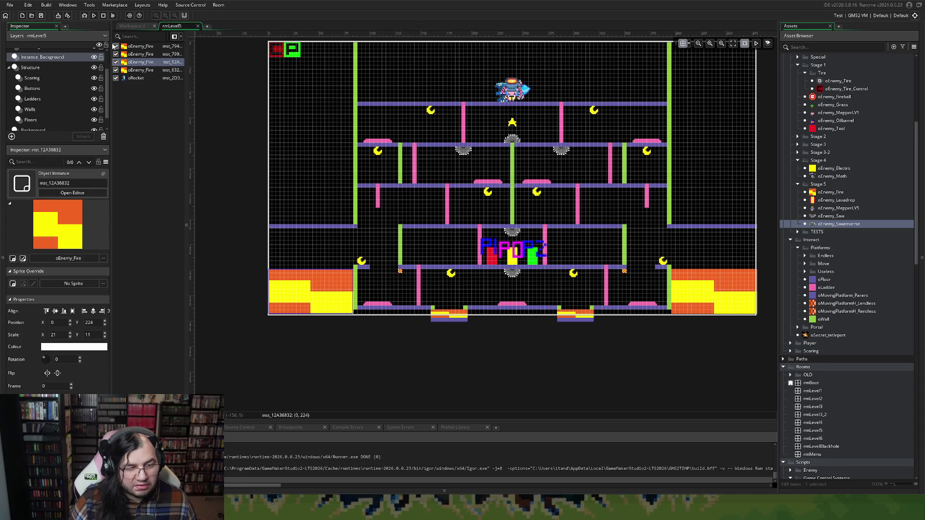
pyautogui.click(92, 17)
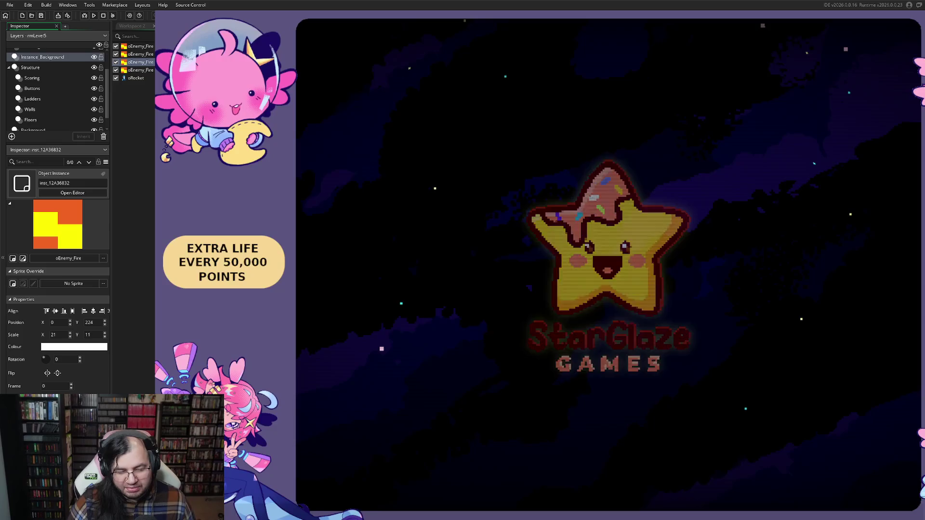
pyautogui.press('Return')
# Begin the Mars stage and climb the first ladder to the next floor.
pyautogui.press('Down')
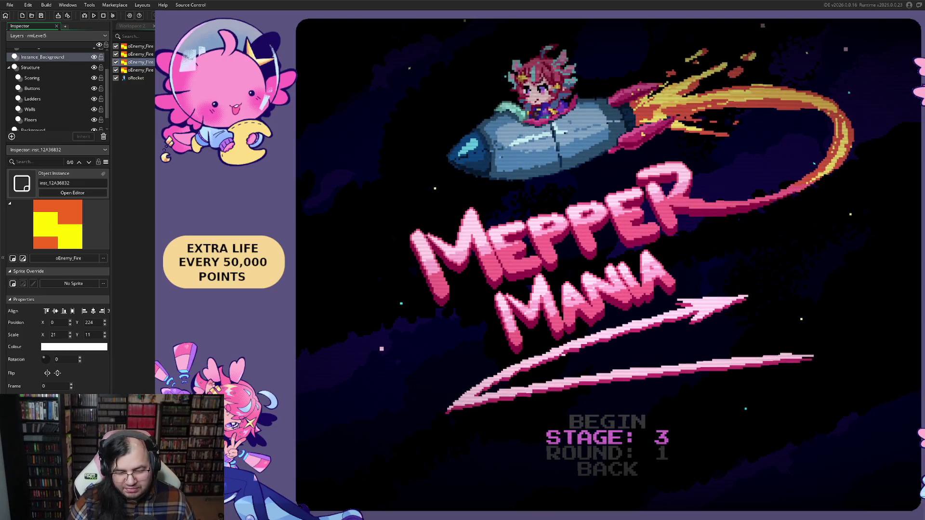
pyautogui.press('Up')
pyautogui.press('Return')
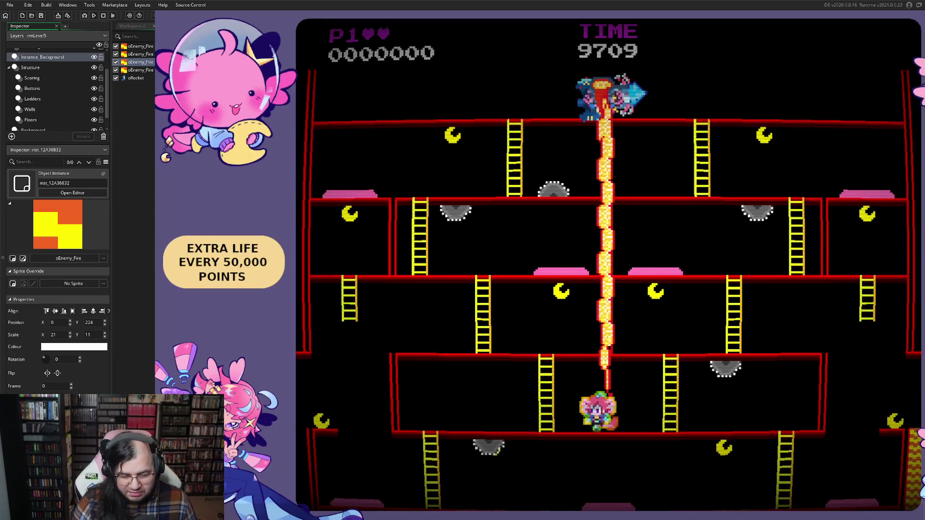
pyautogui.press('Left')
pyautogui.press('Right')
pyautogui.press('Up')
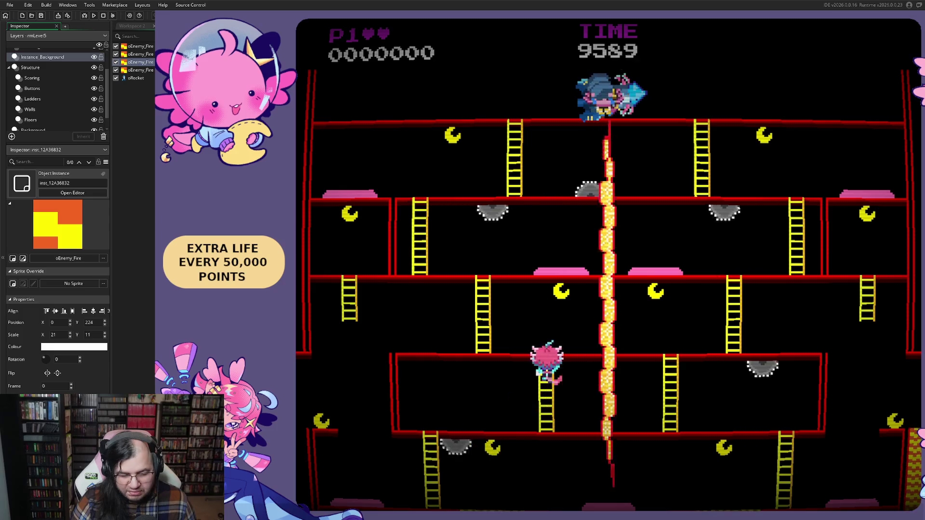
# Walk back and forth on the upper floor, dodging the falling fire.
pyautogui.press('Left')
pyautogui.press('Right')
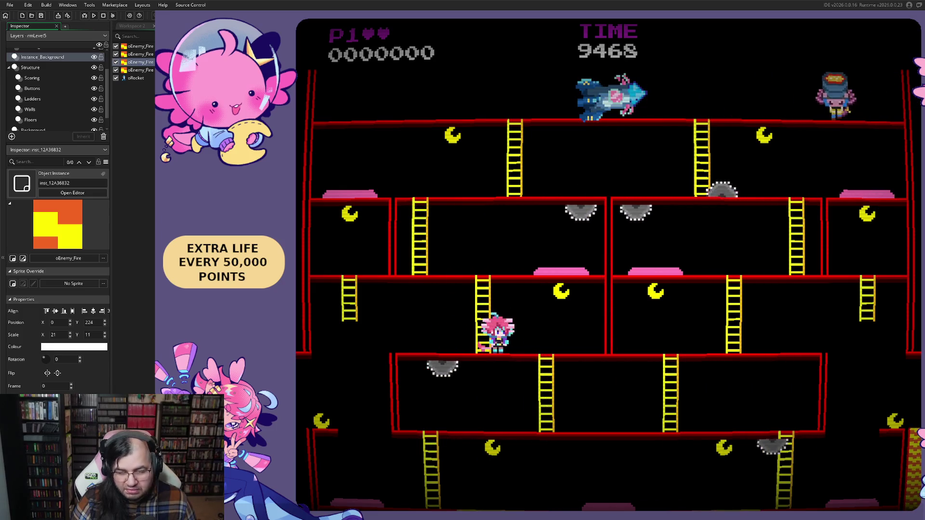
pyautogui.press('Left')
pyautogui.press('Right')
pyautogui.press('Right')
pyautogui.press('Left')
pyautogui.press('Right')
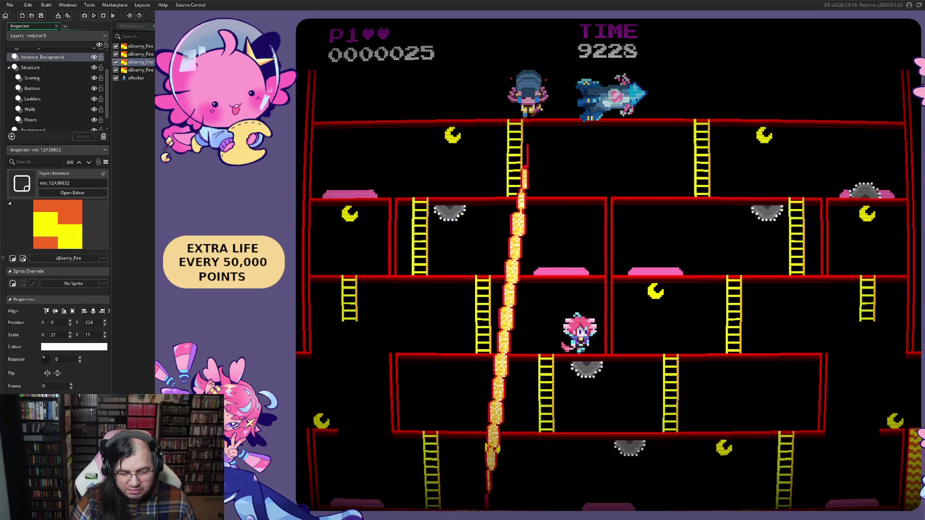
# Collect moons along the top floor and walk to the rocket.
pyautogui.press('Left')
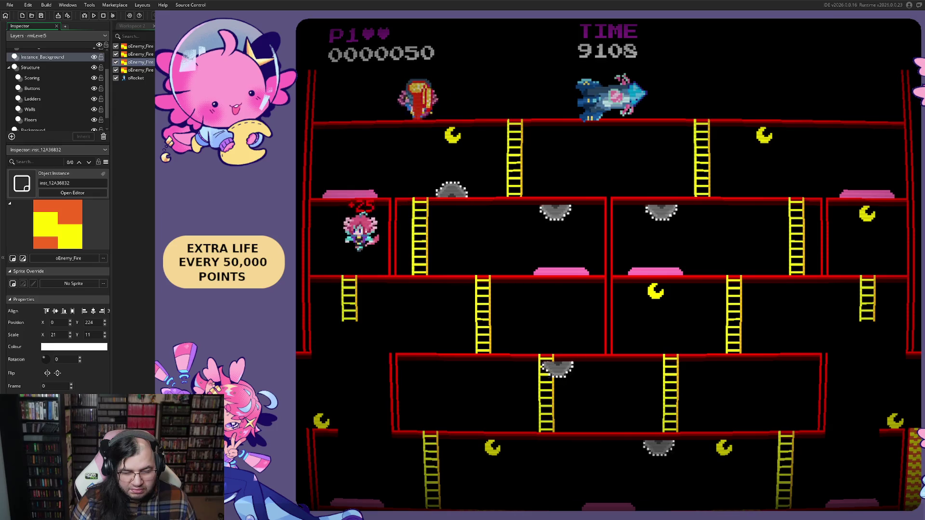
pyautogui.press('Left')
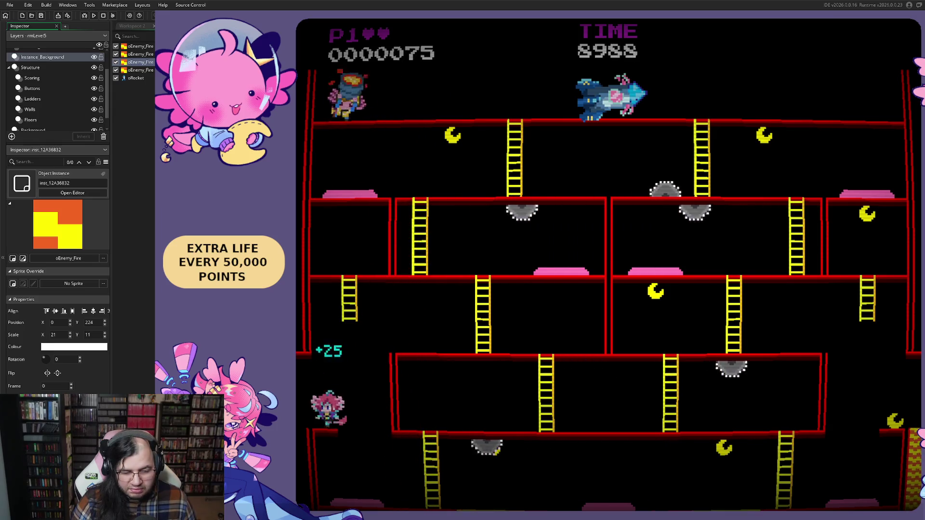
pyautogui.press('Right')
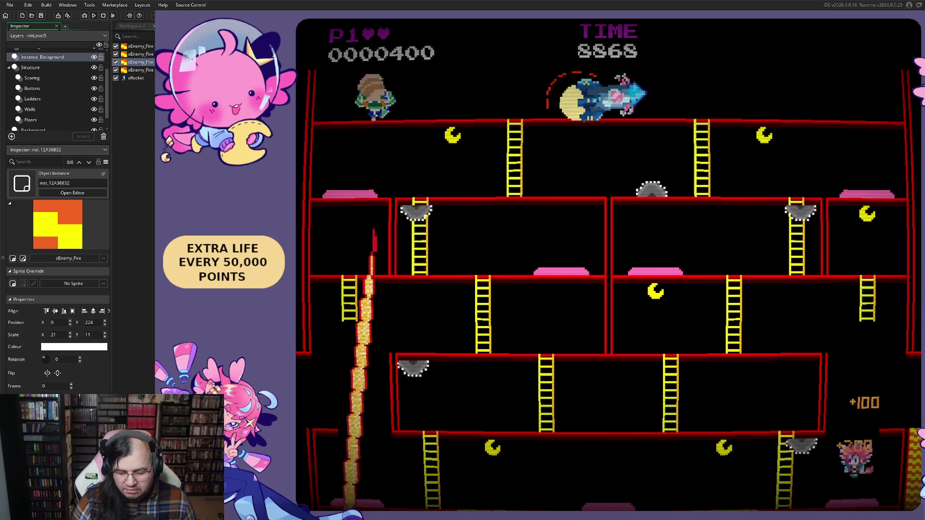
pyautogui.press('Right')
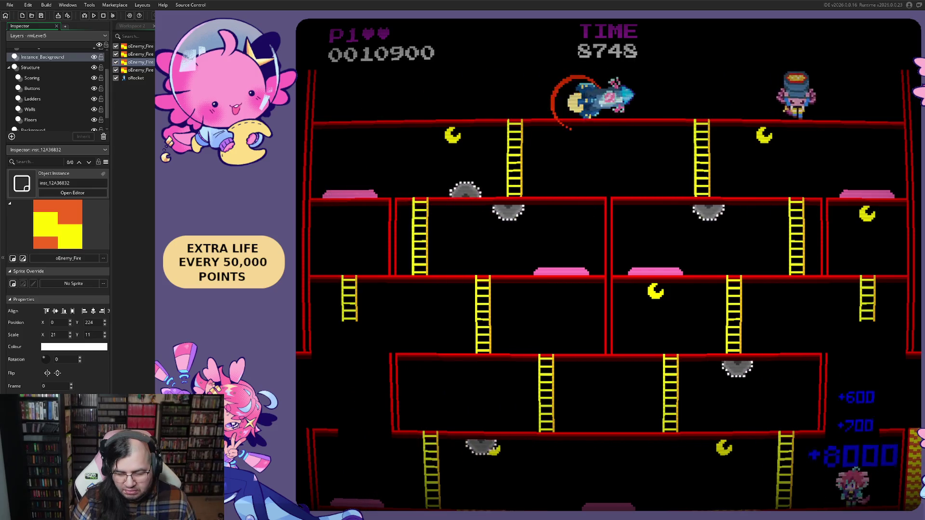
pyautogui.press('Left')
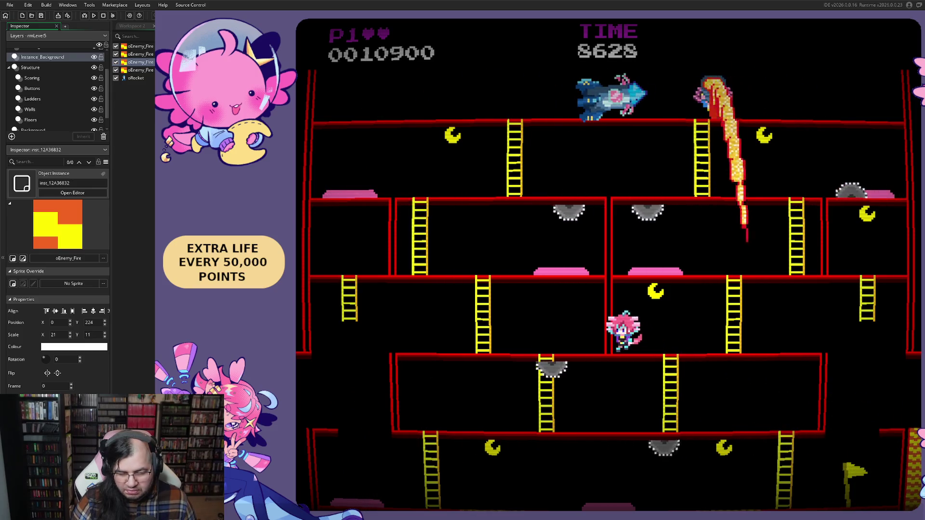
pyautogui.press('Left')
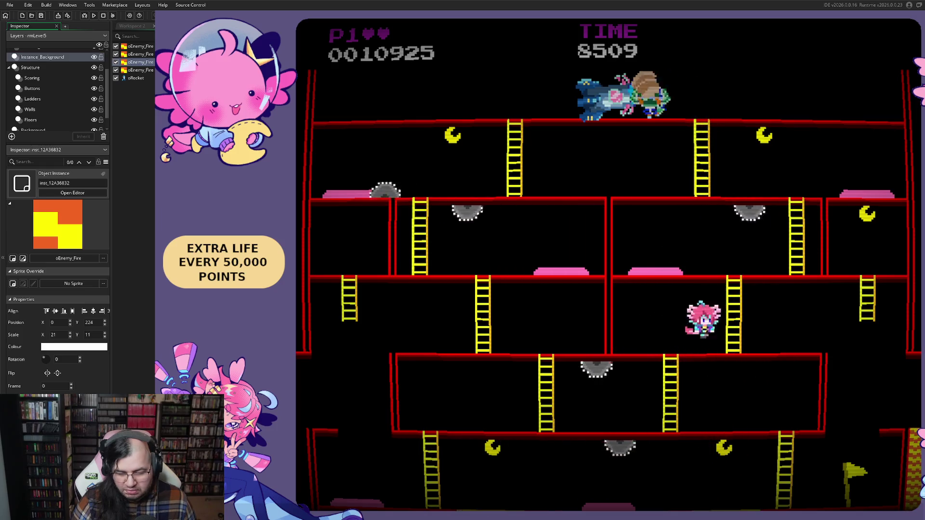
pyautogui.press('Right')
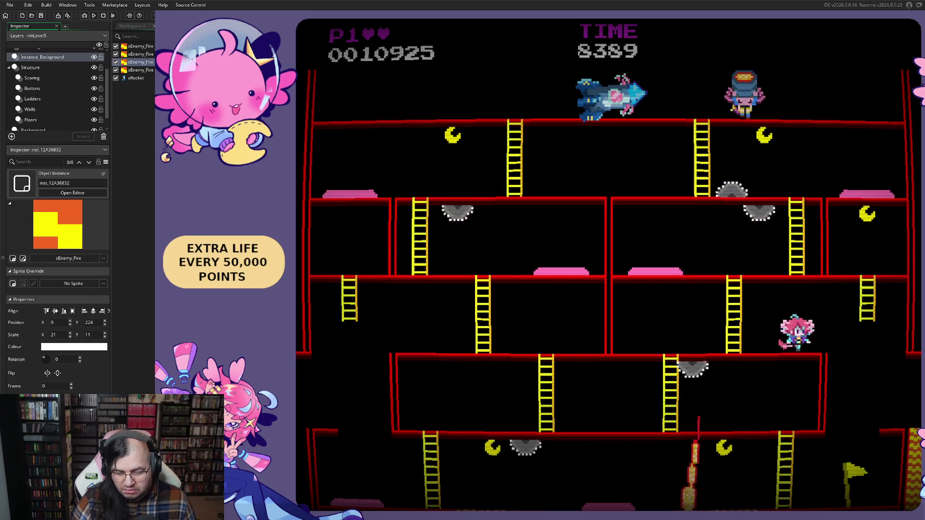
pyautogui.press('Left')
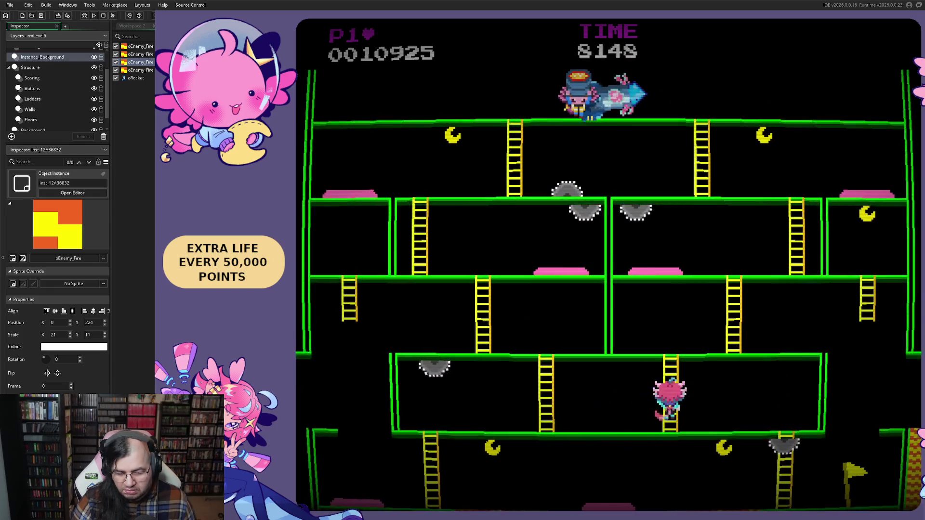
# Climb the ladder for the last moon, then quit the game with Escape.
pyautogui.press('Right')
pyautogui.press('Up')
pyautogui.press('Down')
pyautogui.press('Left')
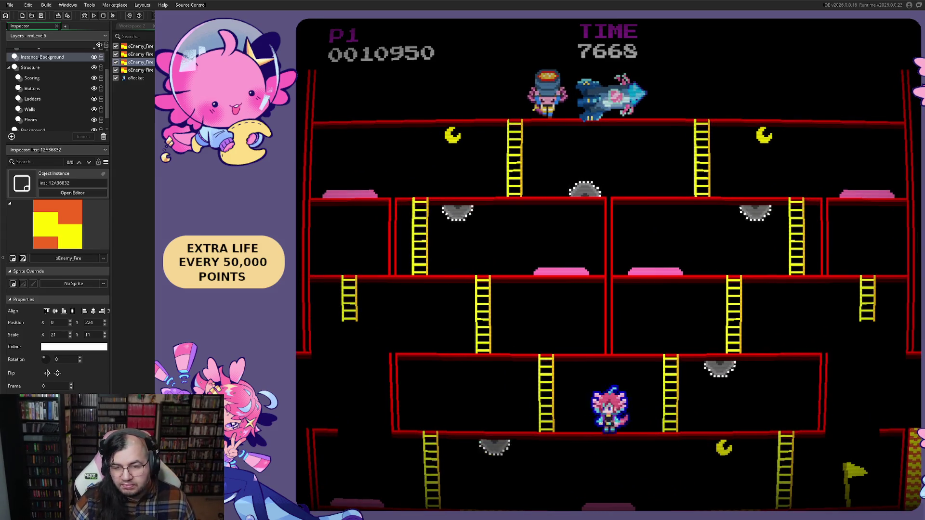
pyautogui.press('Escape')
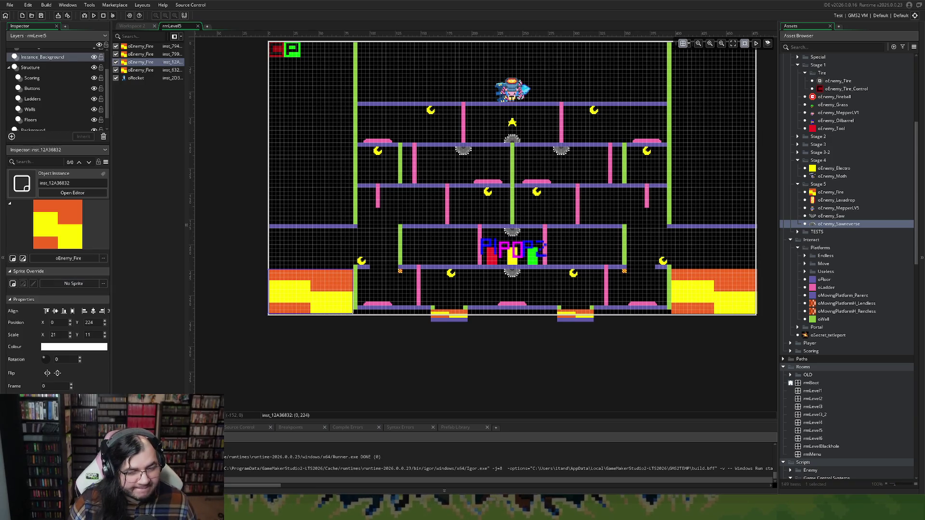
# Set Viewport 0 to width 320, height 240, X position 80 and Y position 15.
pyautogui.press('Escape')
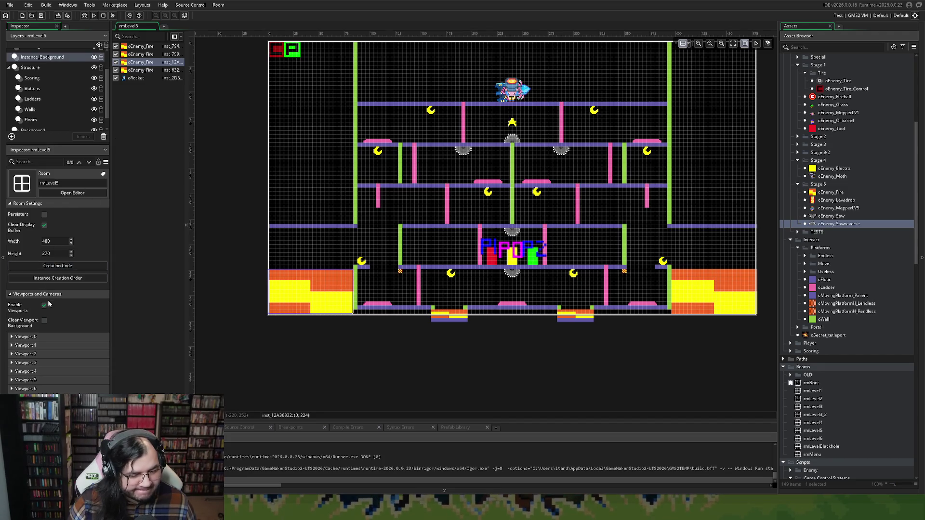
pyautogui.click(10, 338)
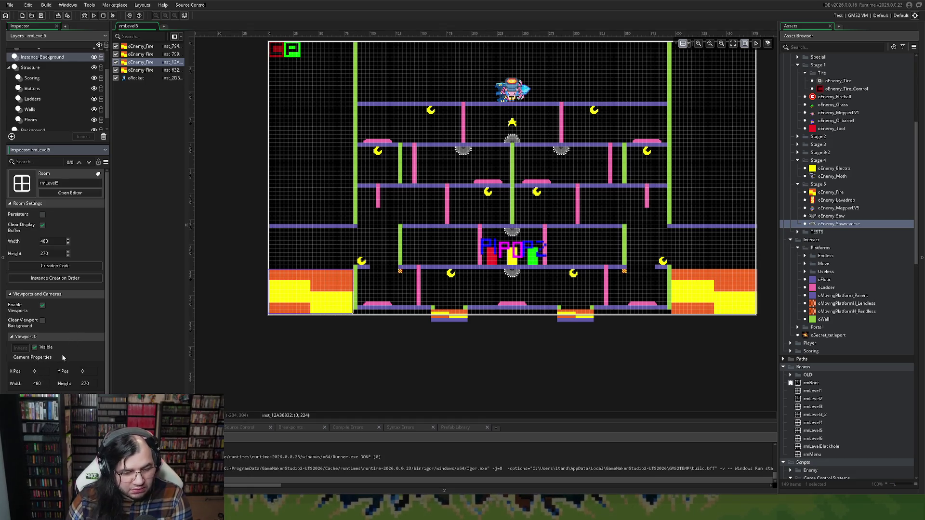
pyautogui.click(35, 384)
pyautogui.write('320')
pyautogui.click(85, 384)
pyautogui.press('BackSpace')
pyautogui.press('BackSpace')
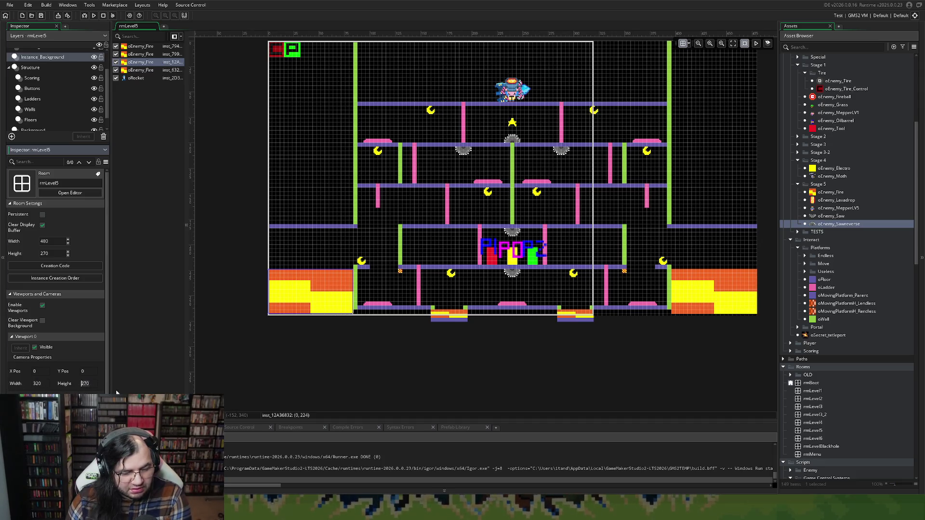
pyautogui.write('40')
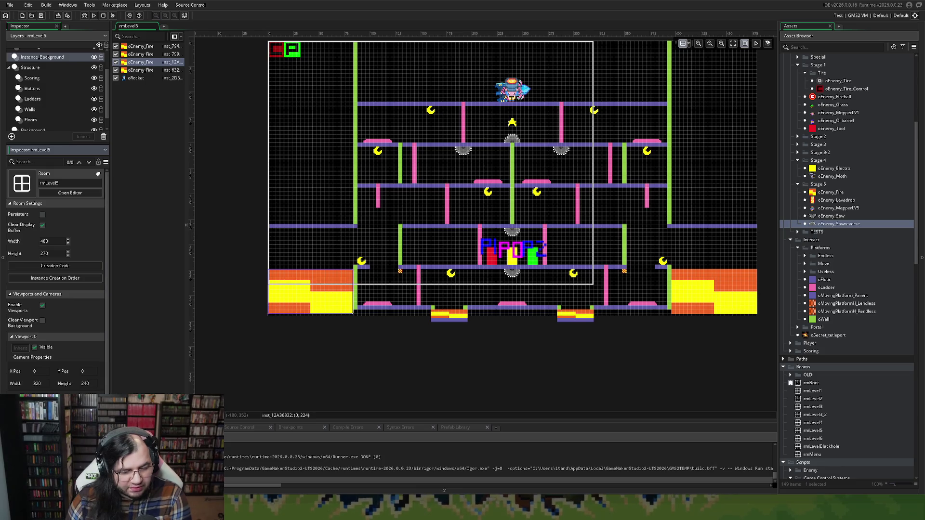
pyautogui.write('80')
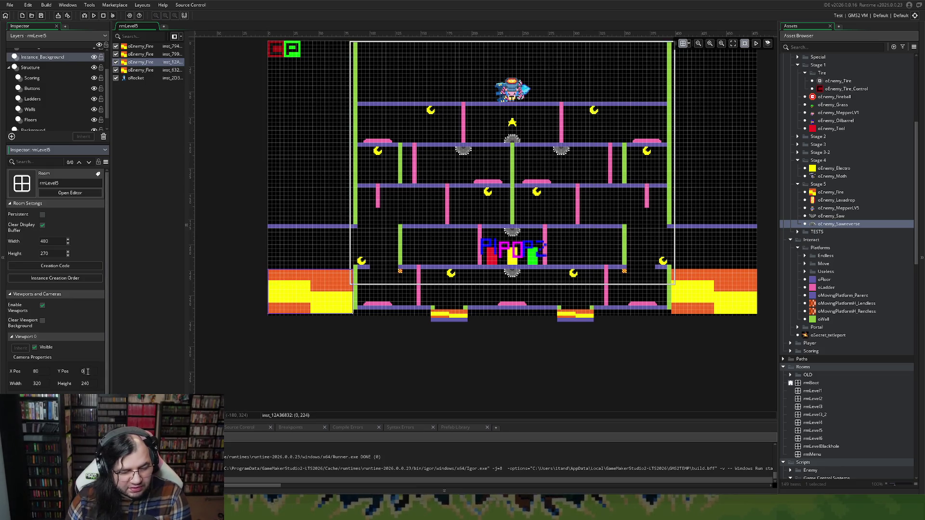
pyautogui.press('Tab')
pyautogui.press('Return')
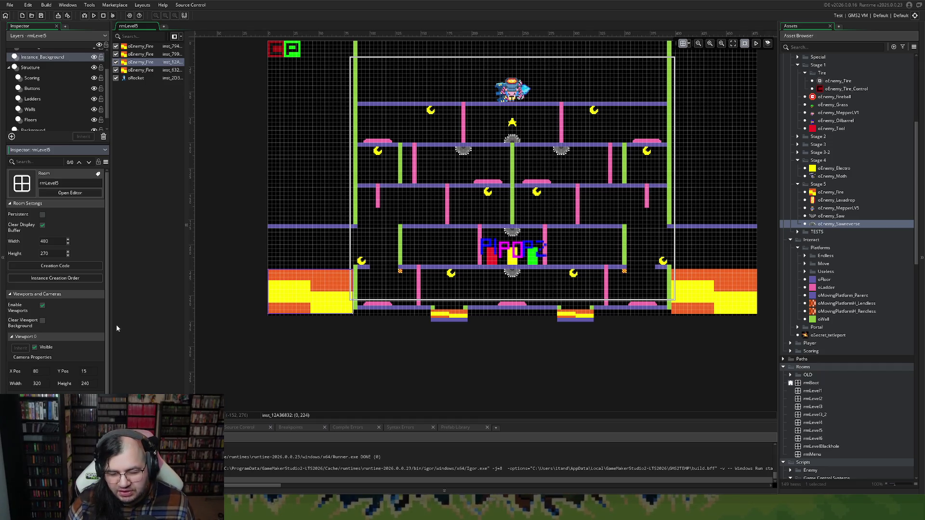
pyautogui.scroll(2, 431, 288)
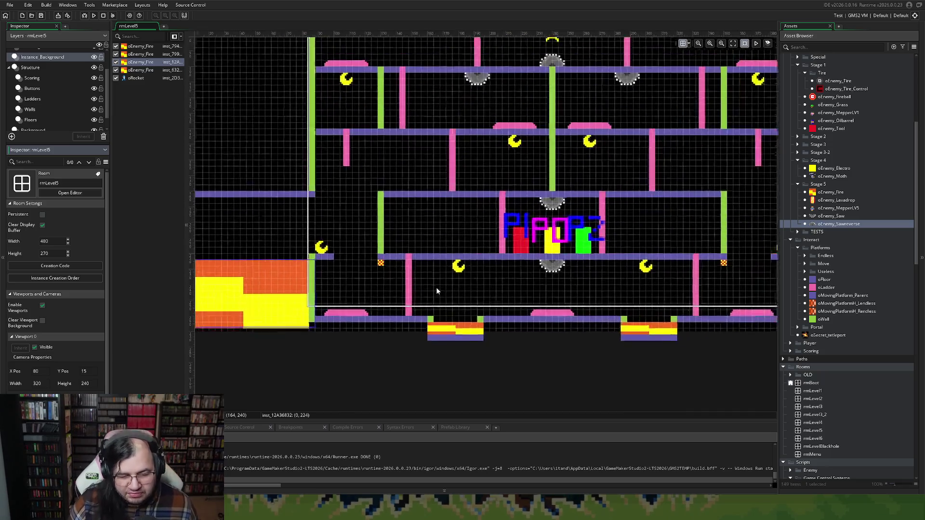
# Raise the bottom-row floors to Y 248 and the small pit floors to Y 256.
pyautogui.scroll(1, 428, 292)
pyautogui.scroll(-3, 428, 295)
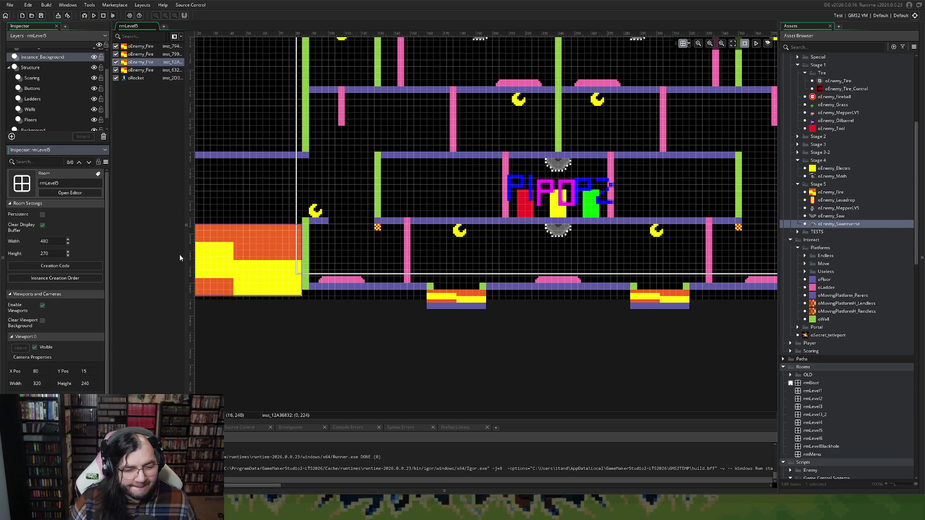
pyautogui.click(31, 120)
pyautogui.moveTo(371, 287); pyautogui.dragTo(371, 270)
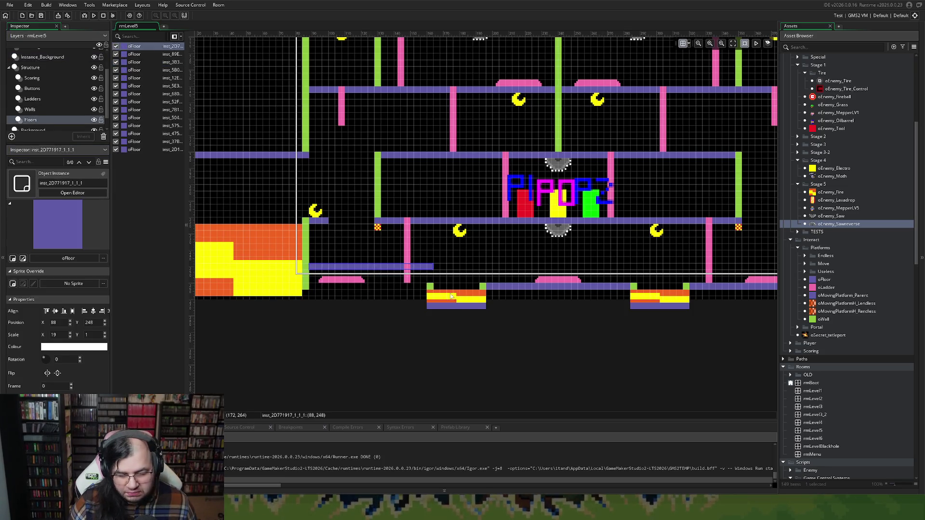
pyautogui.moveTo(451, 305); pyautogui.dragTo(452, 282)
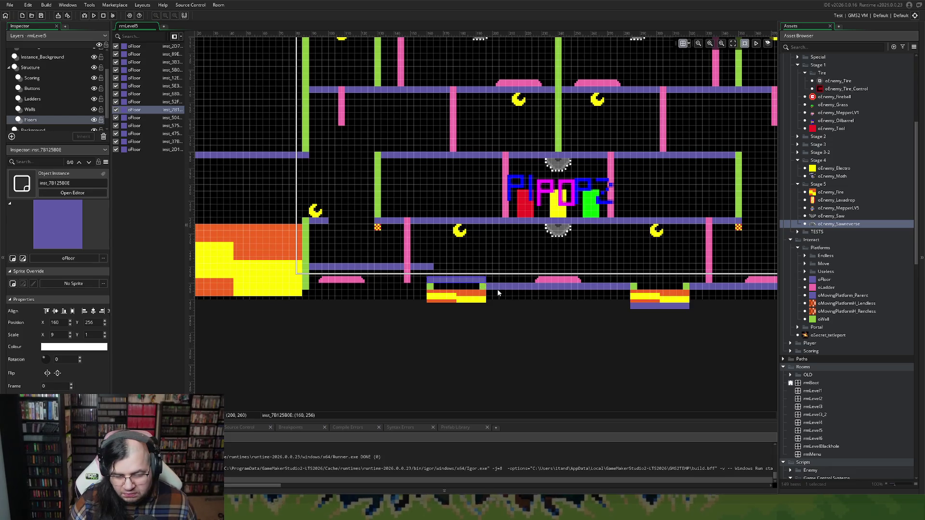
pyautogui.hotkey('ctrl', 'z')
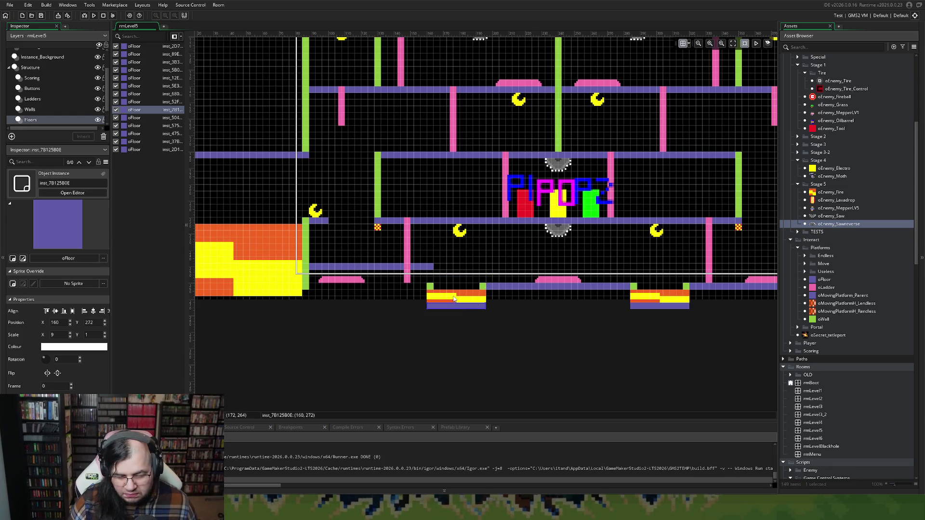
pyautogui.moveTo(453, 302); pyautogui.dragTo(457, 285)
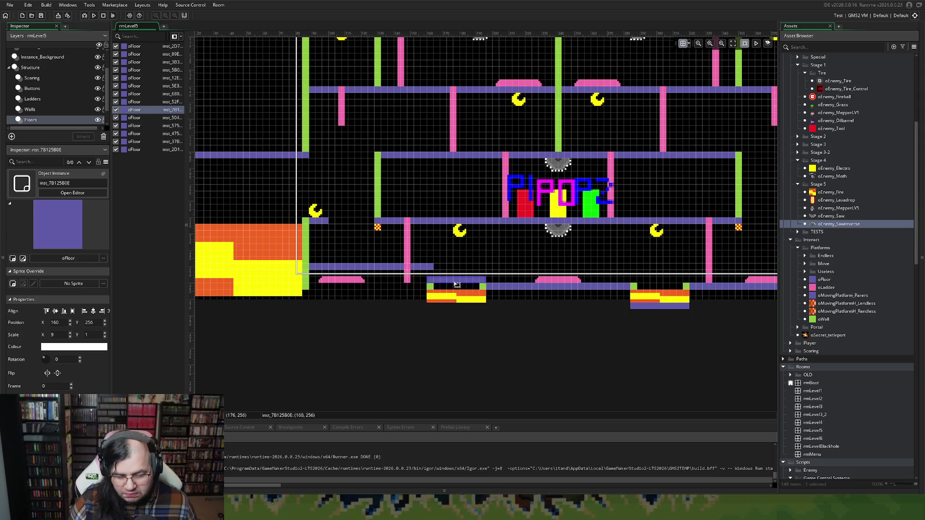
pyautogui.moveTo(501, 292); pyautogui.dragTo(501, 270)
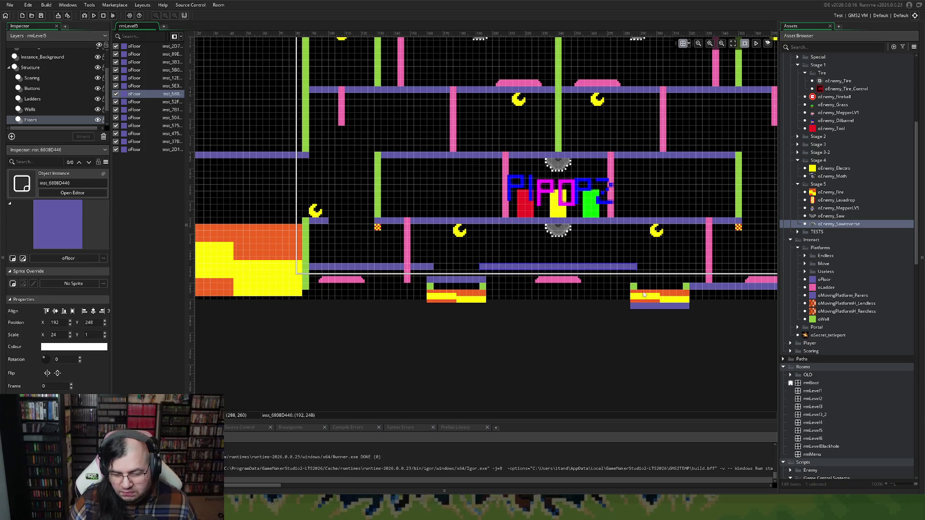
pyautogui.moveTo(646, 304); pyautogui.dragTo(649, 283)
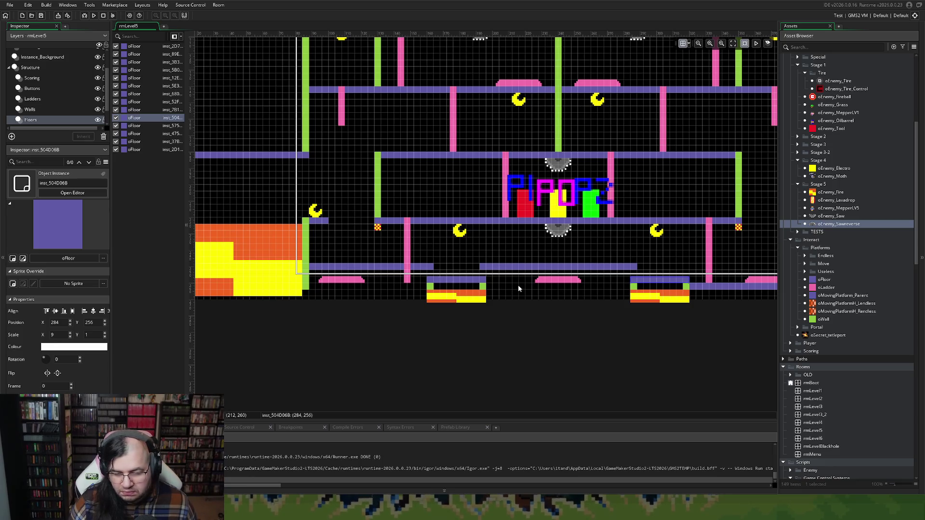
pyautogui.hscroll(5, 518, 288)
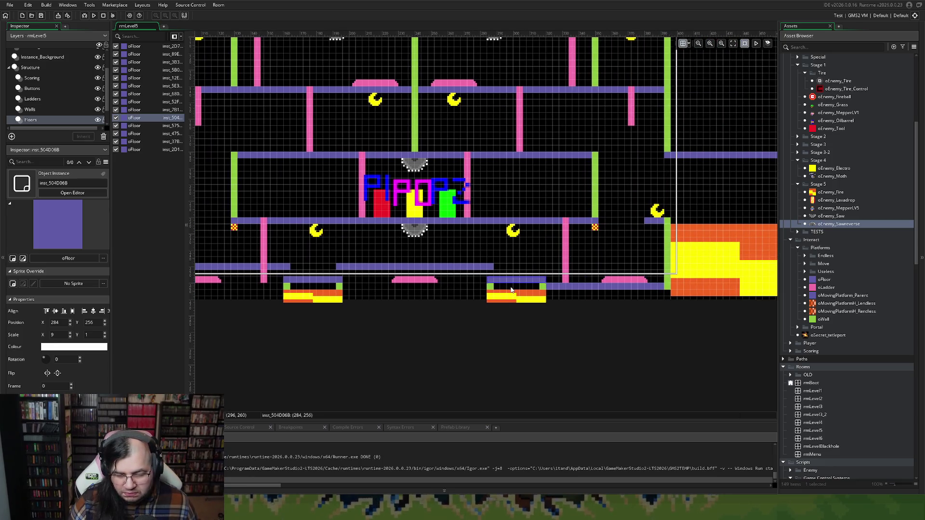
pyautogui.moveTo(561, 287); pyautogui.dragTo(563, 265)
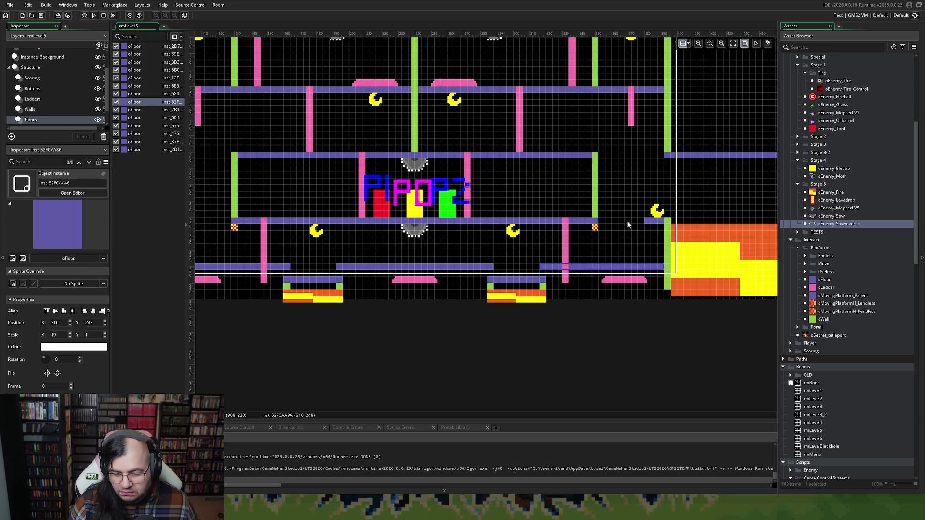
pyautogui.scroll(3, 659, 259)
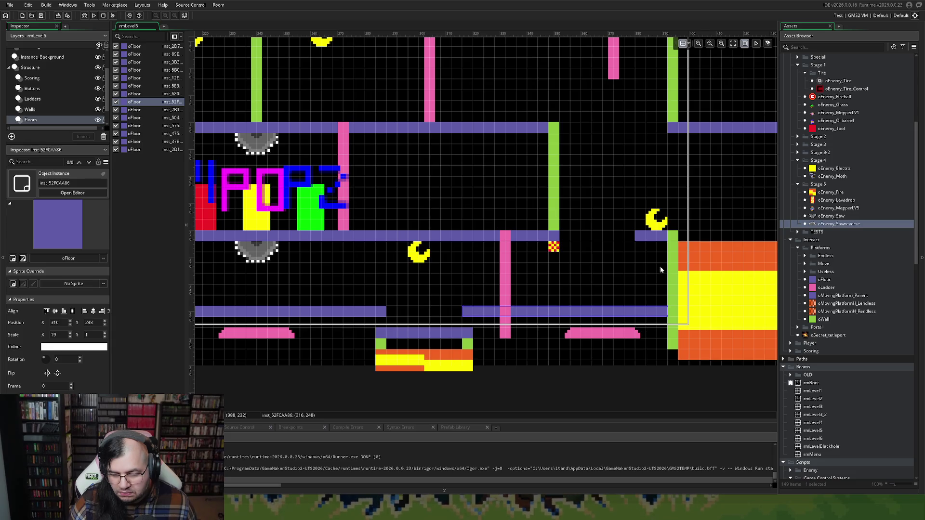
# Raise the long left floor and its neighbour from Y 180 to Y 176.
pyautogui.click(655, 236)
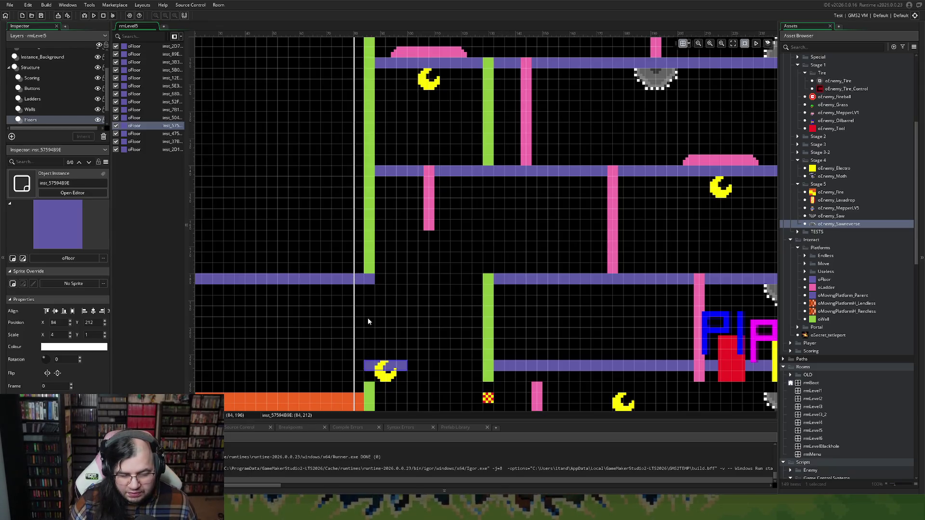
pyautogui.click(370, 280)
pyautogui.moveTo(370, 279); pyautogui.dragTo(372, 269)
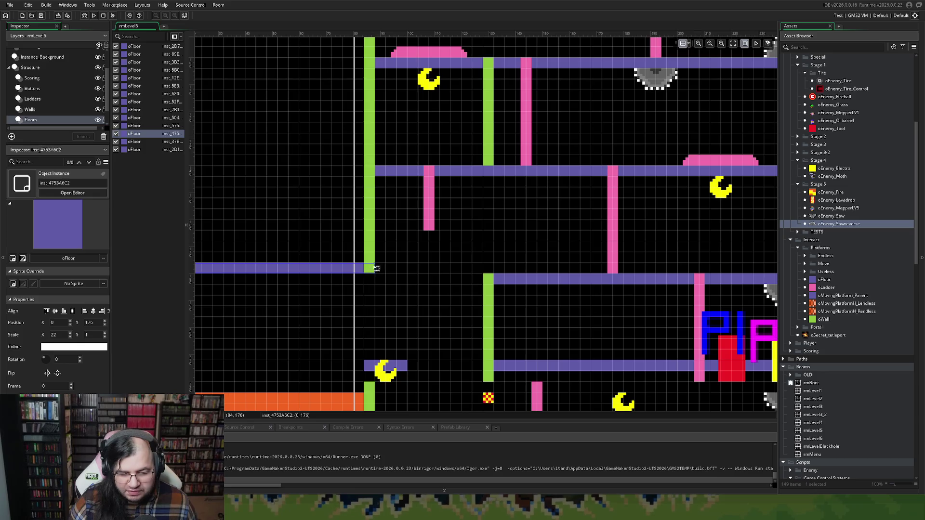
pyautogui.moveTo(540, 279); pyautogui.dragTo(542, 273)
pyautogui.hscroll(10, 542, 272)
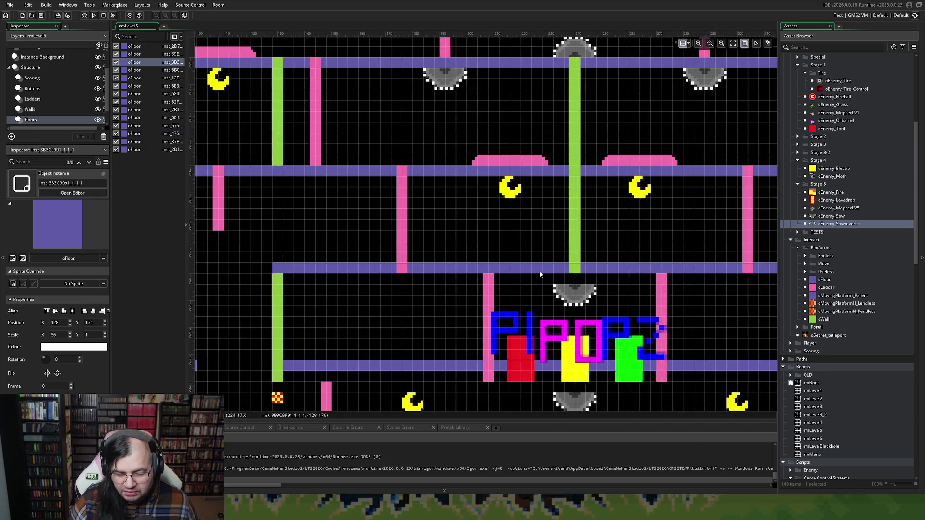
pyautogui.click(587, 274)
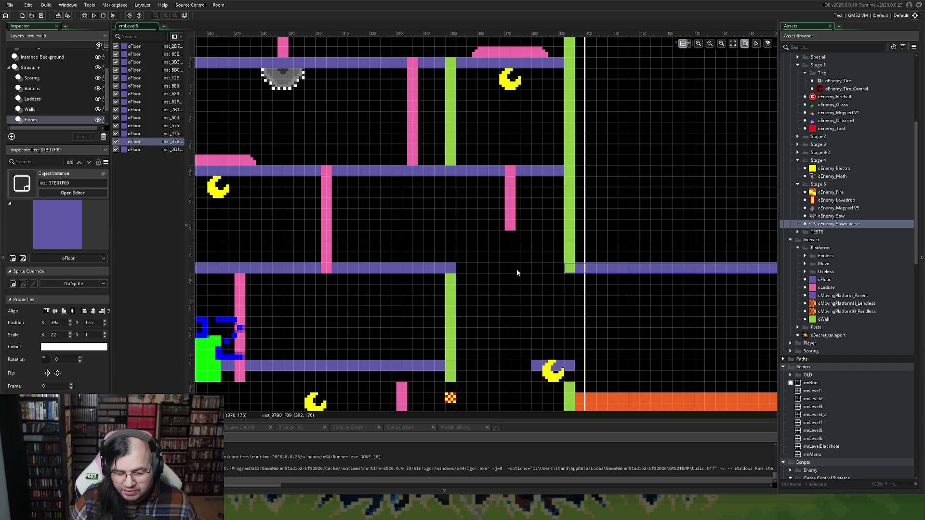
pyautogui.hscroll(-5, 523, 270)
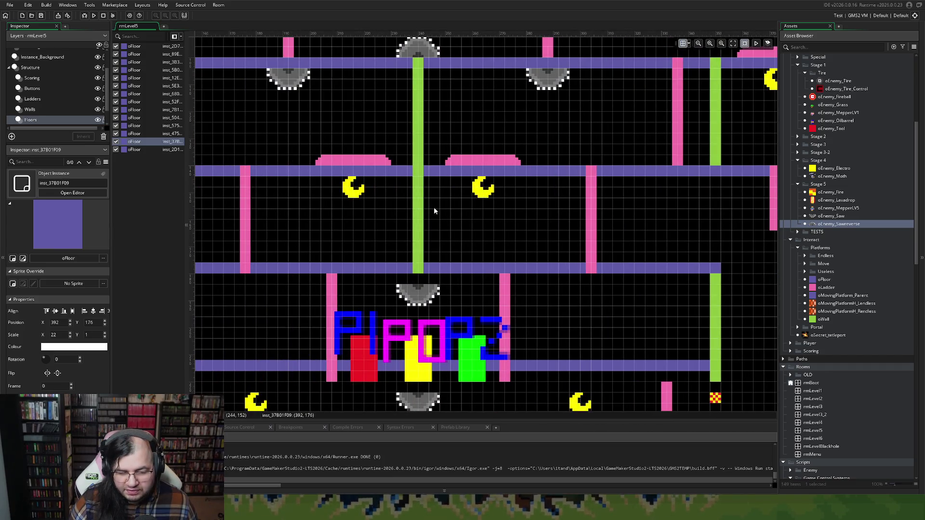
pyautogui.scroll(2, 455, 232)
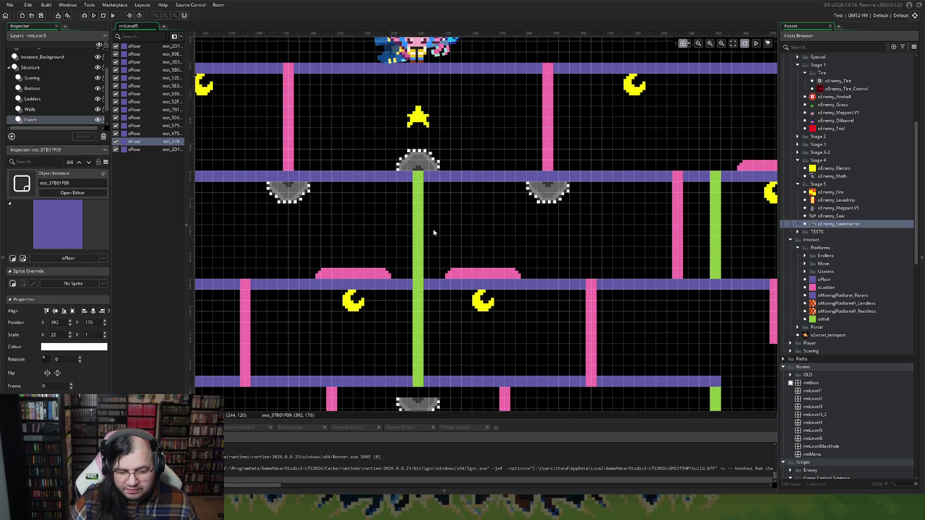
# Lower the middle floor one grid cell and move the top floor to Y 68.
pyautogui.moveTo(435, 178); pyautogui.dragTo(438, 189)
pyautogui.hscroll(-7, 332, 253)
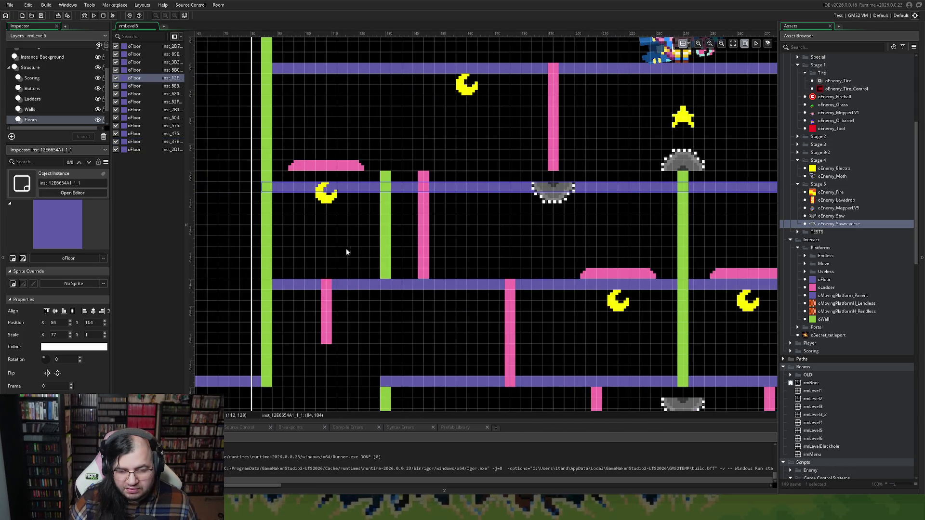
pyautogui.scroll(2, 343, 252)
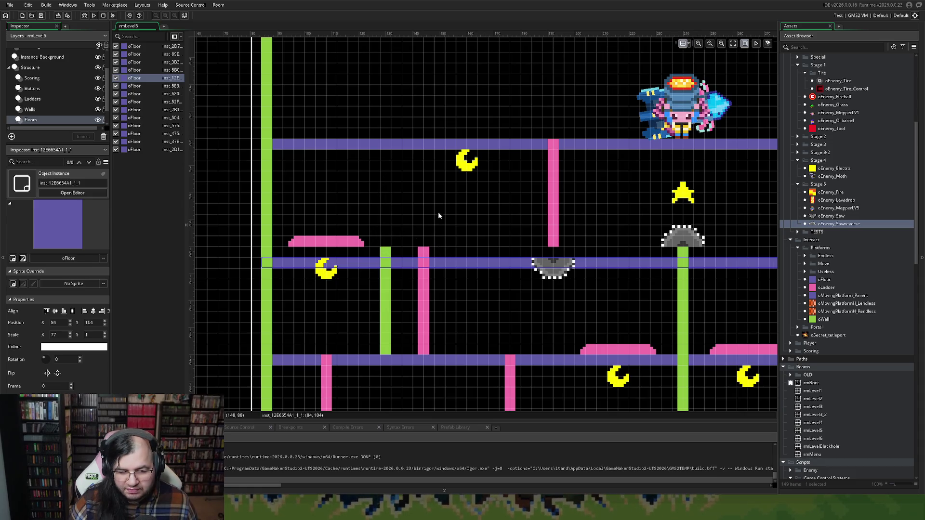
pyautogui.moveTo(441, 146); pyautogui.dragTo(447, 178)
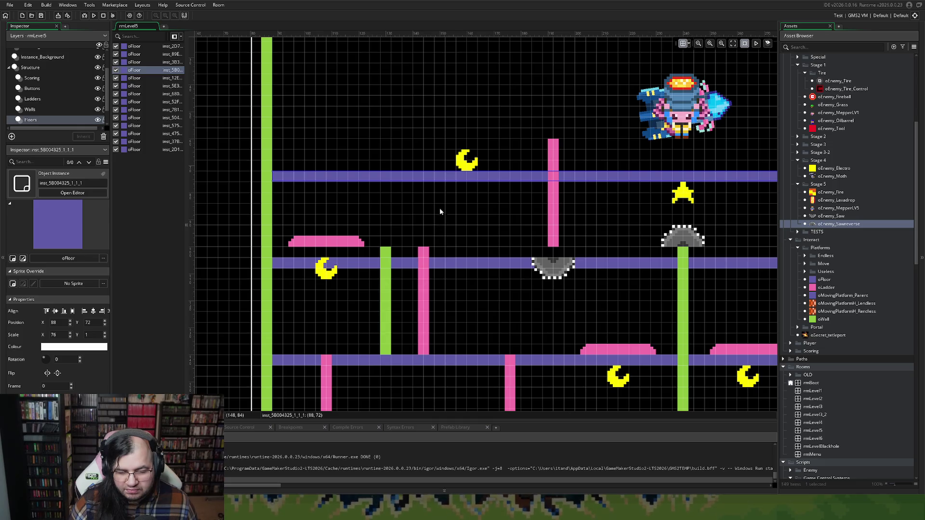
pyautogui.moveTo(444, 173); pyautogui.dragTo(444, 162)
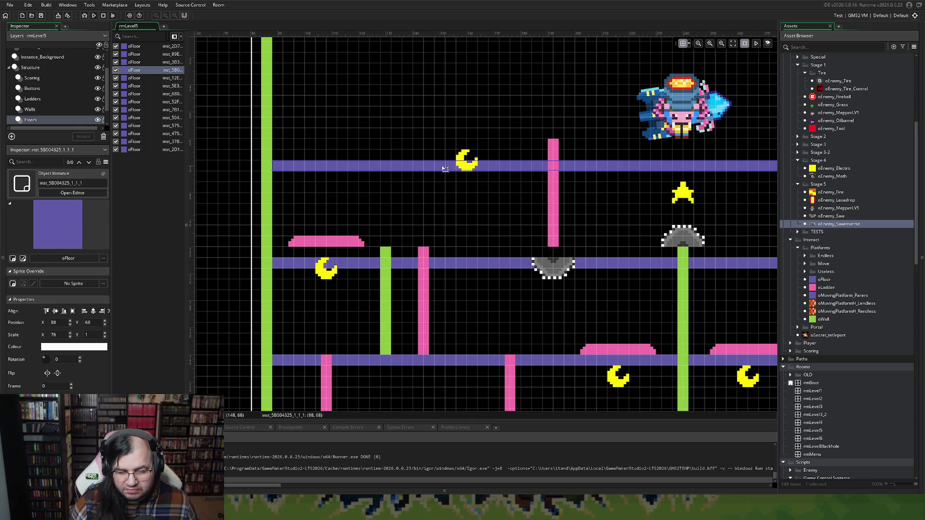
pyautogui.hscroll(5, 452, 216)
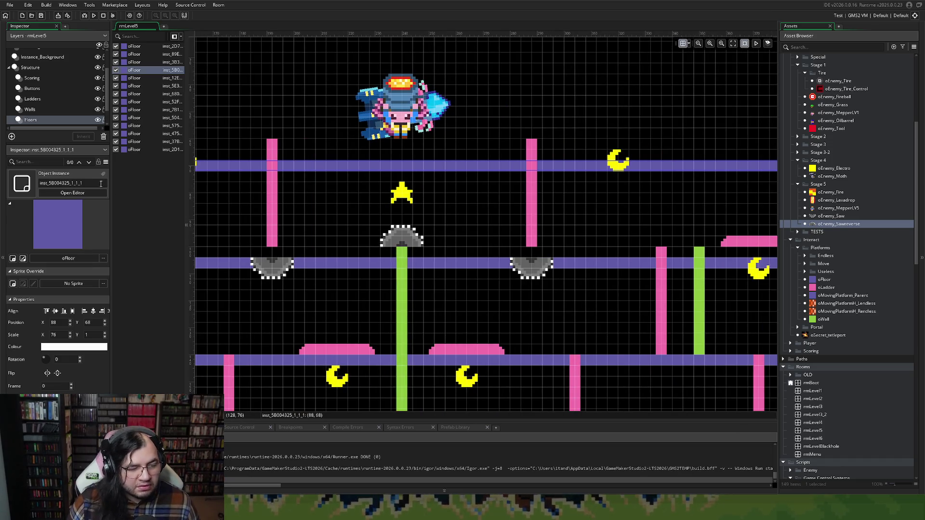
pyautogui.click(62, 109)
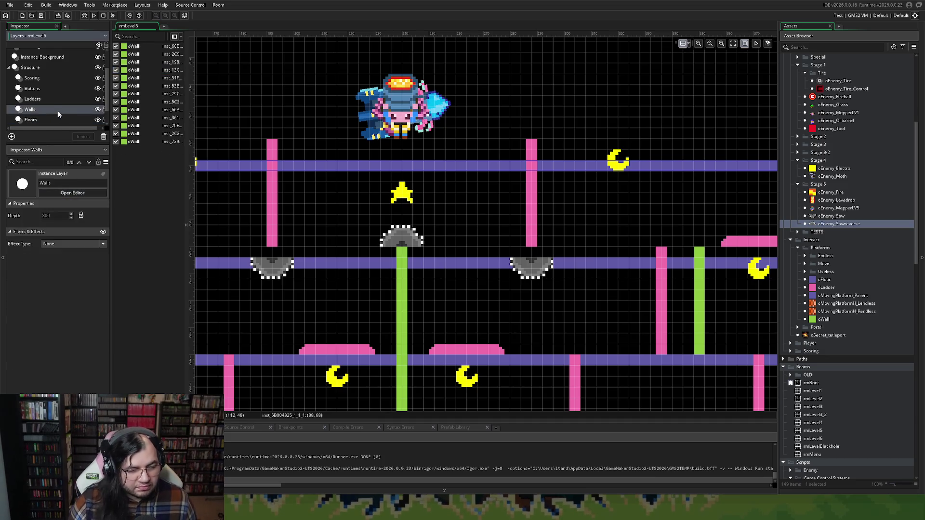
pyautogui.hotkey('ctrl', 'alt', 'a')
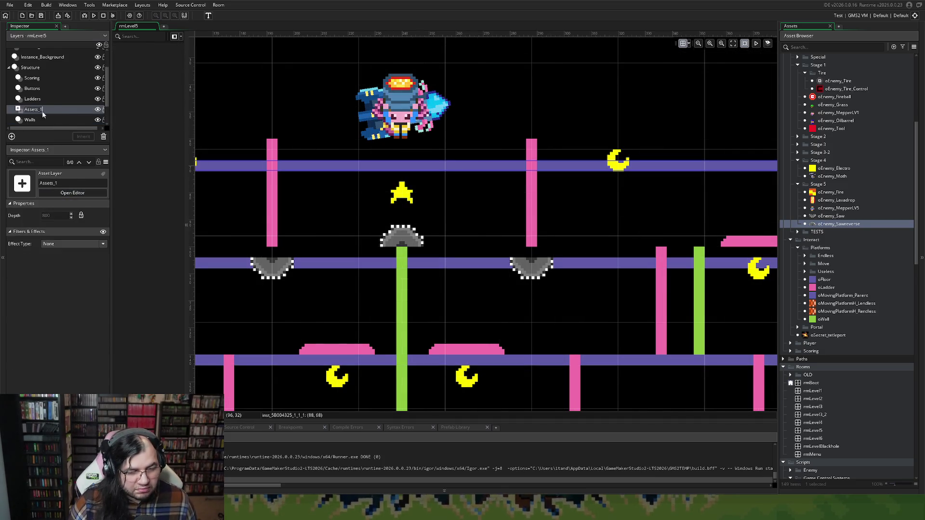
# Undo the accidental Assets_1 layer and return to the Walls layer.
pyautogui.hotkey('ctrl', 'z')
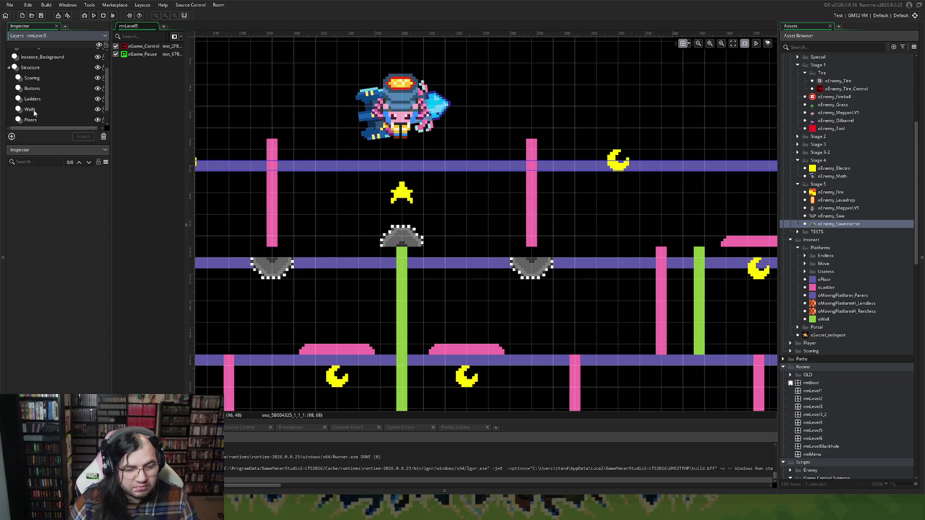
pyautogui.click(35, 110)
pyautogui.click(34, 120)
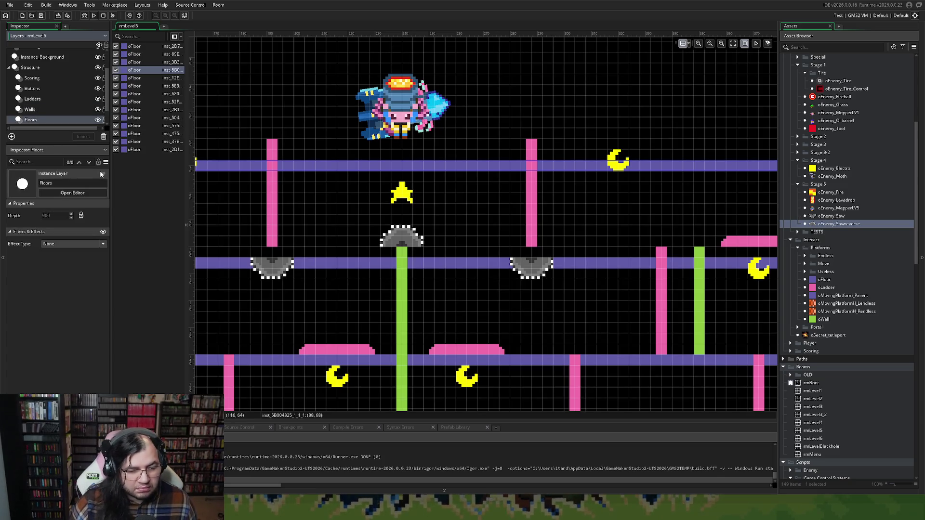
pyautogui.click(53, 111)
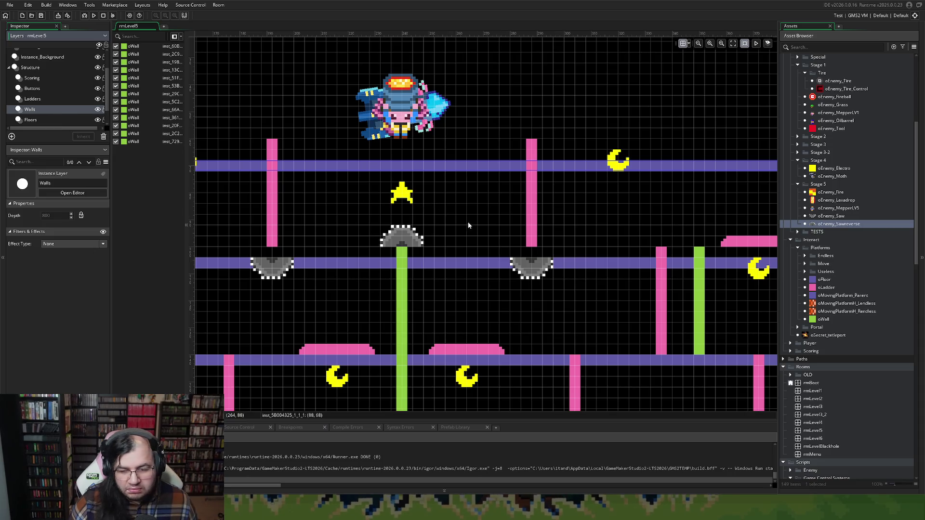
pyautogui.scroll(-3, 468, 225)
pyautogui.scroll(3, 410, 244)
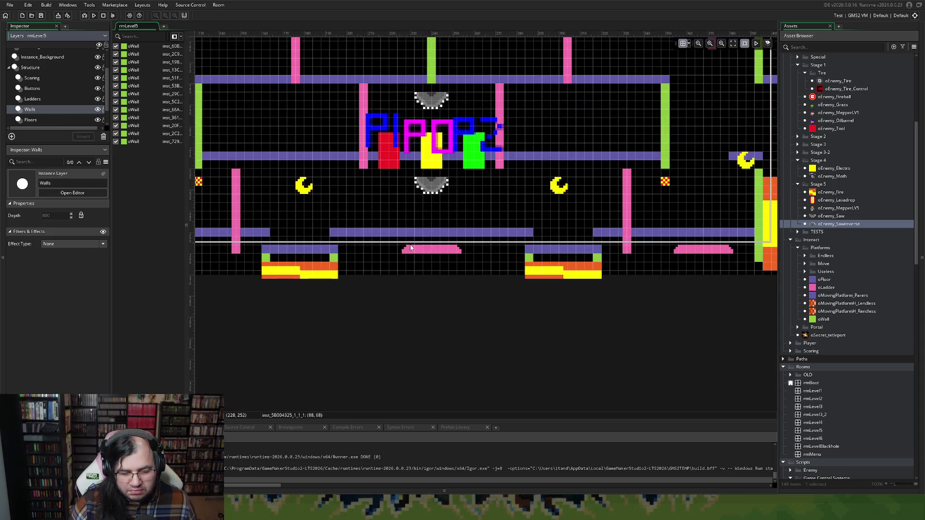
pyautogui.hscroll(-4, 410, 248)
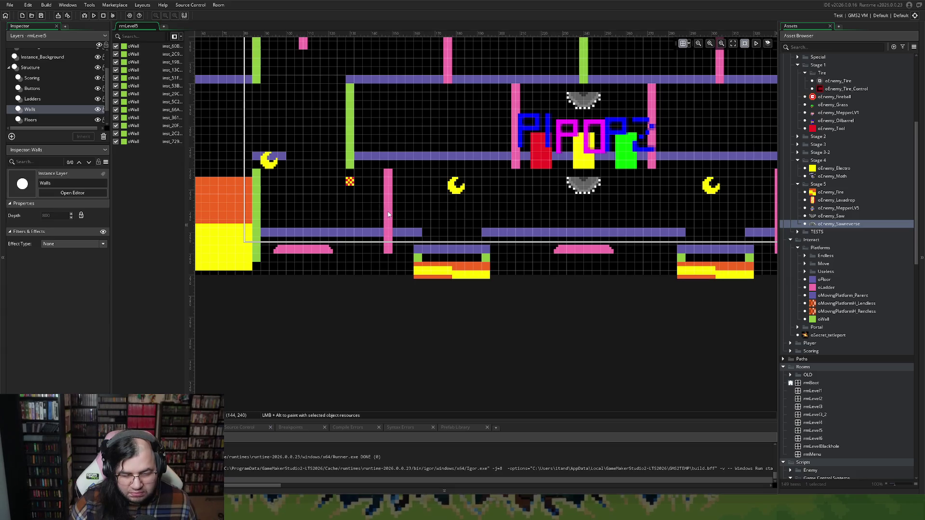
# Raise the lower green walls to the new floors, e.g. X 392 at Y 212, X 348 at Y 176.
pyautogui.moveTo(256, 195); pyautogui.dragTo(258, 156)
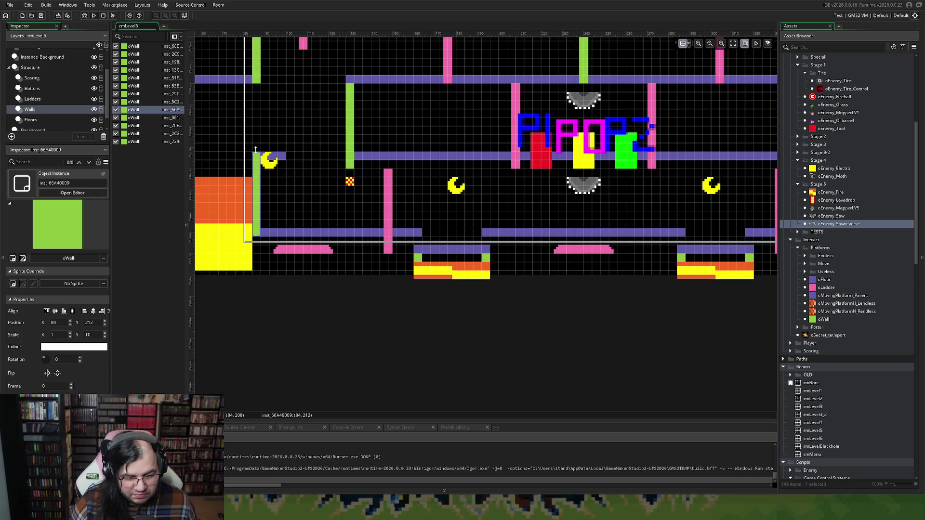
pyautogui.moveTo(355, 138)
pyautogui.mouseDown()
pyautogui.moveTo(356, 121)
pyautogui.moveTo(347, 149)
pyautogui.mouseUp()
pyautogui.hscroll(5, 367, 173)
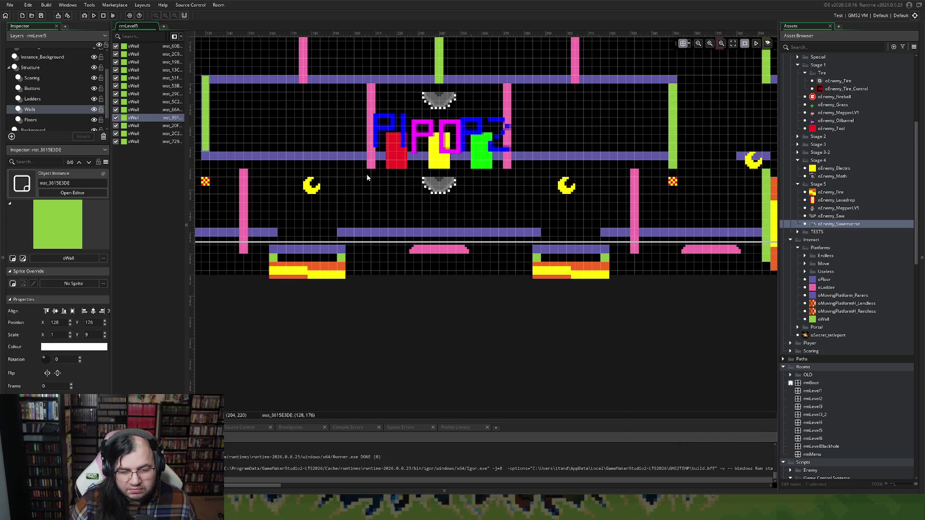
pyautogui.moveTo(658, 204); pyautogui.dragTo(658, 179)
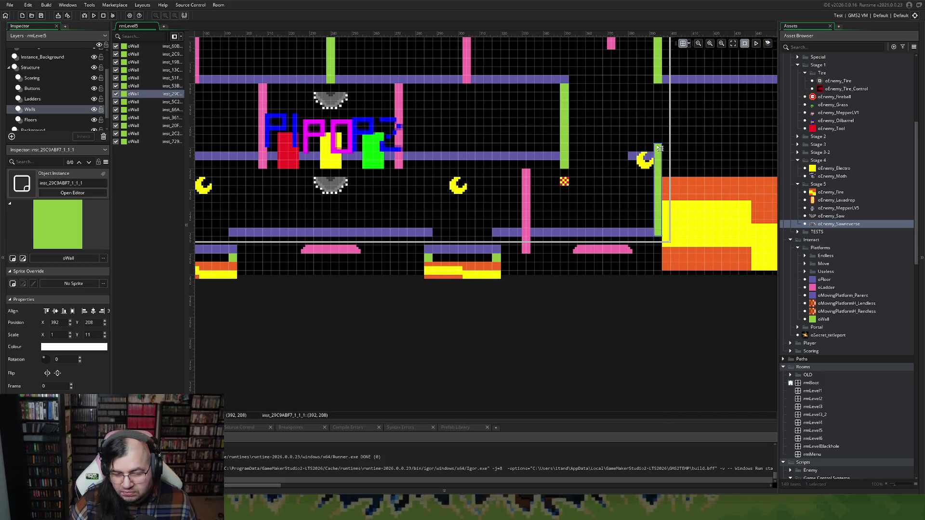
pyautogui.moveTo(658, 144); pyautogui.dragTo(657, 150)
pyautogui.moveTo(566, 141)
pyautogui.mouseDown()
pyautogui.moveTo(568, 124)
pyautogui.moveTo(566, 160)
pyautogui.moveTo(565, 151)
pyautogui.mouseUp()
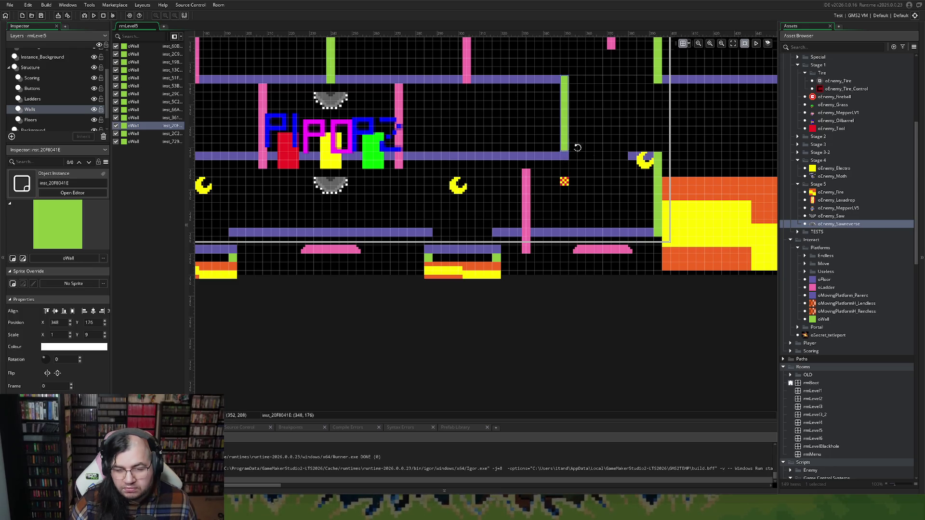
pyautogui.scroll(3, 572, 148)
pyautogui.click(660, 230)
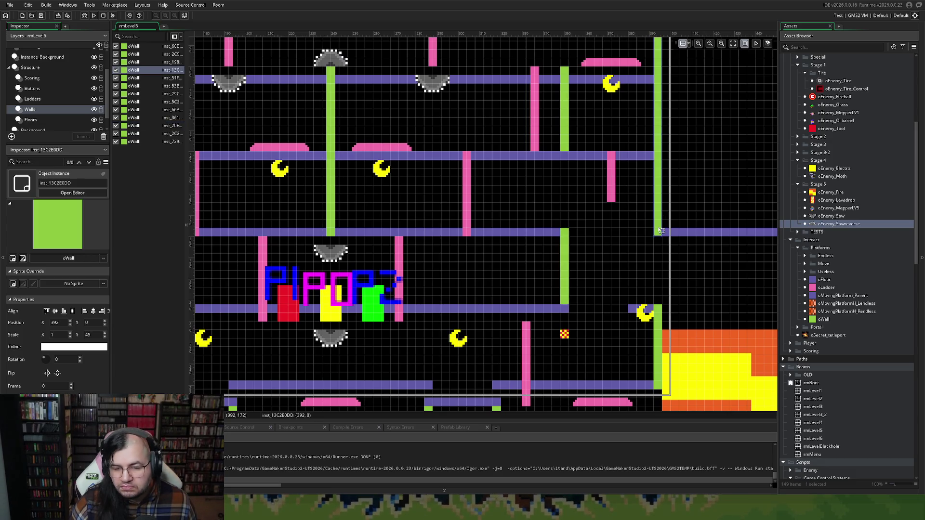
# Drag the tall right-hand wall's top edge down to Y 68.
pyautogui.scroll(3, 660, 230)
pyautogui.scroll(2, 658, 228)
pyautogui.scroll(-2, 655, 224)
pyautogui.scroll(2, 652, 221)
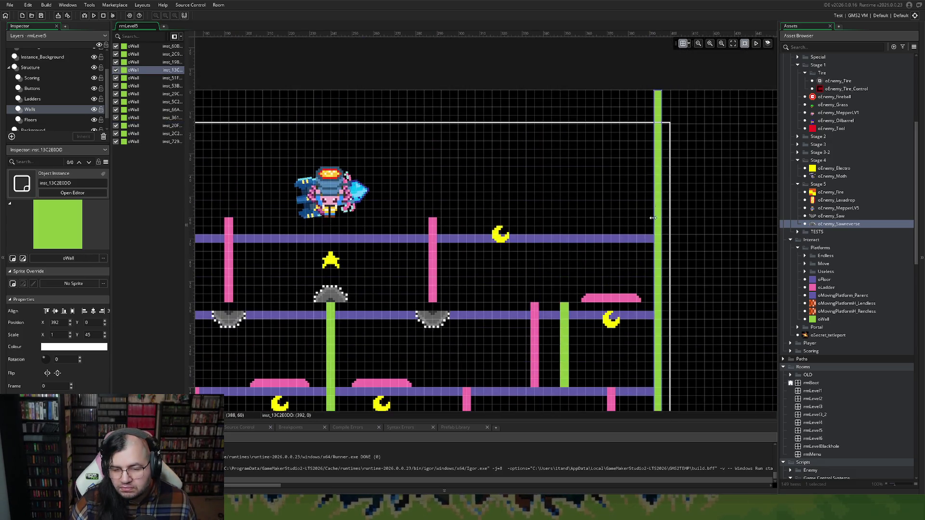
pyautogui.moveTo(660, 96); pyautogui.dragTo(657, 239)
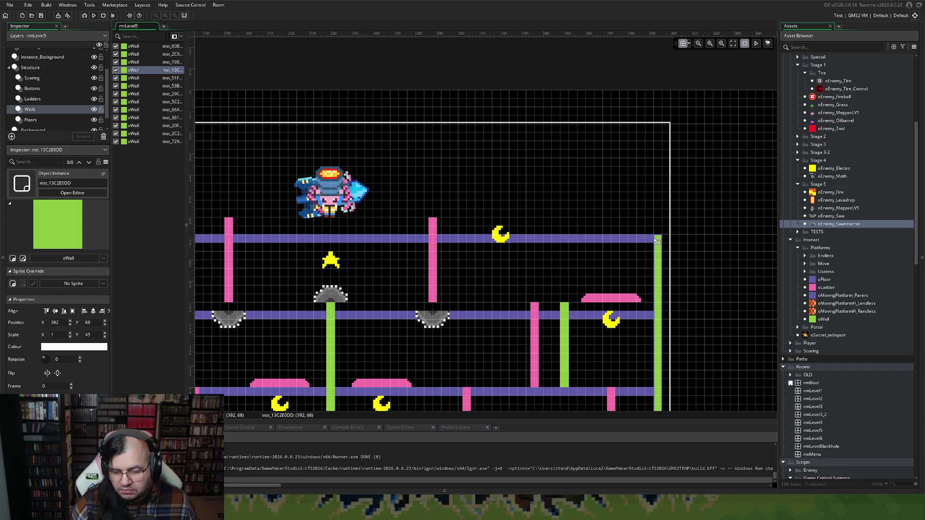
pyautogui.click(651, 239)
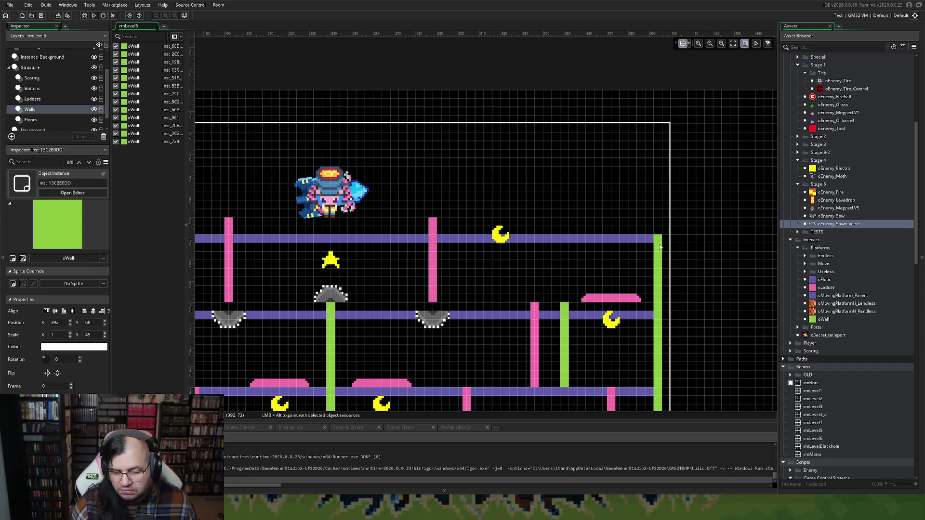
# Shorten the tall wall from its bottom until its Y scale is 27.
pyautogui.scroll(-5, 648, 248)
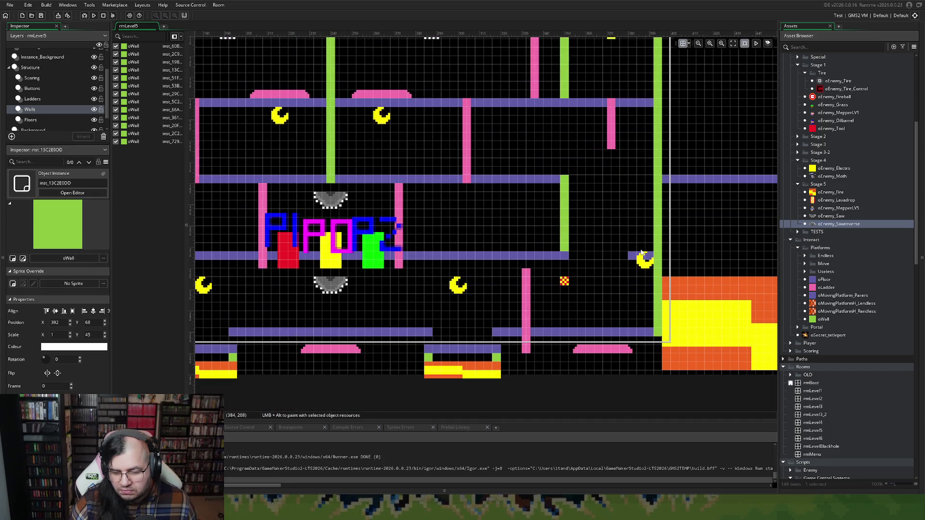
pyautogui.scroll(-3, 640, 252)
pyautogui.scroll(5, 641, 251)
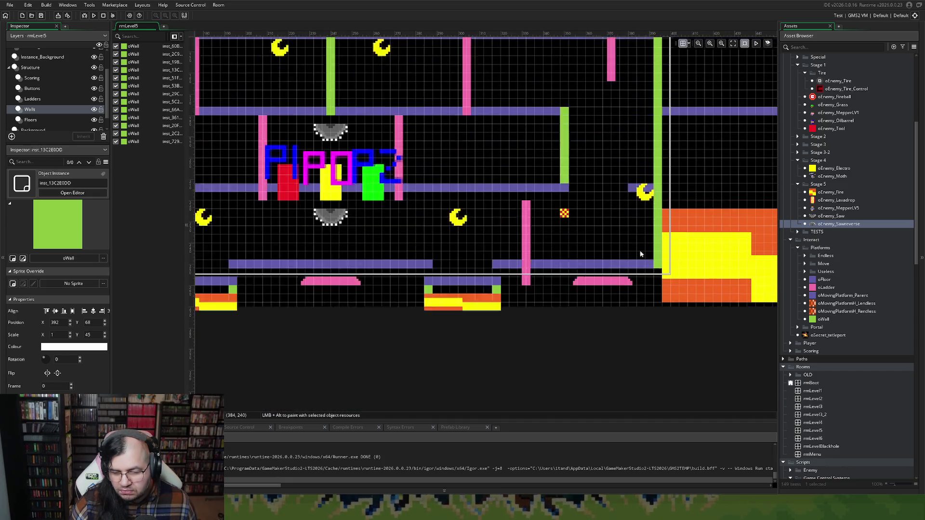
pyautogui.scroll(-3, 640, 254)
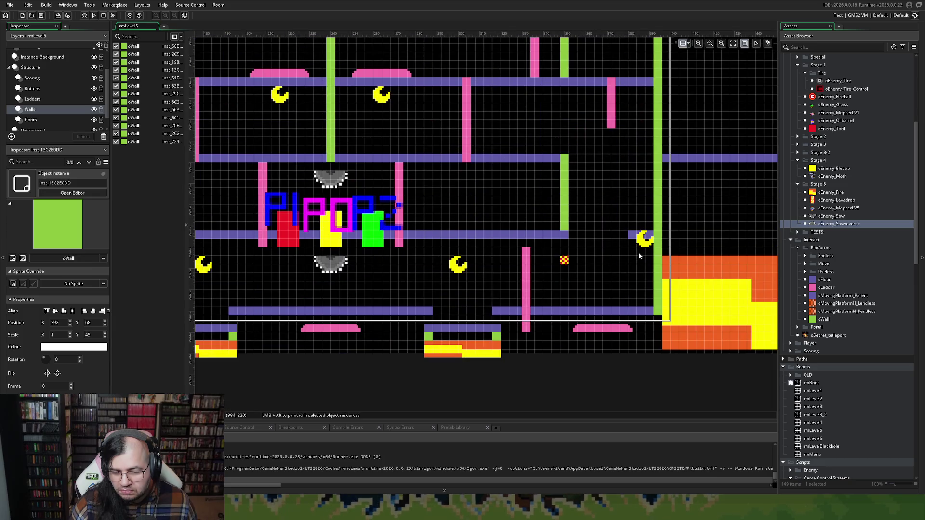
pyautogui.click(658, 314)
pyautogui.click(659, 220)
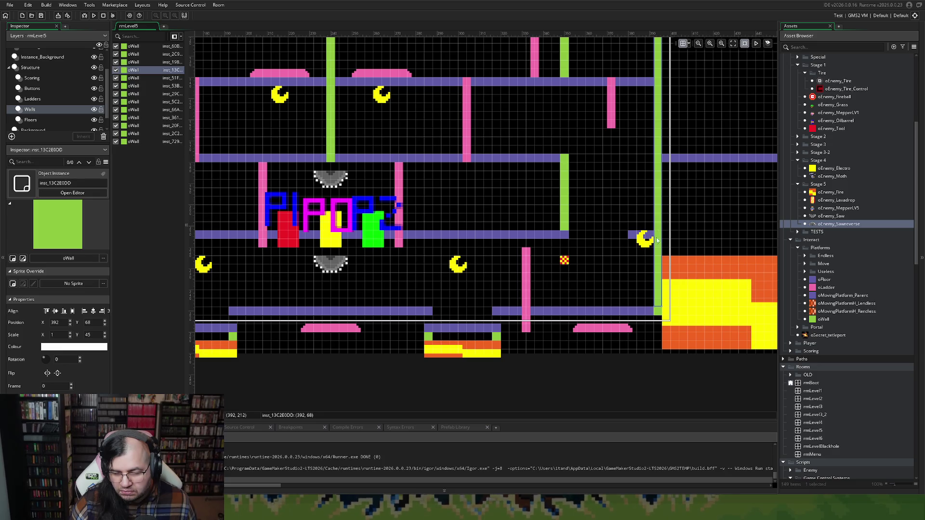
pyautogui.moveTo(658, 305)
pyautogui.mouseDown()
pyautogui.moveTo(663, 140)
pyautogui.moveTo(661, 159)
pyautogui.mouseUp()
pyautogui.moveTo(661, 158); pyautogui.dragTo(665, 155)
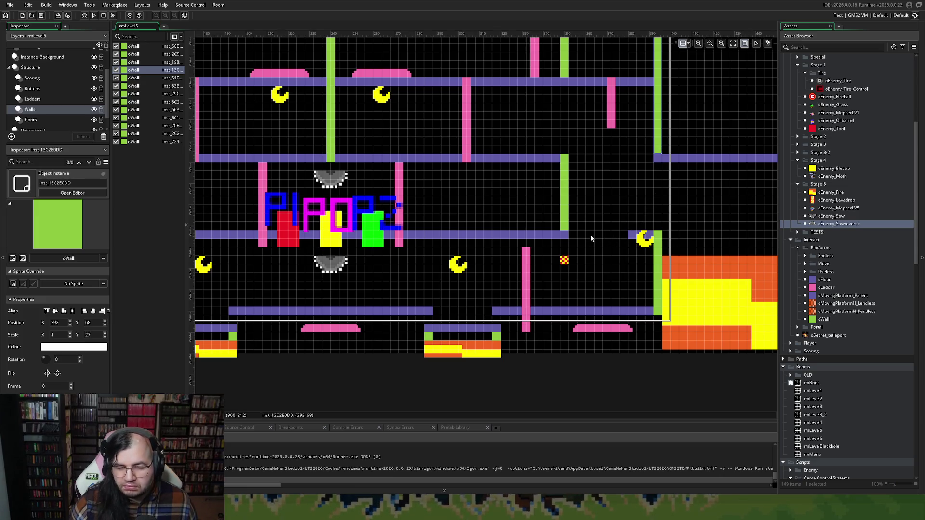
pyautogui.hscroll(-4, 591, 235)
pyautogui.scroll(6, 603, 237)
pyautogui.hscroll(-2, 584, 241)
pyautogui.hscroll(8, 596, 241)
pyautogui.hscroll(-12, 530, 221)
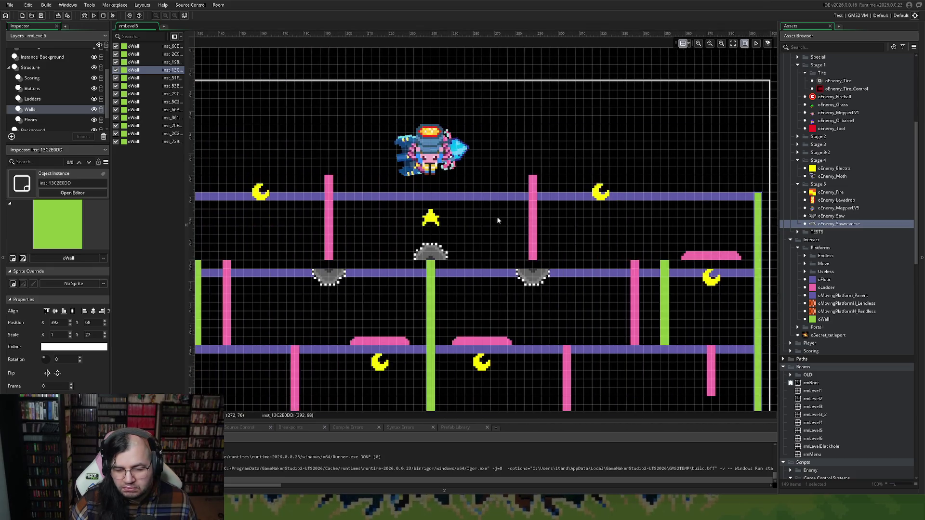
pyautogui.scroll(4, 496, 217)
# Shorten the left green wall from the top and lower the right wall's top to Y 104.
pyautogui.click(487, 210)
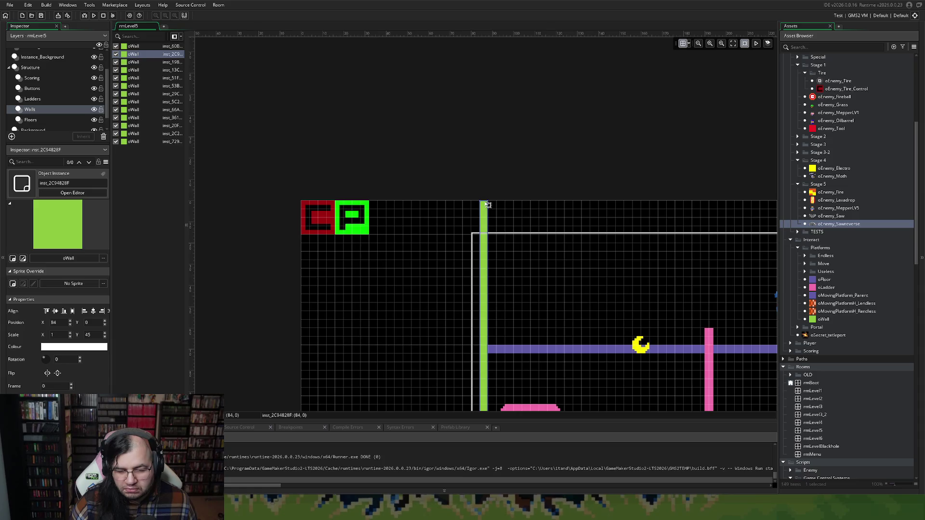
pyautogui.moveTo(483, 201); pyautogui.dragTo(482, 345)
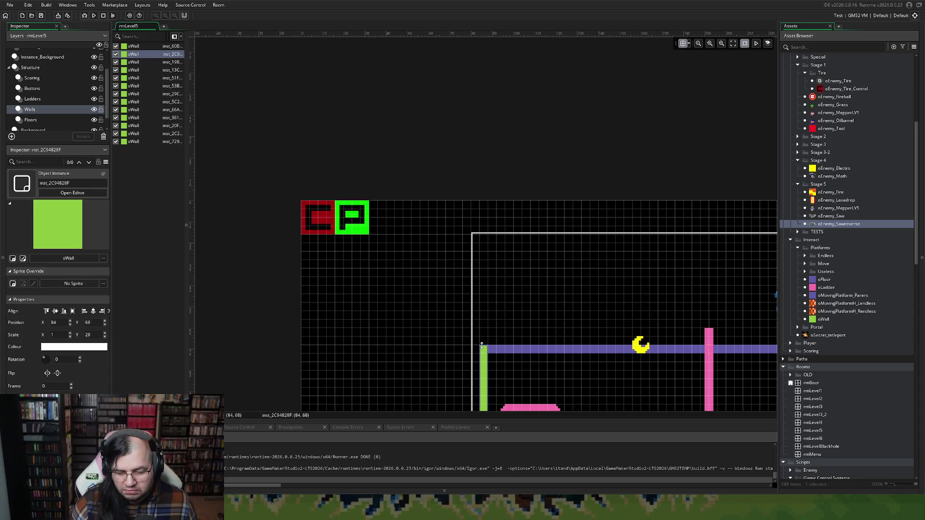
pyautogui.hscroll(10, 470, 319)
pyautogui.scroll(-10, 464, 311)
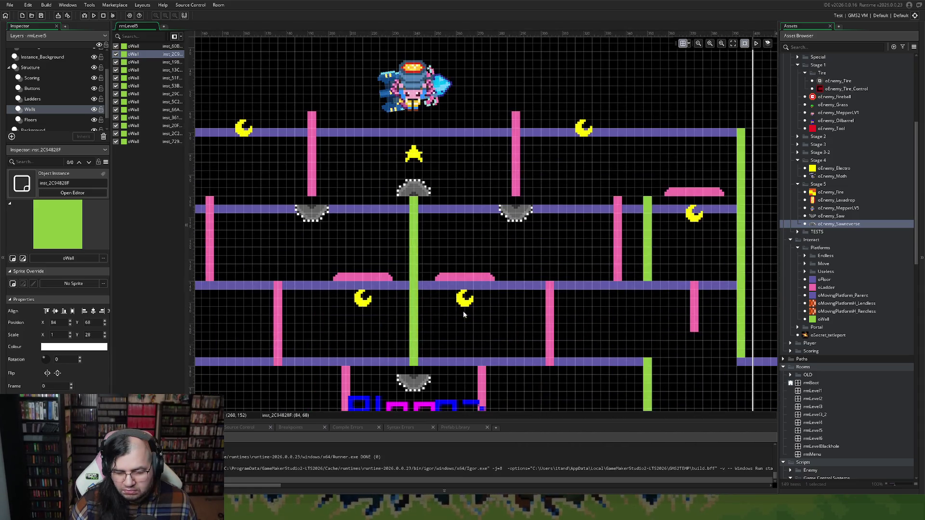
pyautogui.scroll(2, 481, 306)
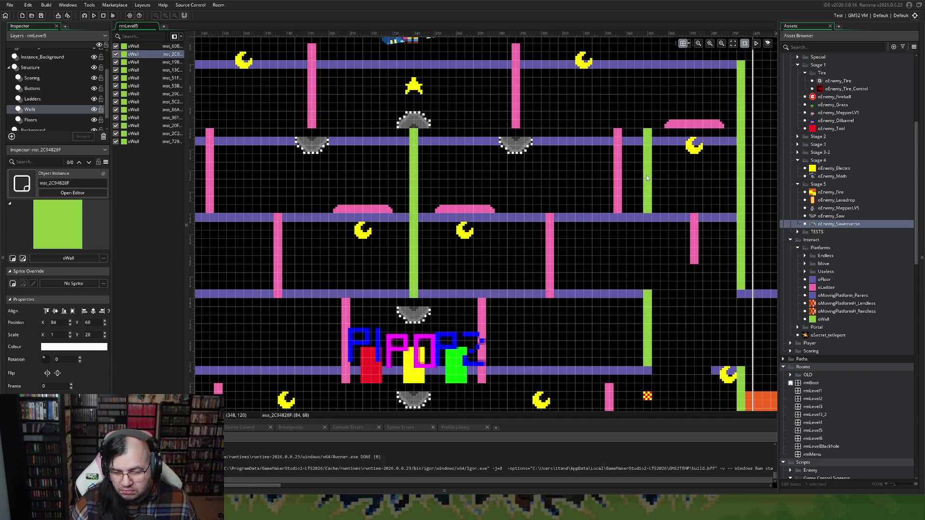
pyautogui.click(645, 144)
pyautogui.moveTo(648, 128); pyautogui.dragTo(647, 134)
pyautogui.hscroll(-8, 539, 171)
# Lower another green wall's top to Y 104 and adjust its bottom edge.
pyautogui.click(523, 134)
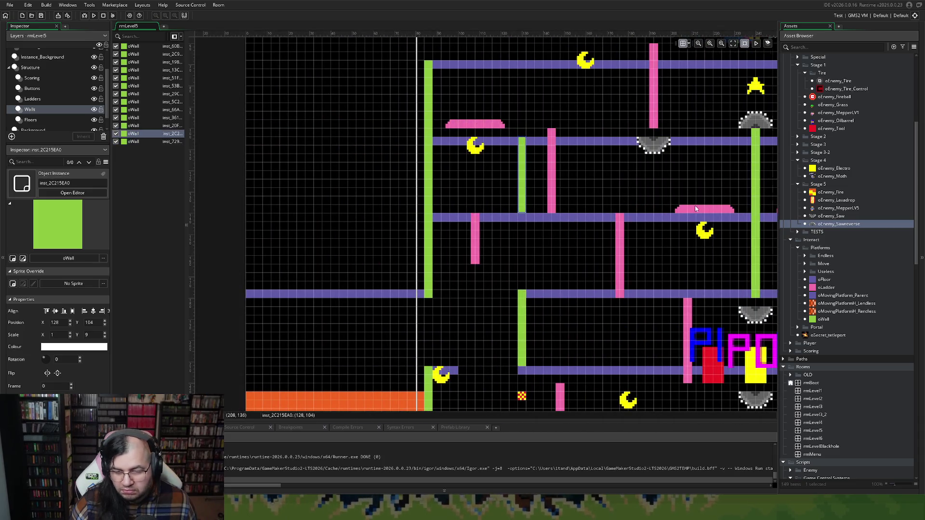
pyautogui.hscroll(4, 525, 140)
pyautogui.click(612, 136)
pyautogui.moveTo(608, 133); pyautogui.dragTo(607, 138)
pyautogui.scroll(-3, 611, 149)
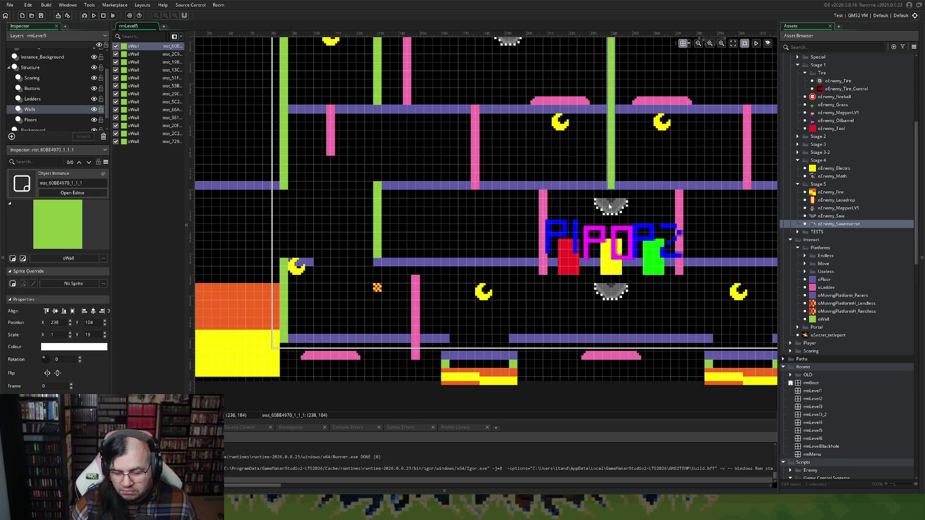
pyautogui.moveTo(611, 188); pyautogui.dragTo(611, 181)
pyautogui.hscroll(6, 597, 226)
pyautogui.scroll(-3, 569, 238)
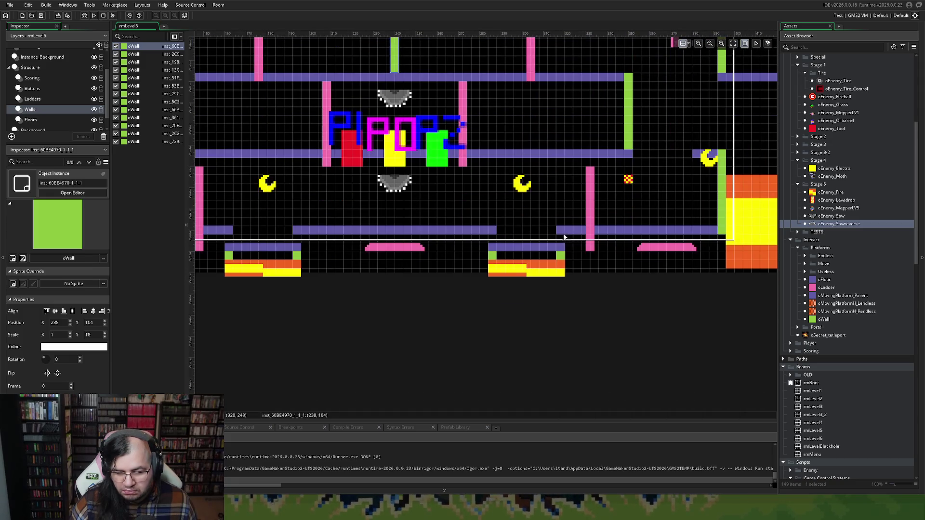
pyautogui.hscroll(-4, 563, 237)
pyautogui.scroll(1, 386, 299)
# Raise the short bottom-row walls at X 160, 192, 284 and 316 to Y 248.
pyautogui.moveTo(386, 298); pyautogui.dragTo(383, 273)
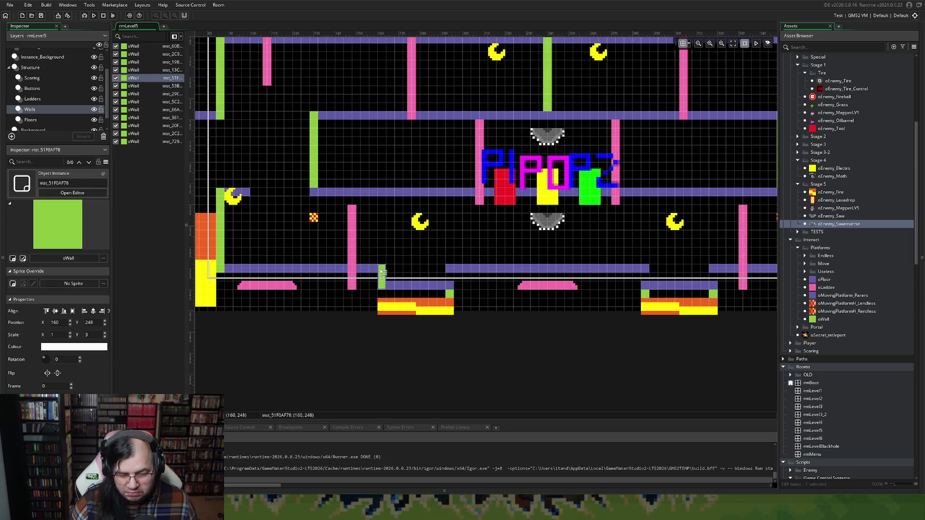
pyautogui.moveTo(455, 295); pyautogui.dragTo(452, 270)
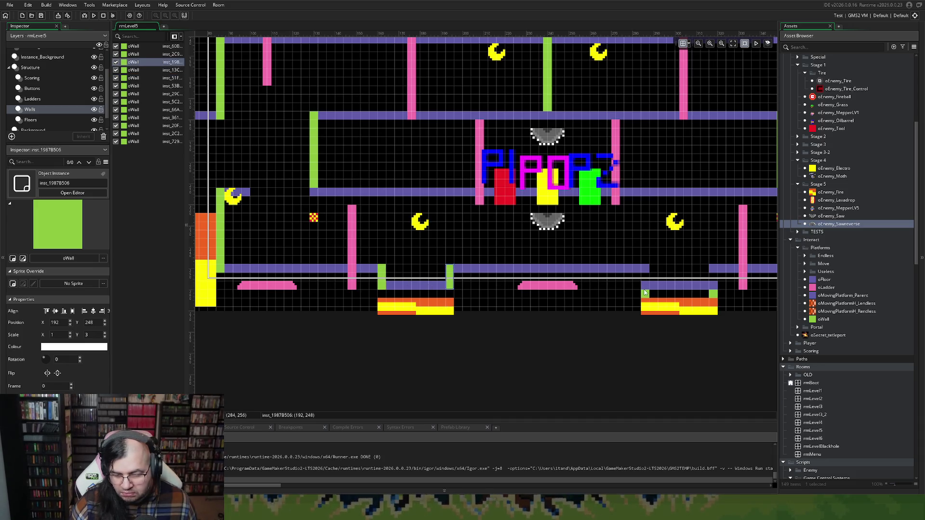
pyautogui.click(649, 267)
pyautogui.moveTo(641, 300); pyautogui.dragTo(647, 270)
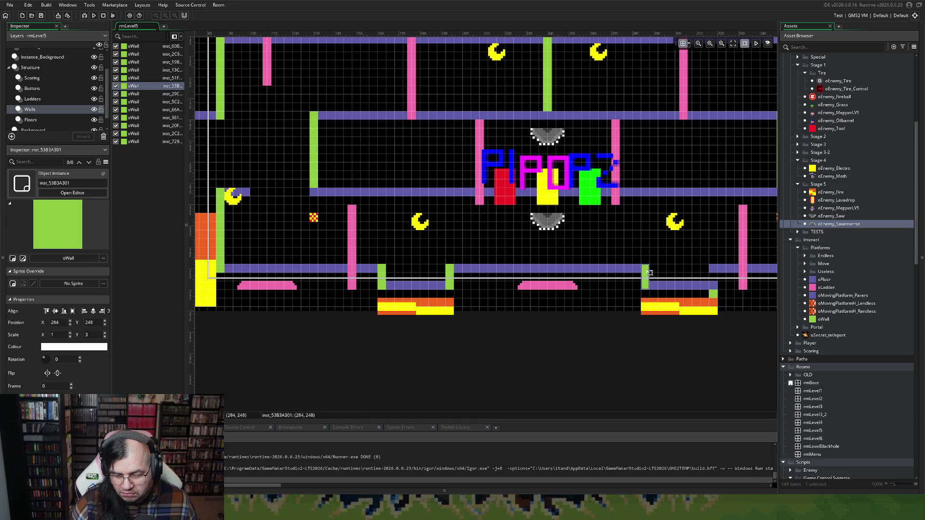
pyautogui.moveTo(712, 297); pyautogui.dragTo(713, 270)
pyautogui.hscroll(5, 671, 256)
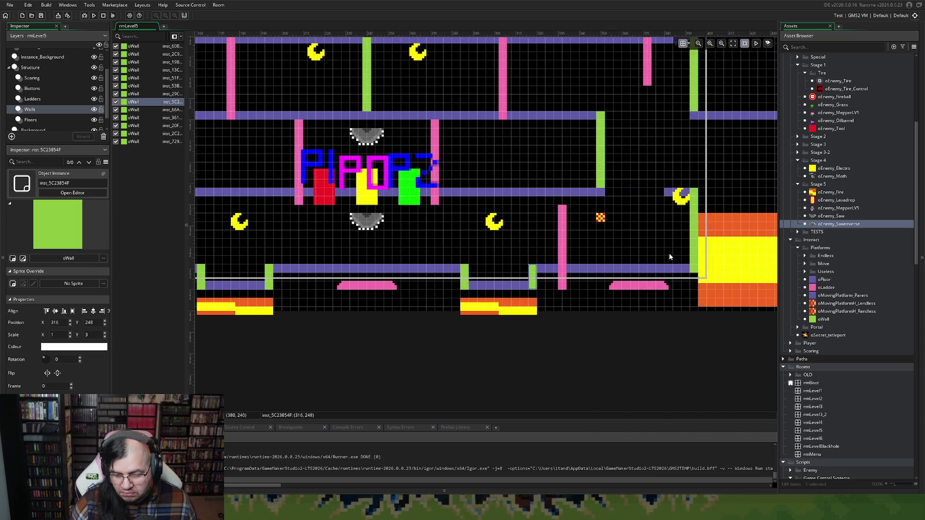
pyautogui.scroll(6, 585, 244)
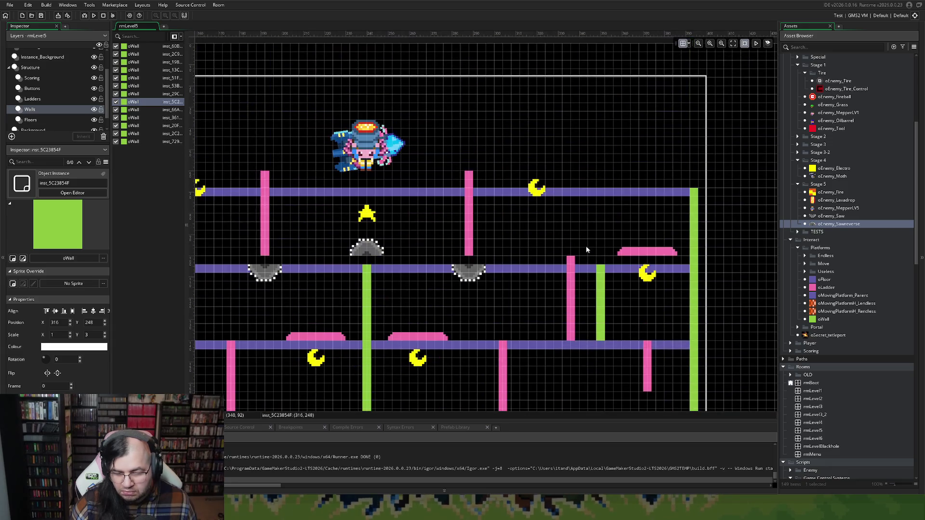
pyautogui.scroll(-4, 586, 246)
pyautogui.hscroll(-4, 582, 245)
pyautogui.hscroll(-5, 581, 244)
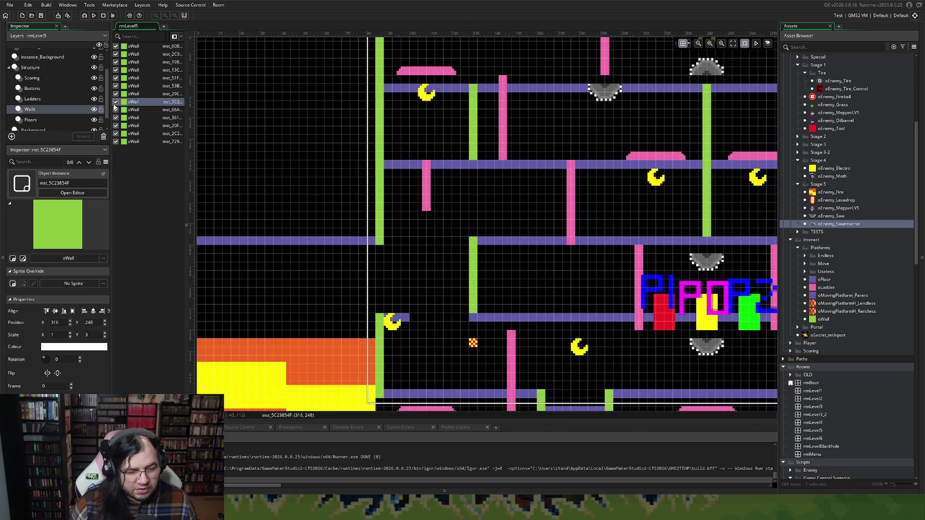
pyautogui.click(54, 98)
# Move the lower, right-hand and middle ladders up to 148,212, 332,212 and 272,176, each one cell shorter.
pyautogui.scroll(-3, 446, 190)
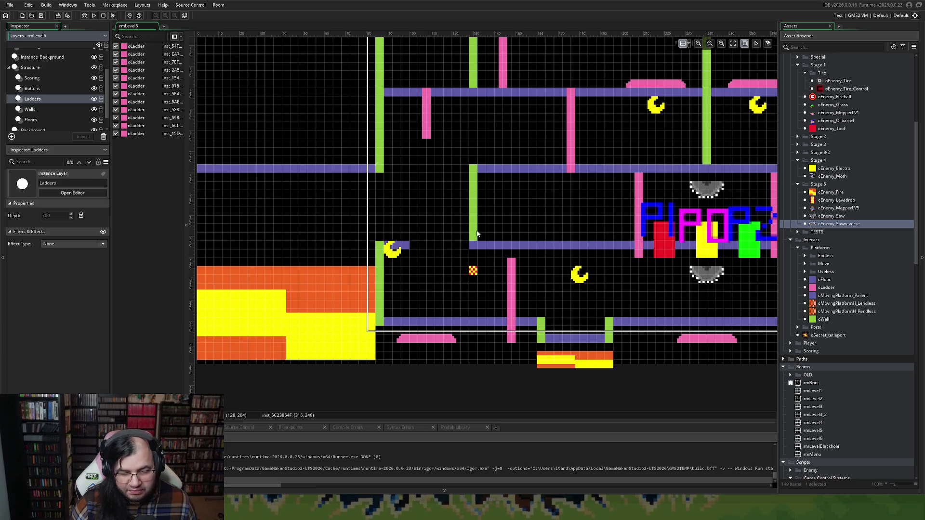
pyautogui.moveTo(511, 282); pyautogui.dragTo(511, 265)
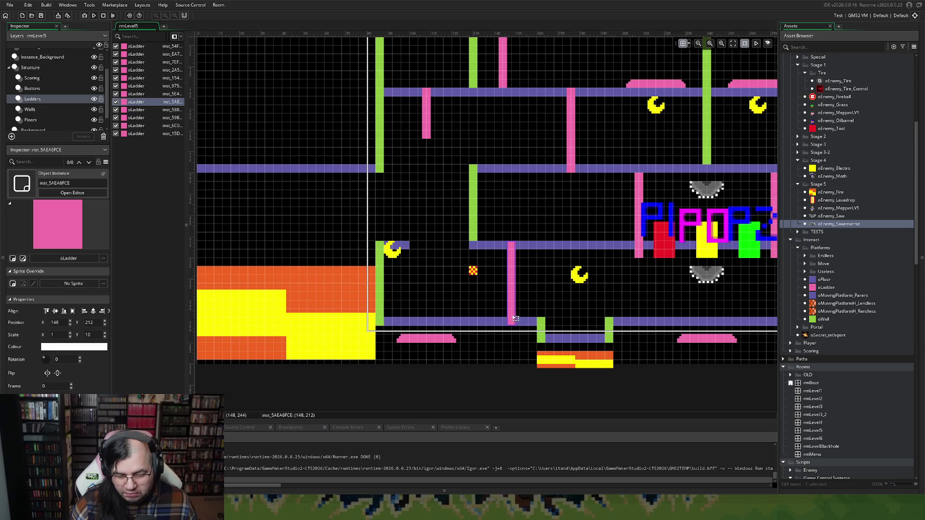
pyautogui.moveTo(510, 318); pyautogui.dragTo(511, 310)
pyautogui.hscroll(8, 513, 307)
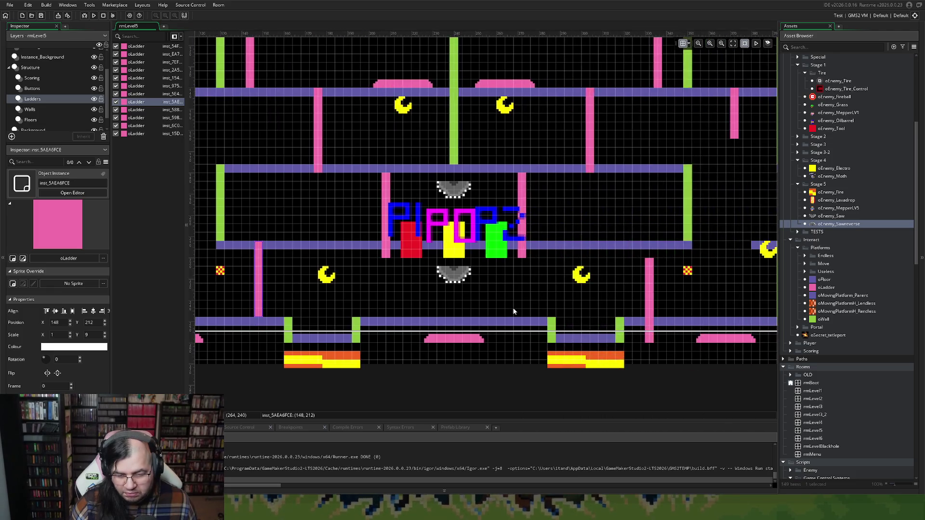
pyautogui.moveTo(503, 273); pyautogui.dragTo(504, 257)
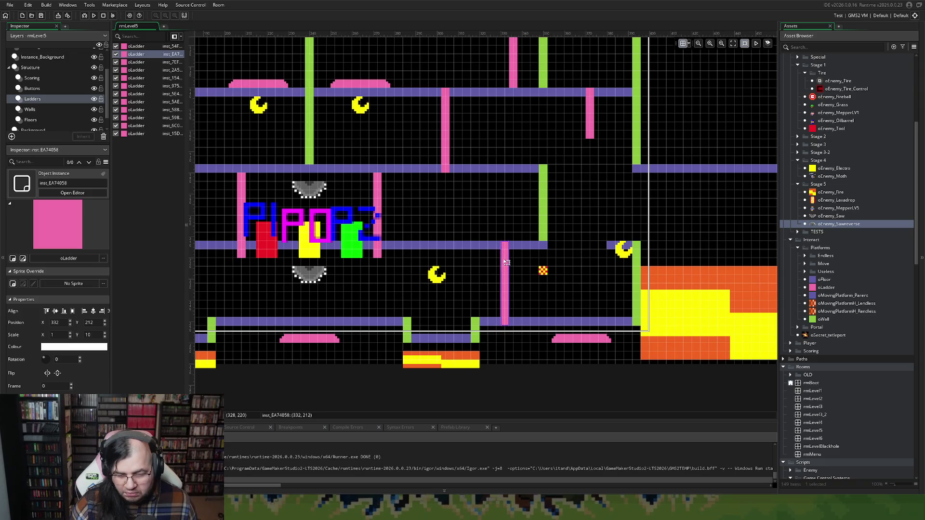
pyautogui.moveTo(504, 326); pyautogui.dragTo(503, 314)
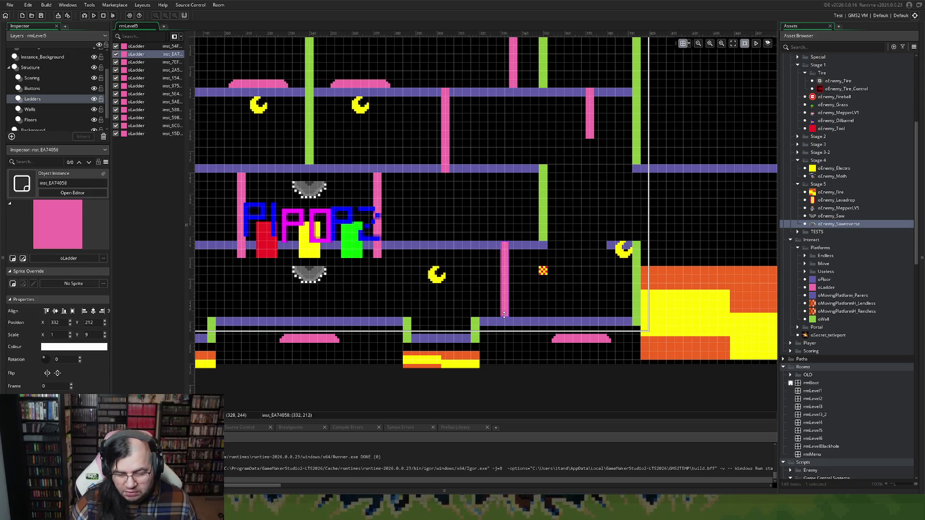
pyautogui.moveTo(381, 213); pyautogui.dragTo(380, 204)
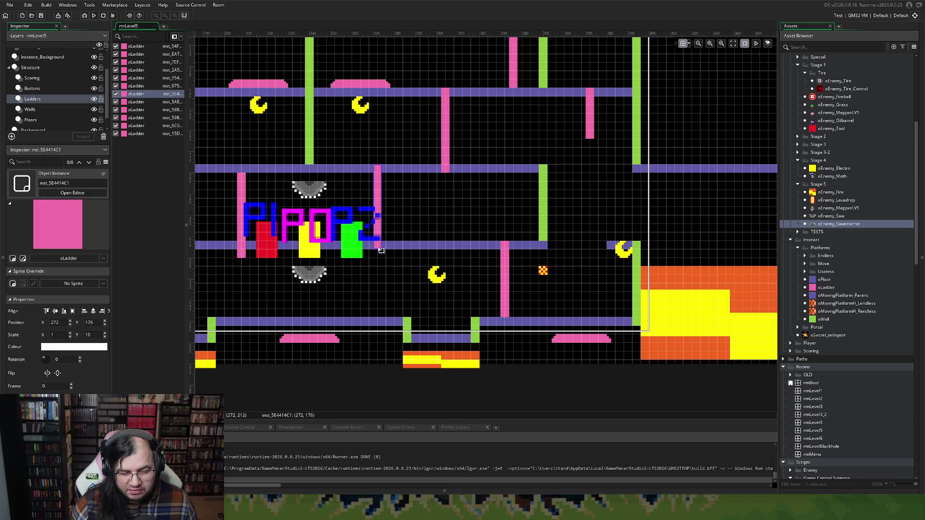
pyautogui.moveTo(378, 249); pyautogui.dragTo(378, 240)
# Raise the ladder at 208,180 to Y 176 and shorten the ladders at 176,140 and 304,140 by one cell.
pyautogui.hscroll(-3, 374, 245)
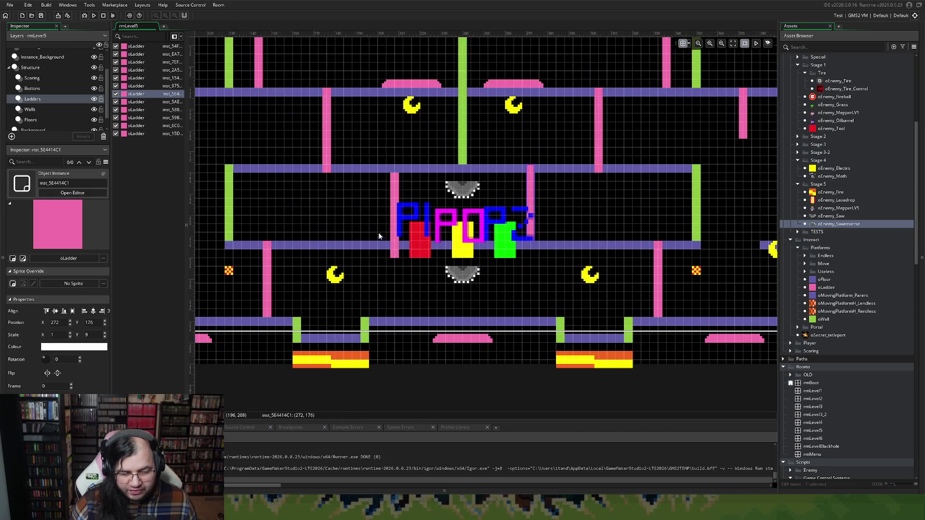
pyautogui.click(395, 224)
pyautogui.moveTo(390, 255); pyautogui.dragTo(394, 239)
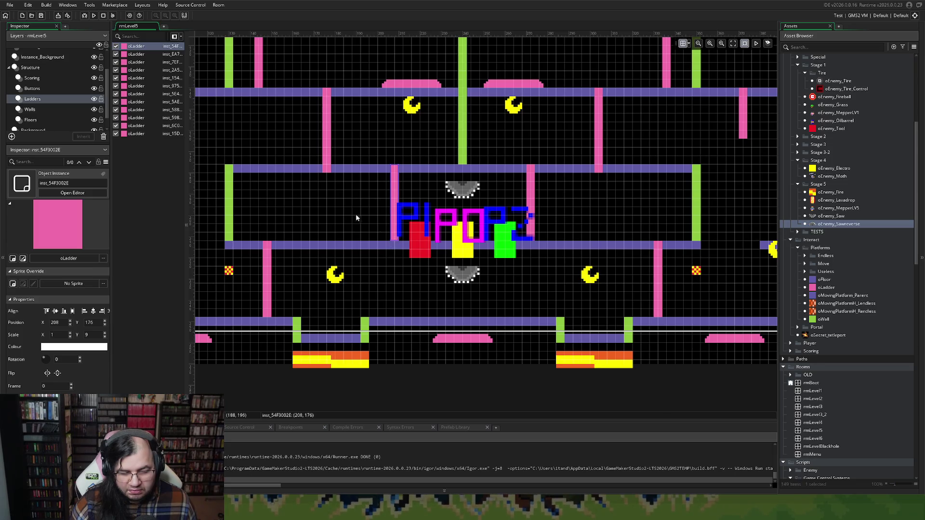
pyautogui.scroll(2, 357, 218)
pyautogui.hscroll(-2, 353, 235)
pyautogui.click(441, 284)
pyautogui.moveTo(441, 289); pyautogui.dragTo(435, 281)
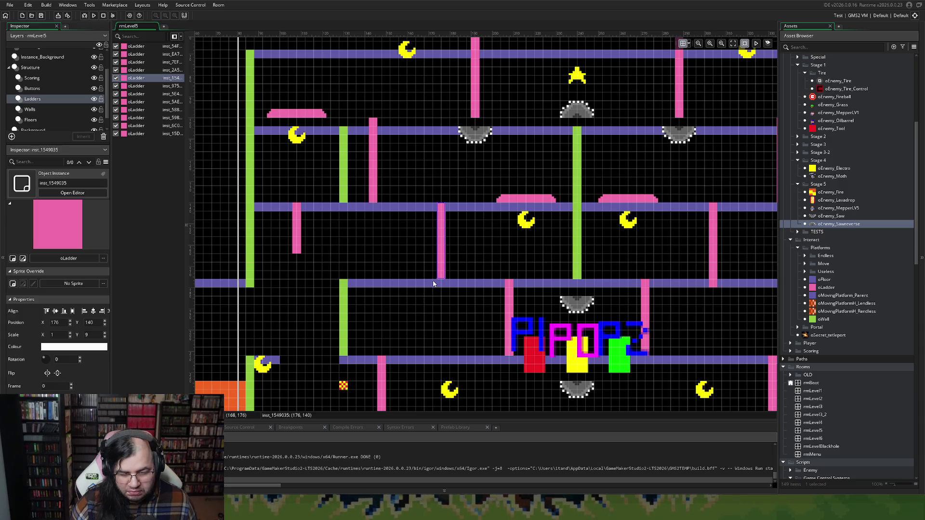
pyautogui.hscroll(4, 434, 282)
pyautogui.click(427, 284)
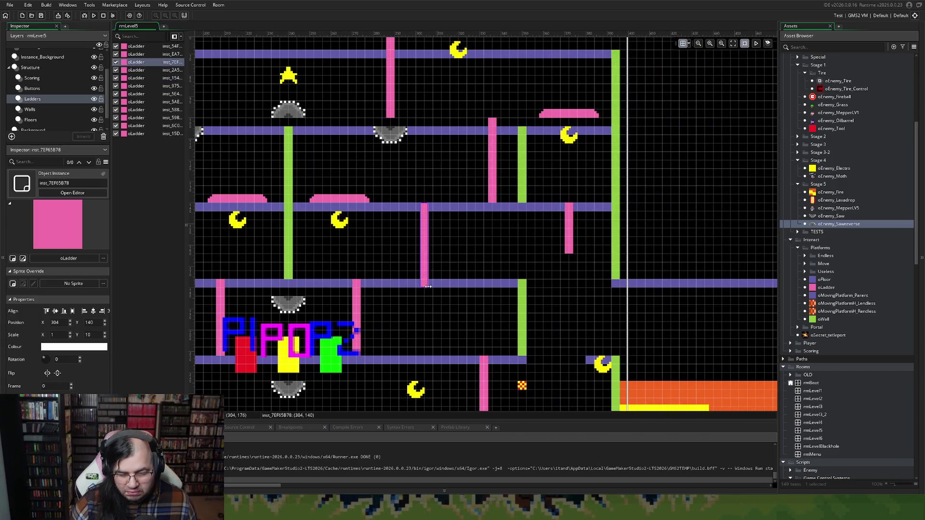
pyautogui.moveTo(423, 286); pyautogui.dragTo(421, 277)
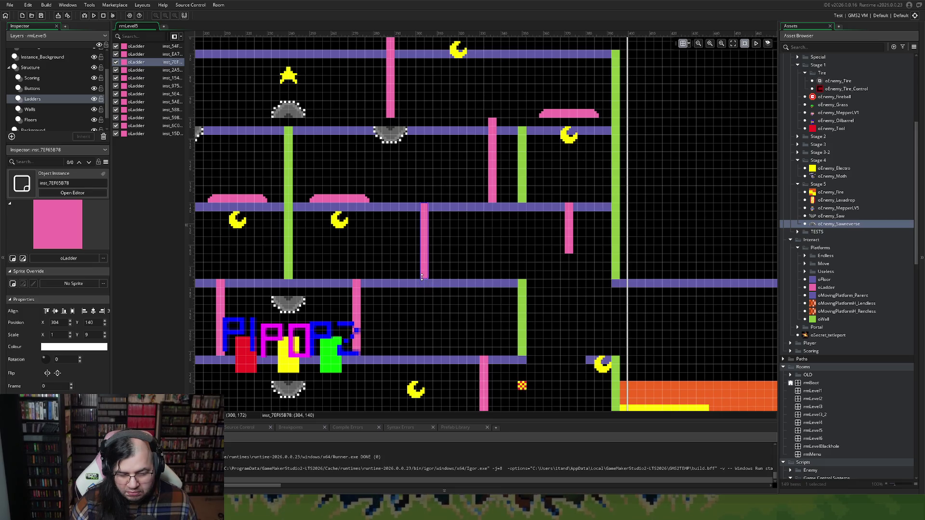
# Trim the tops of the ladders at 336,100 and 288,64 down one cell, undoing an accidental tilt.
pyautogui.click(492, 130)
pyautogui.moveTo(491, 117); pyautogui.dragTo(492, 126)
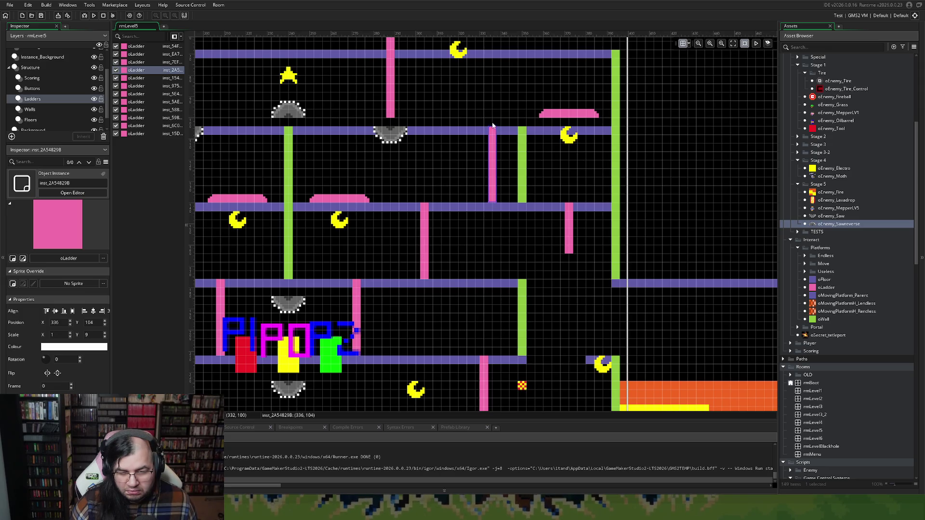
pyautogui.hscroll(-2, 427, 125)
pyautogui.click(465, 97)
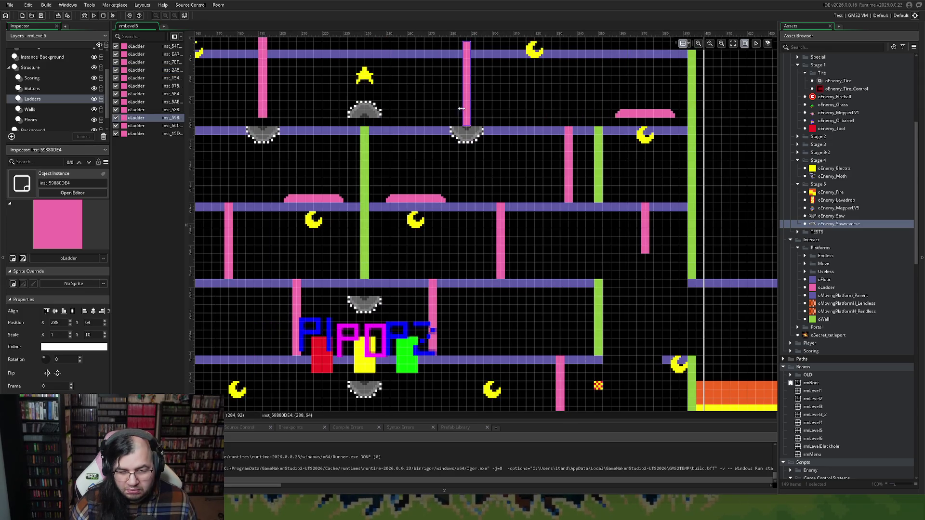
pyautogui.scroll(2, 465, 111)
pyautogui.moveTo(466, 119)
pyautogui.mouseDown()
pyautogui.moveTo(467, 131)
pyautogui.moveTo(419, 139)
pyautogui.moveTo(417, 117)
pyautogui.mouseUp()
pyautogui.hscroll(-3, 468, 133)
pyautogui.hotkey('ctrl', 'z')
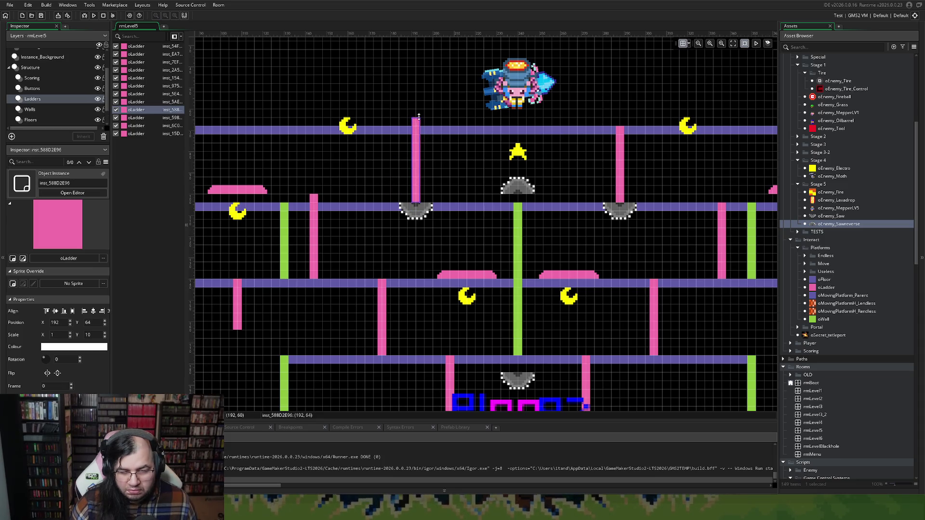
# Trim the top of the ladder at 144,100 down one cell, then select the Buttons layer.
pyautogui.click(315, 199)
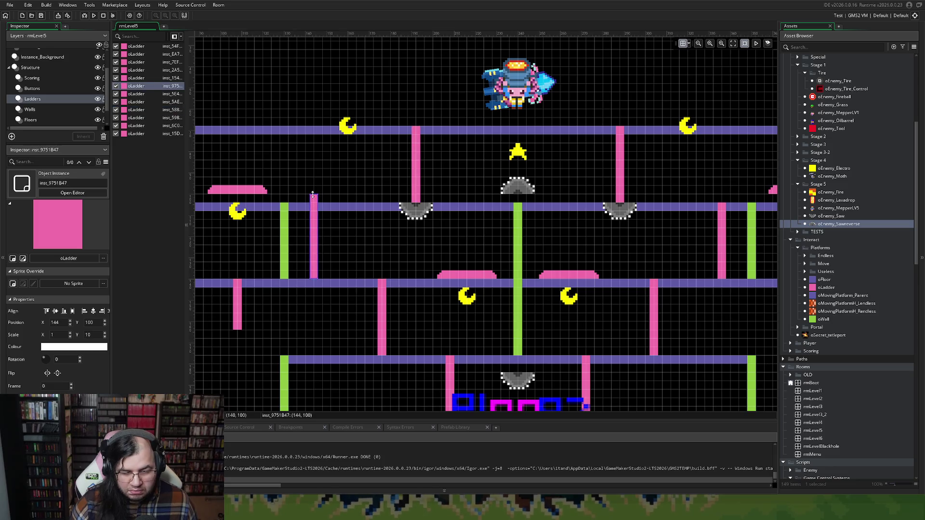
pyautogui.moveTo(314, 201); pyautogui.dragTo(316, 210)
pyautogui.hscroll(-3, 327, 243)
pyautogui.scroll(-5, 338, 243)
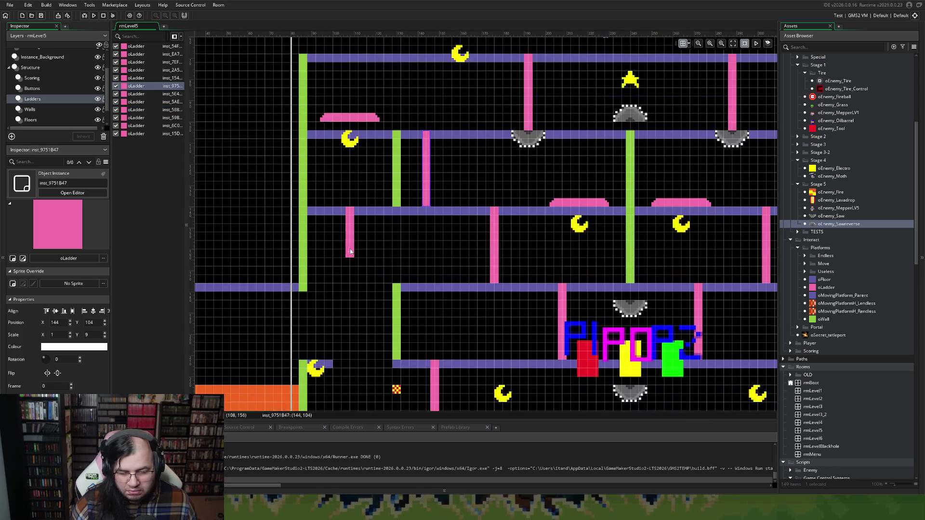
pyautogui.scroll(-2, 354, 238)
pyautogui.hscroll(4, 362, 232)
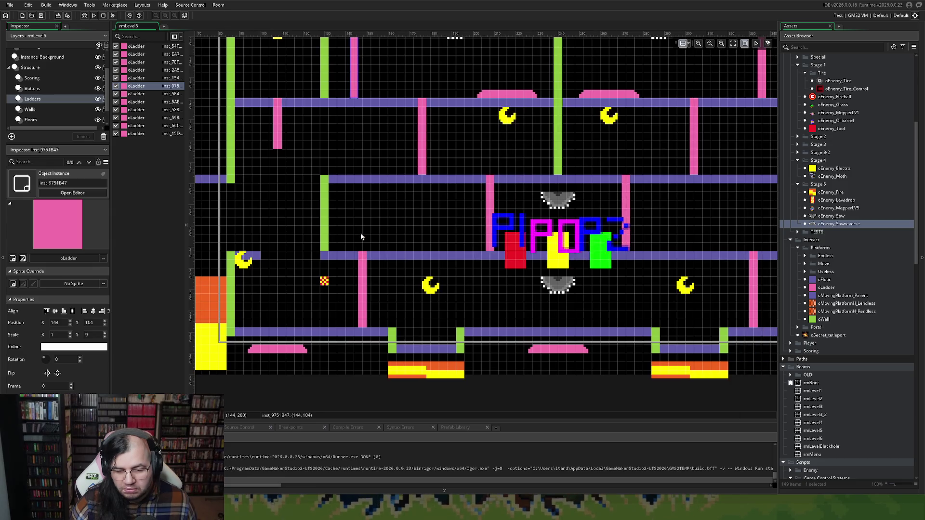
pyautogui.scroll(3, 360, 233)
pyautogui.scroll(-1, 351, 231)
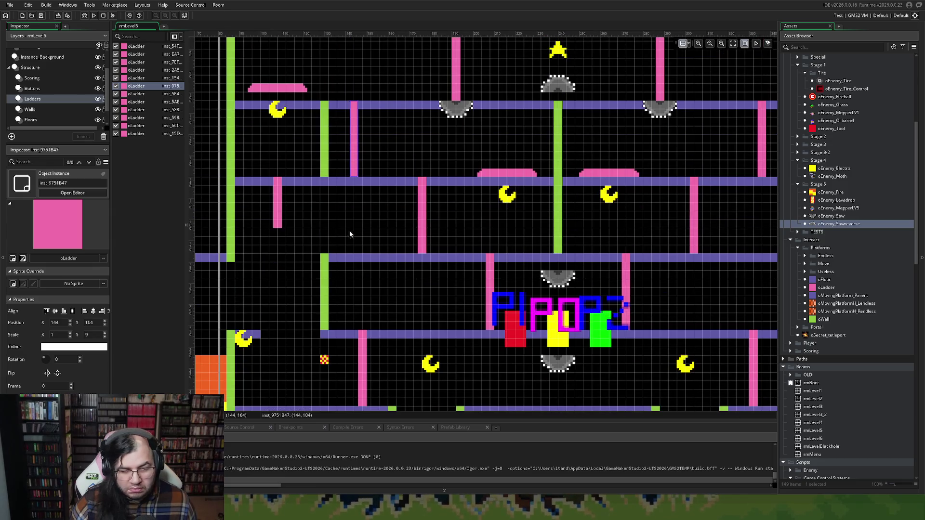
pyautogui.click(47, 88)
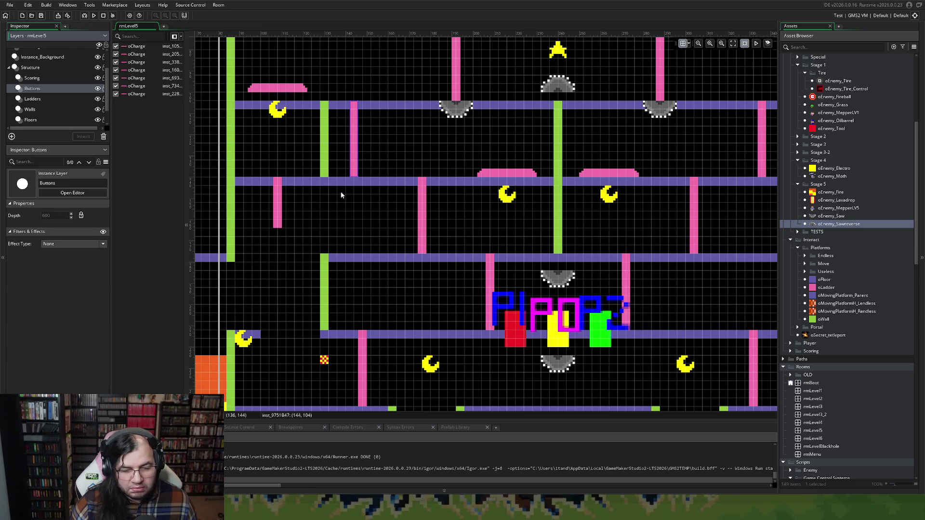
# Lift the three lower charge pads up onto the bottom floor.
pyautogui.scroll(-5, 337, 197)
pyautogui.moveTo(269, 237); pyautogui.dragTo(271, 221)
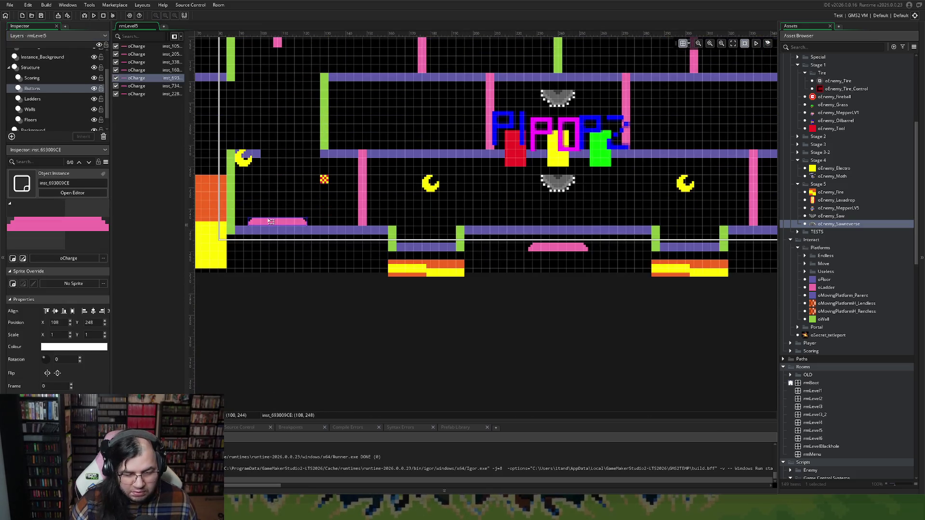
pyautogui.hscroll(3, 296, 223)
pyautogui.moveTo(410, 253); pyautogui.dragTo(413, 227)
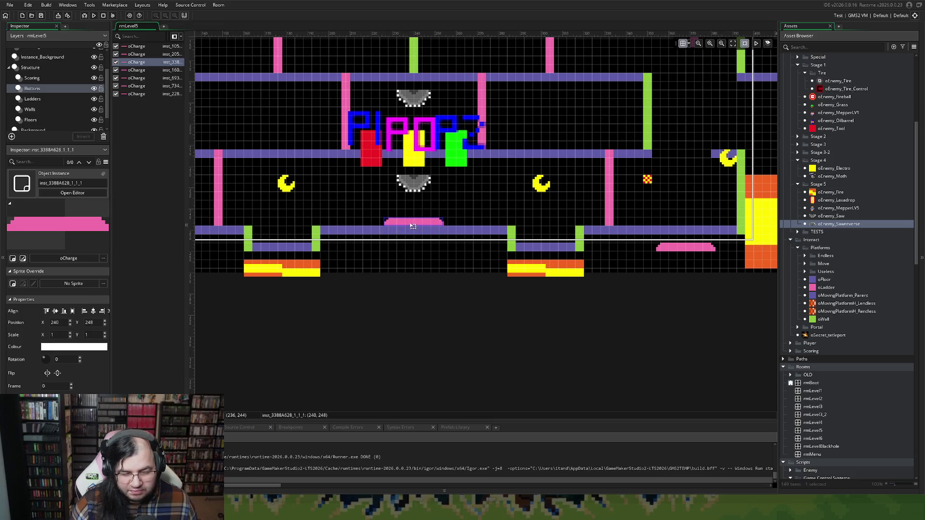
pyautogui.hscroll(4, 414, 227)
pyautogui.moveTo(467, 247); pyautogui.dragTo(465, 222)
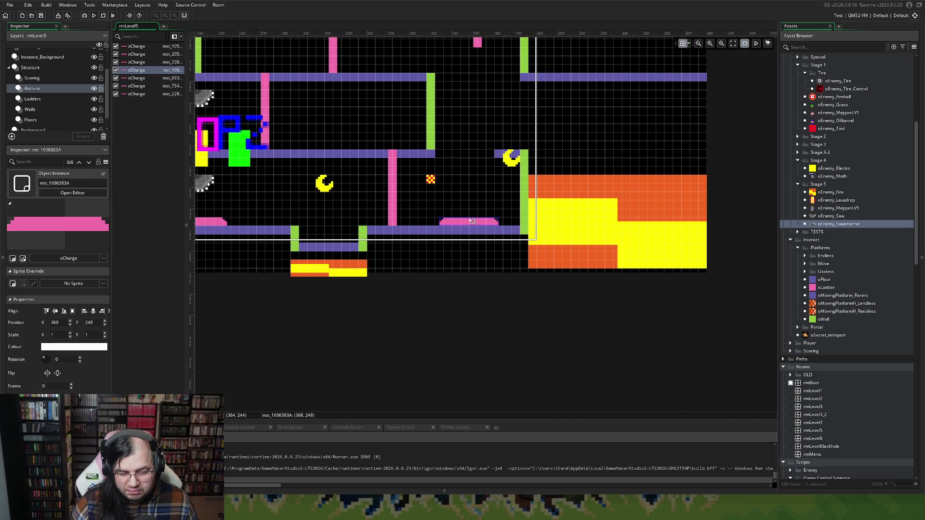
# Nudge the upper-left charge pad onto its floor, check the pad at 372,104, then select the Scoring layer.
pyautogui.scroll(4, 461, 215)
pyautogui.hscroll(-5, 426, 166)
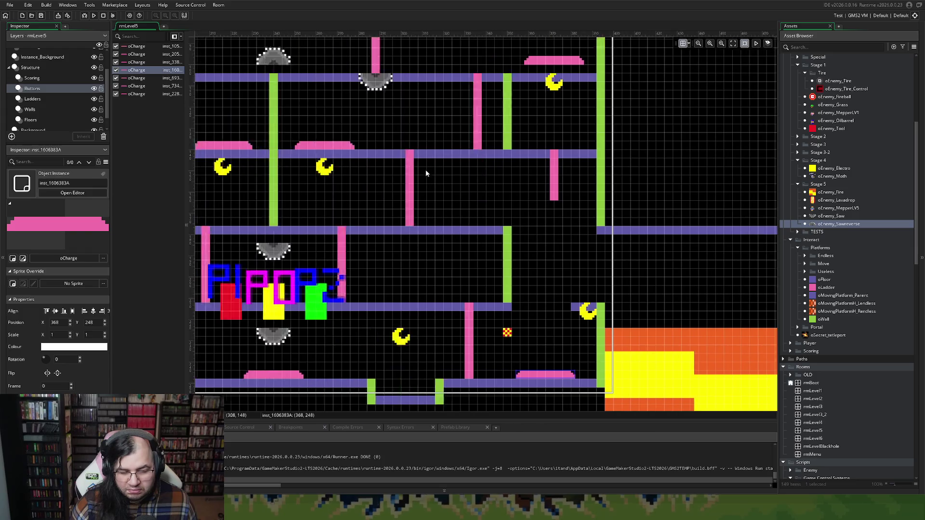
pyautogui.hscroll(-3, 425, 177)
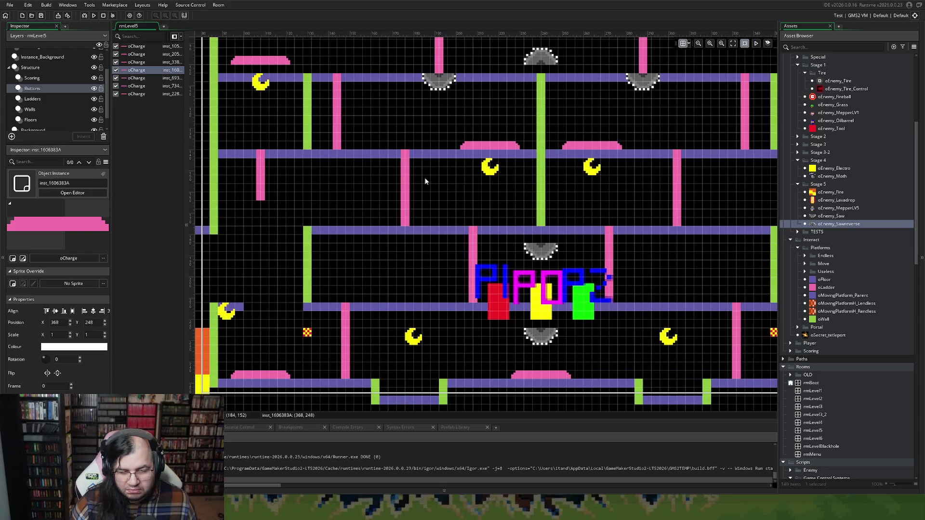
pyautogui.scroll(2, 425, 179)
pyautogui.moveTo(237, 178); pyautogui.dragTo(240, 188)
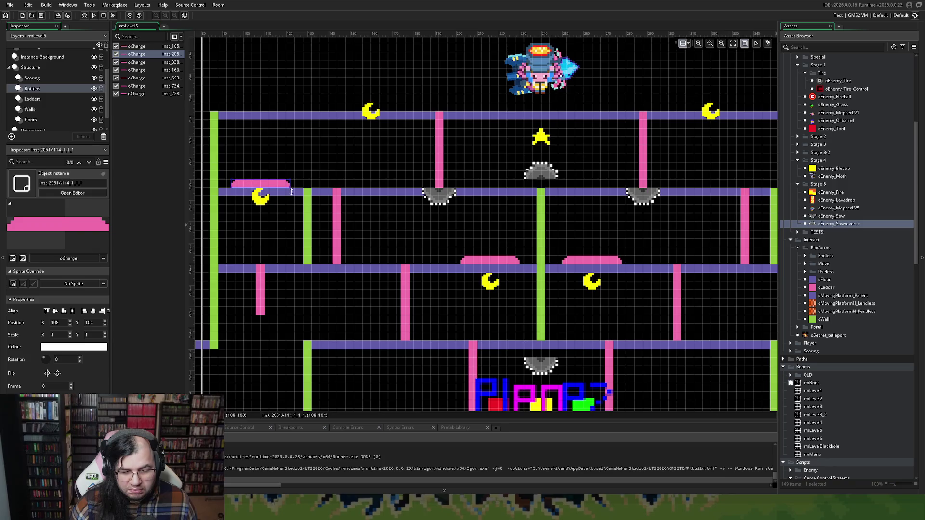
pyautogui.hscroll(5, 424, 198)
pyautogui.click(552, 180)
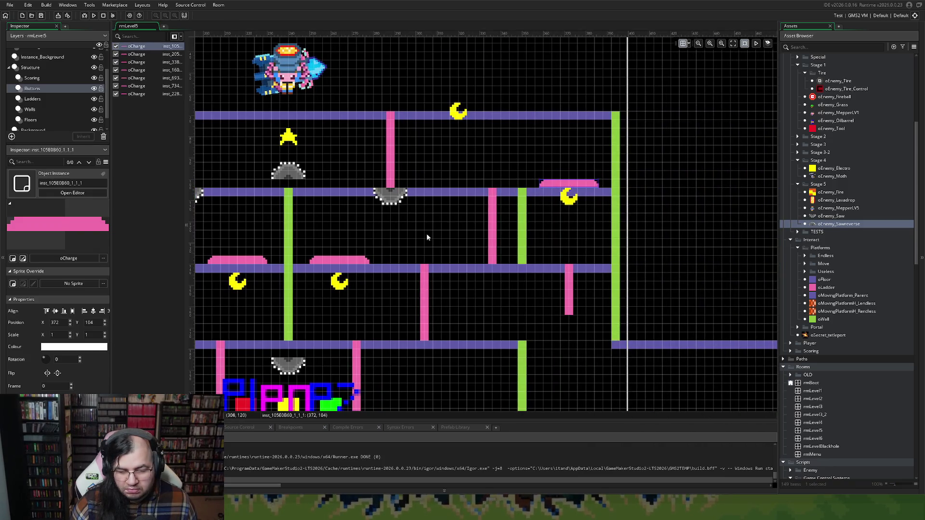
pyautogui.scroll(-3, 436, 234)
pyautogui.scroll(-4, 397, 249)
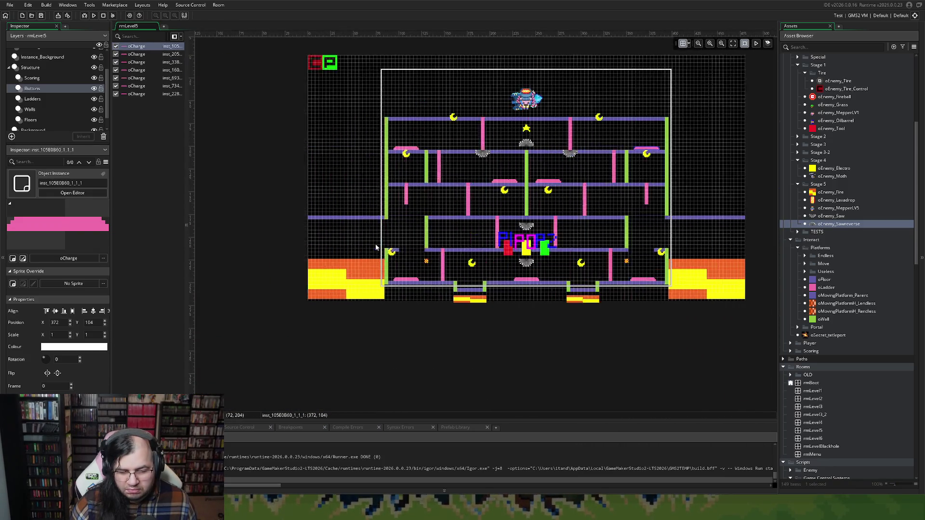
pyautogui.scroll(3, 387, 244)
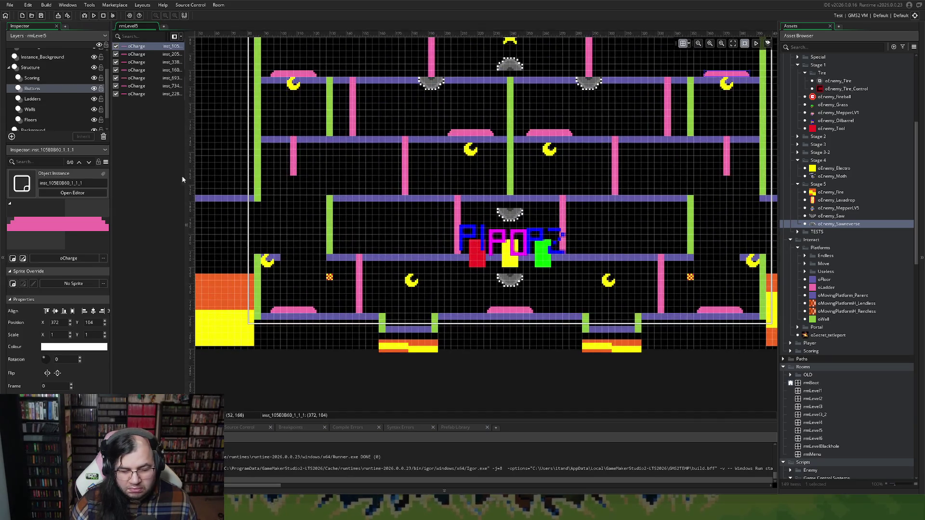
pyautogui.click(53, 76)
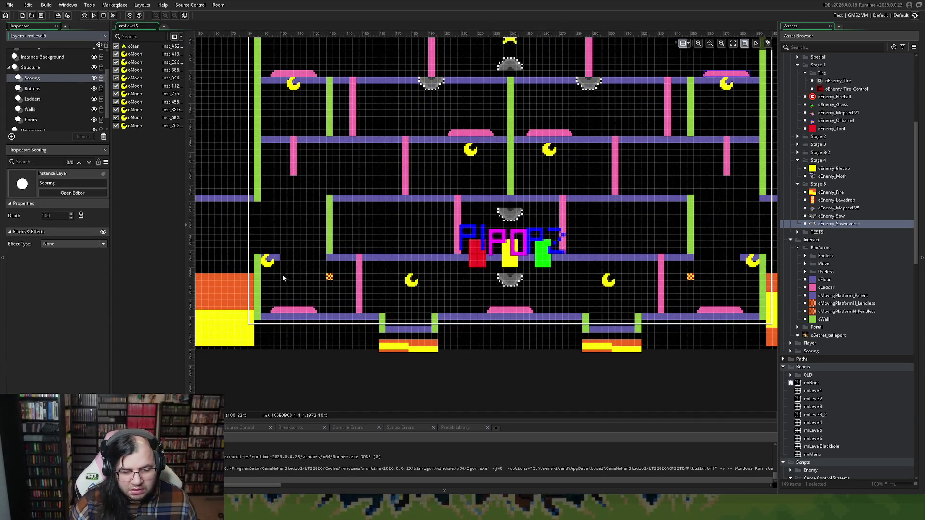
# Raise the lower moon pickups onto their floors, the left one to Y 204 and the next to Y 216.
pyautogui.click(269, 269)
pyautogui.moveTo(270, 271); pyautogui.dragTo(270, 251)
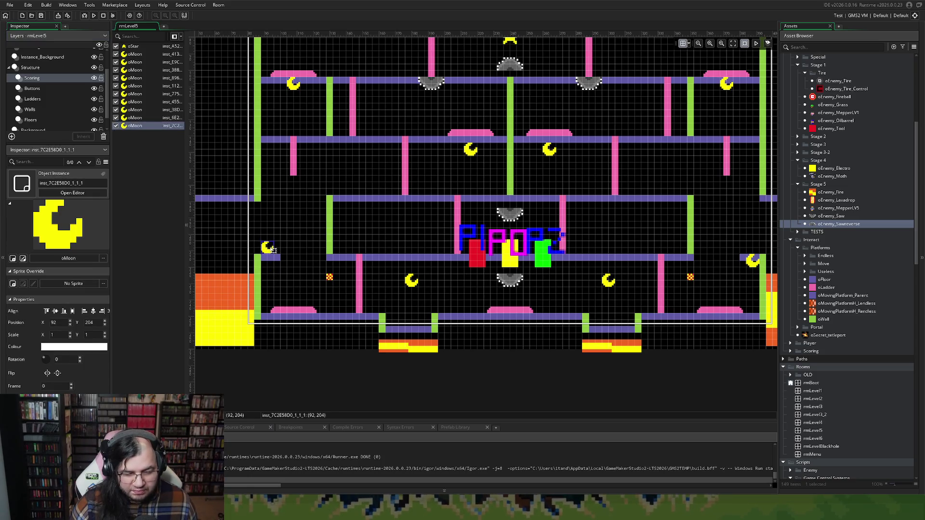
pyautogui.click(409, 282)
pyautogui.hscroll(5, 405, 281)
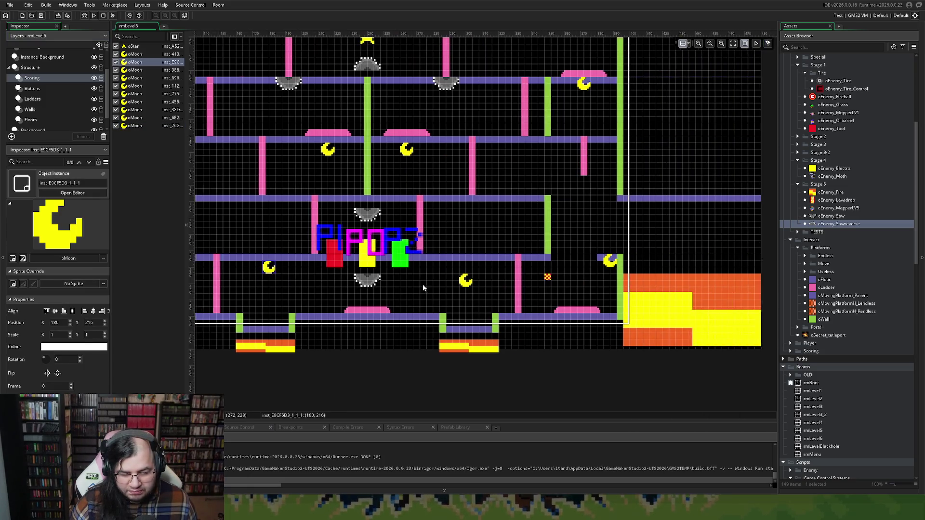
pyautogui.moveTo(396, 281); pyautogui.dragTo(396, 268)
pyautogui.moveTo(541, 271); pyautogui.dragTo(541, 258)
# Lower two top-row moon pickups by about 8 units, one of them to Y 72.
pyautogui.hscroll(-2, 372, 186)
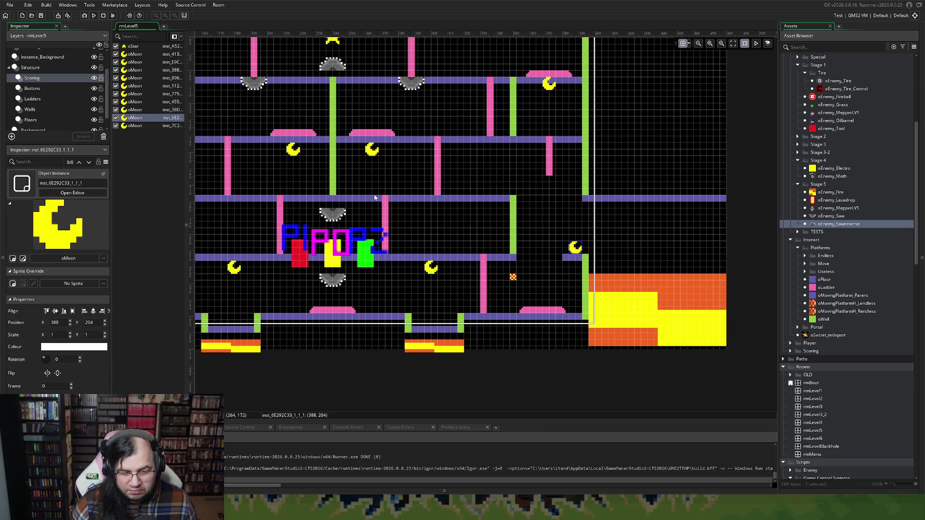
pyautogui.scroll(3, 375, 198)
pyautogui.hscroll(-1, 512, 209)
pyautogui.click(574, 197)
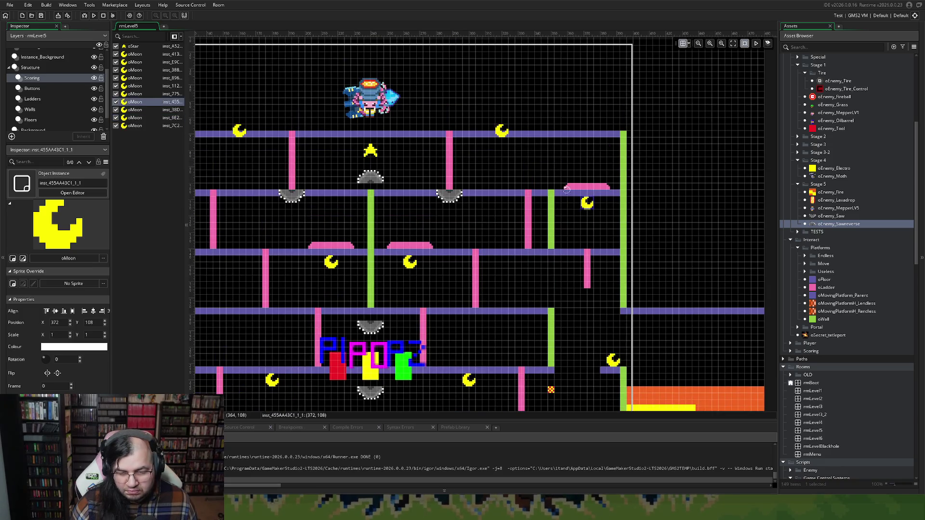
pyautogui.click(502, 132)
pyautogui.moveTo(501, 132); pyautogui.dragTo(502, 145)
pyautogui.click(370, 151)
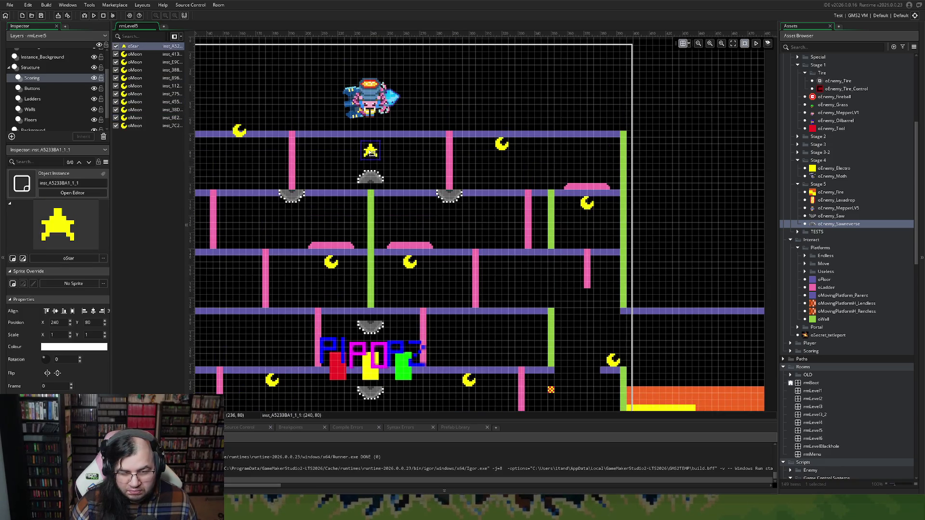
pyautogui.hscroll(-3, 371, 149)
pyautogui.click(390, 135)
pyautogui.moveTo(390, 135); pyautogui.dragTo(391, 148)
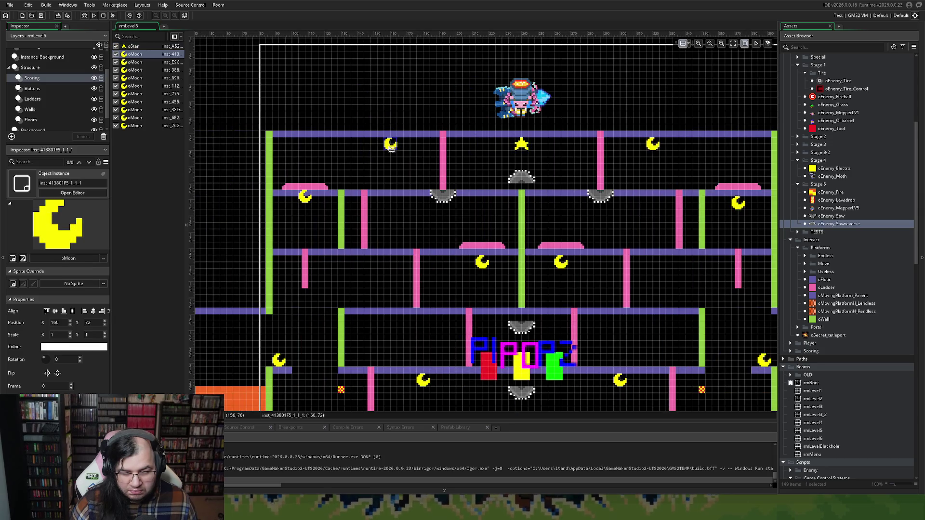
pyautogui.click(308, 201)
# Select the Instance_Background layer.
pyautogui.scroll(-2, 317, 241)
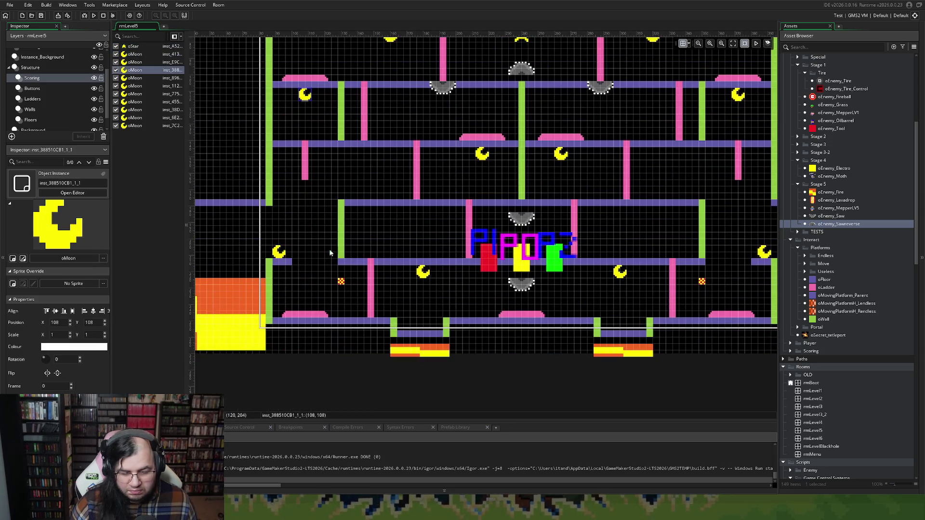
pyautogui.hscroll(2, 346, 250)
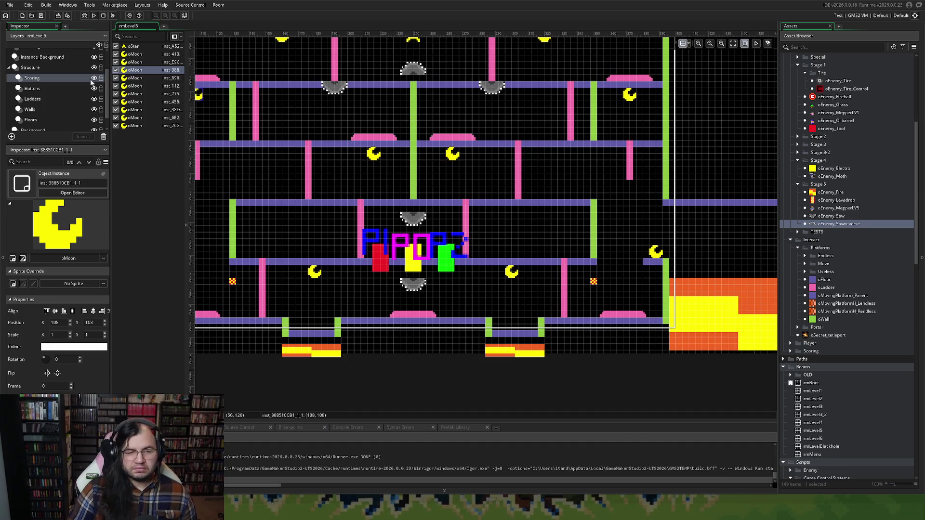
pyautogui.click(45, 58)
pyautogui.scroll(2, 45, 60)
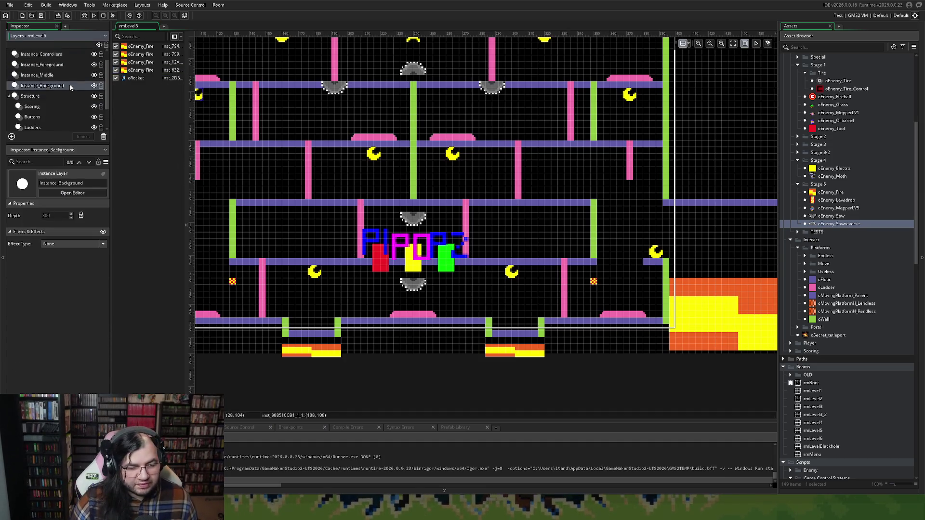
# Lift the fire blocks up into the room, with the right-edge block raised to Y 216.
pyautogui.moveTo(304, 349)
pyautogui.mouseDown()
pyautogui.moveTo(303, 321)
pyautogui.moveTo(312, 332)
pyautogui.mouseUp()
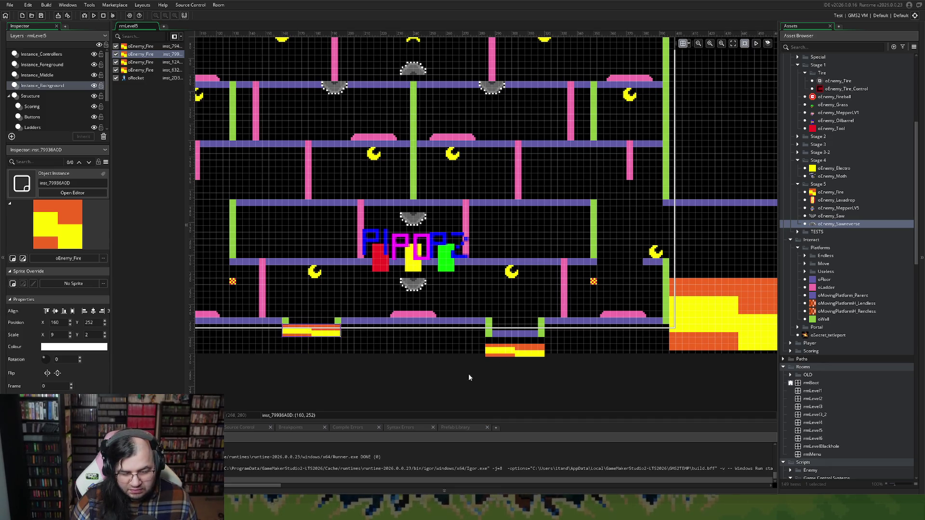
pyautogui.moveTo(505, 355); pyautogui.dragTo(508, 338)
pyautogui.scroll(2, 429, 316)
pyautogui.scroll(-1, 428, 317)
pyautogui.hscroll(-3, 428, 316)
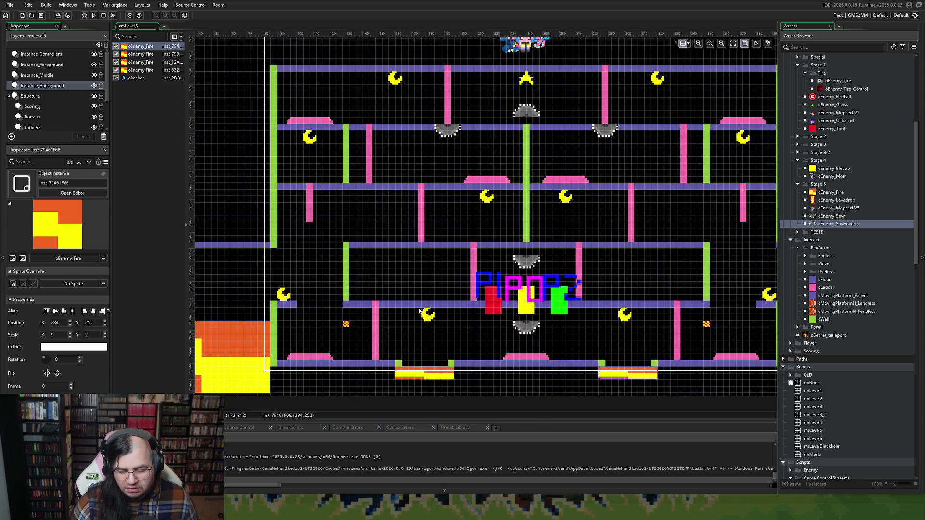
pyautogui.scroll(1, 395, 225)
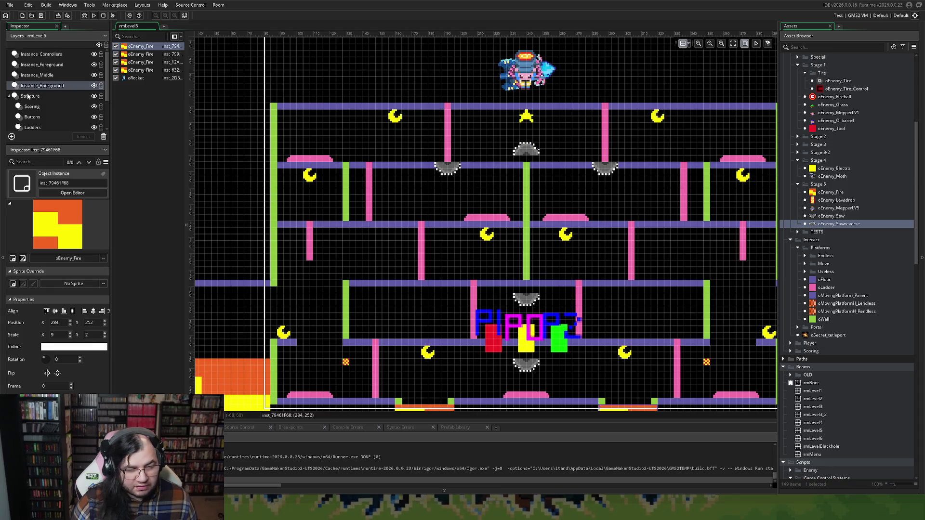
pyautogui.scroll(-4, 217, 226)
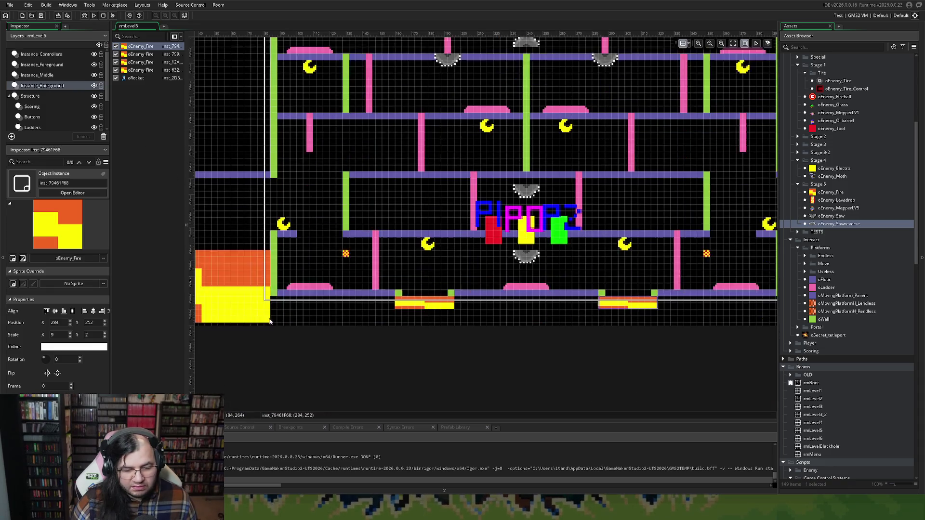
pyautogui.moveTo(235, 228)
pyautogui.mouseDown()
pyautogui.moveTo(236, 210)
pyautogui.moveTo(239, 219)
pyautogui.mouseUp()
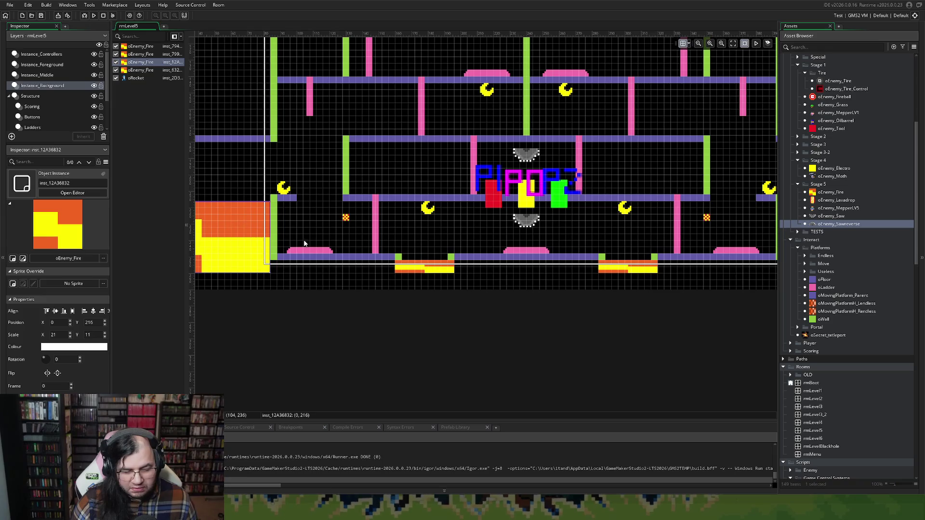
pyautogui.hscroll(3, 250, 236)
pyautogui.hscroll(-2, 265, 255)
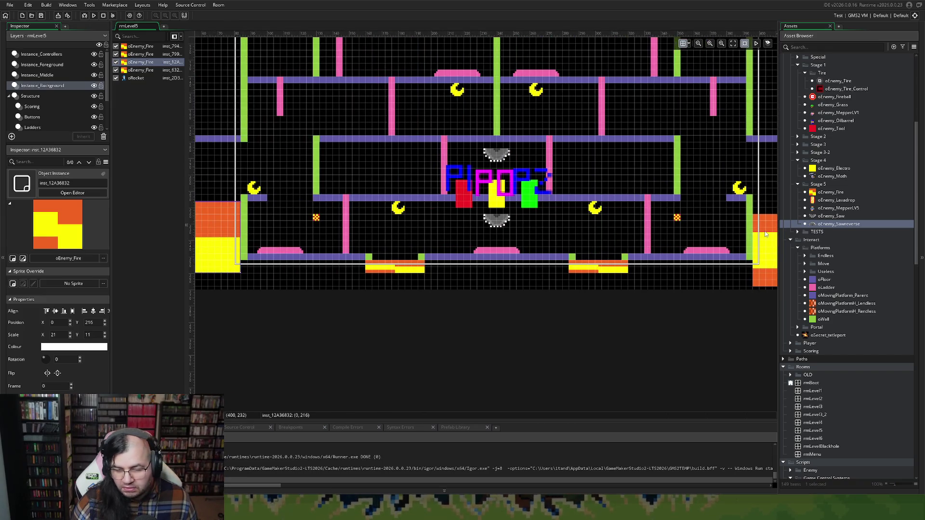
pyautogui.moveTo(766, 234); pyautogui.dragTo(765, 218)
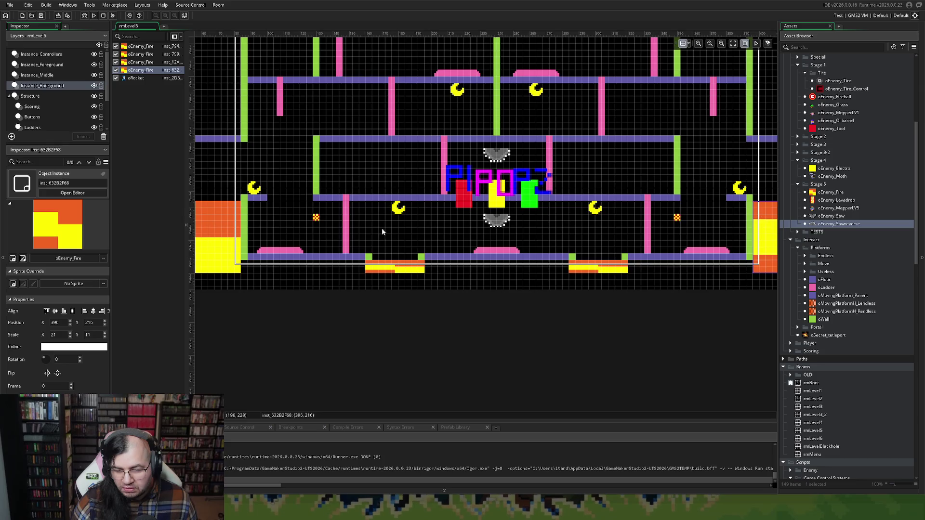
# Narrow the left and right side fire blocks to thin strips beside the outer walls.
pyautogui.hscroll(-4, 403, 231)
pyautogui.click(299, 245)
pyautogui.moveTo(215, 225); pyautogui.dragTo(341, 230)
pyautogui.hscroll(14, 348, 234)
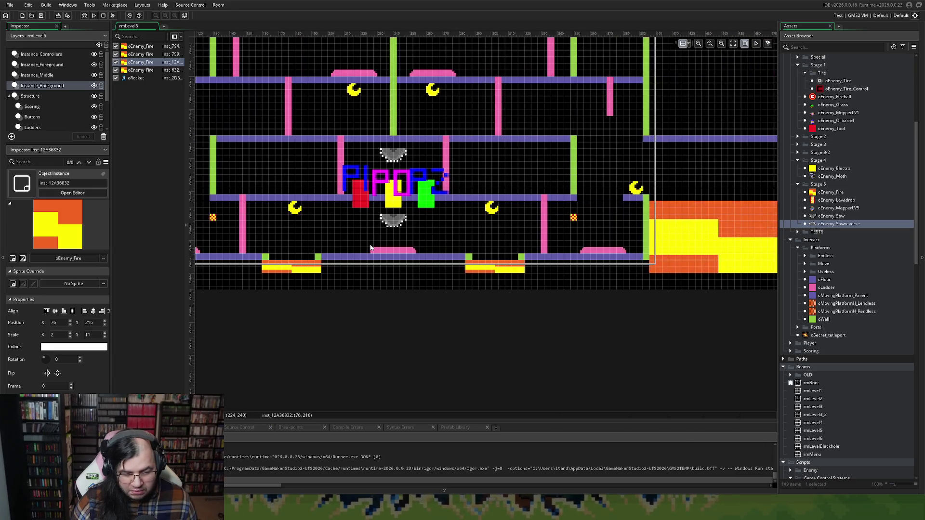
pyautogui.click(583, 221)
pyautogui.moveTo(607, 222); pyautogui.dragTo(483, 229)
# Stretch the bottom fire block toward the right wall, then undo the stretch.
pyautogui.scroll(5, 332, 237)
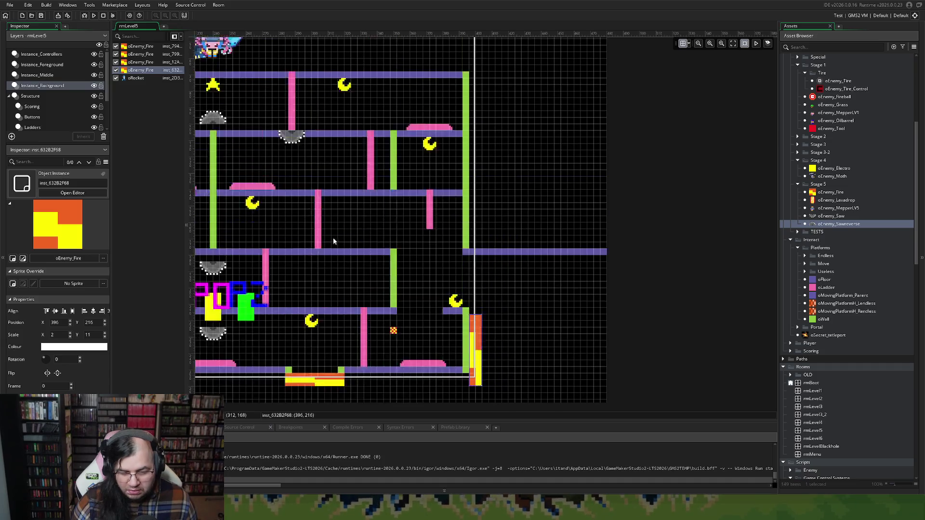
pyautogui.scroll(-3, 337, 241)
pyautogui.hscroll(-6, 343, 242)
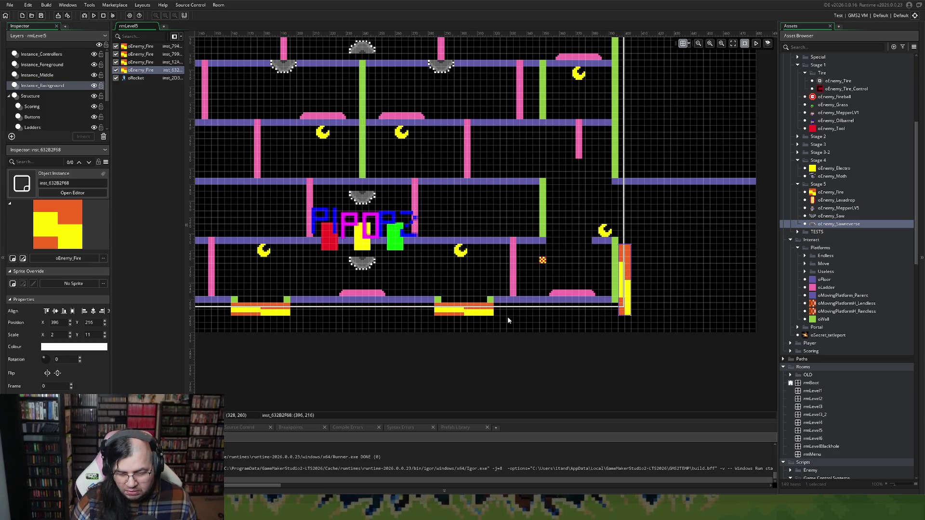
pyautogui.click(491, 313)
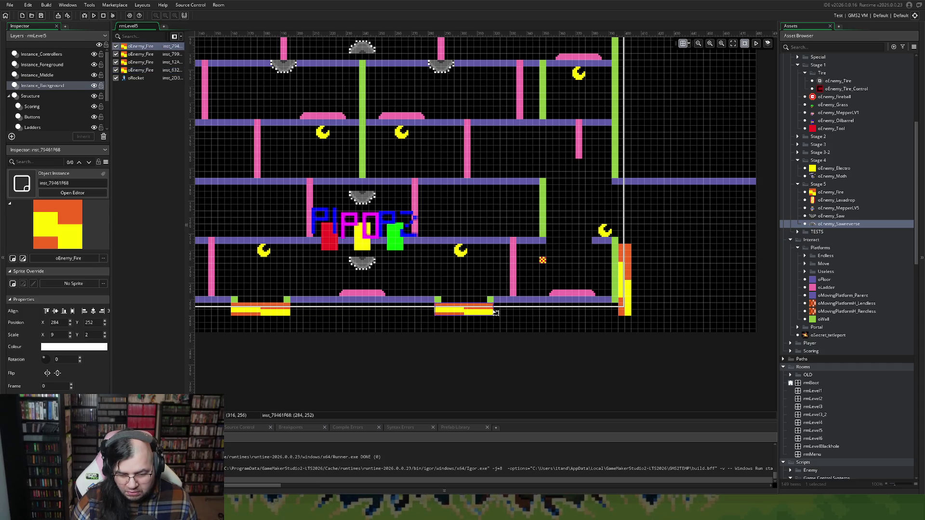
pyautogui.moveTo(496, 313); pyautogui.dragTo(618, 317)
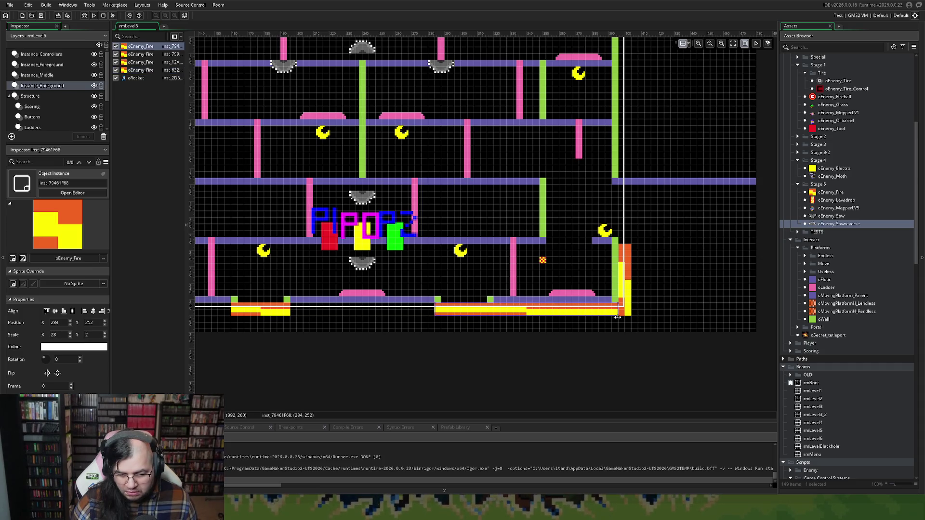
pyautogui.hscroll(-5, 434, 322)
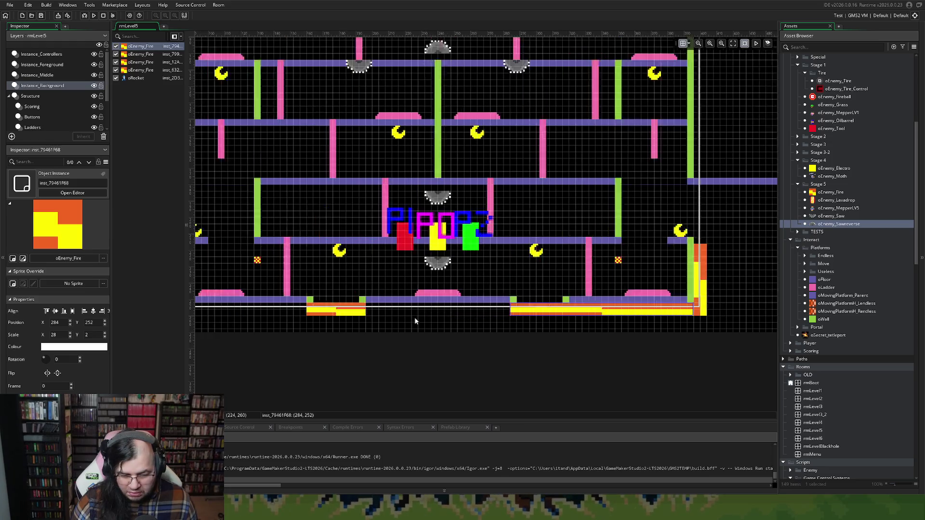
pyautogui.click(508, 312)
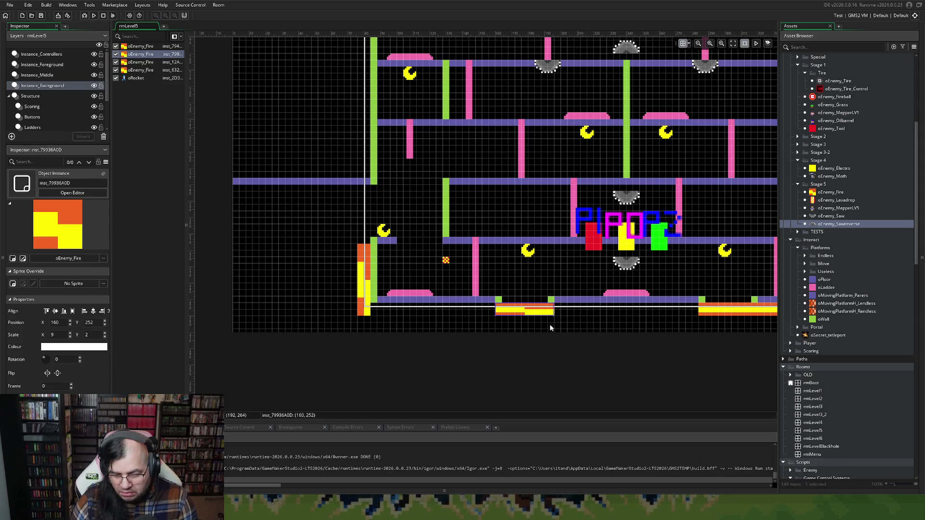
pyautogui.hotkey('ctrl', 'z')
# Duplicate the fire block, move one copy to X 88 and place and slightly widen another further right.
pyautogui.scroll(-1, 567, 330)
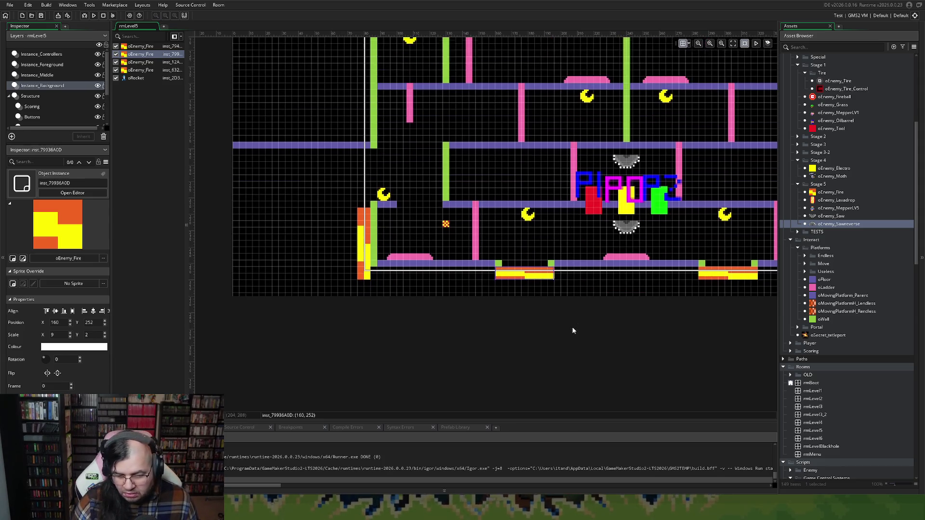
pyautogui.scroll(1, 571, 326)
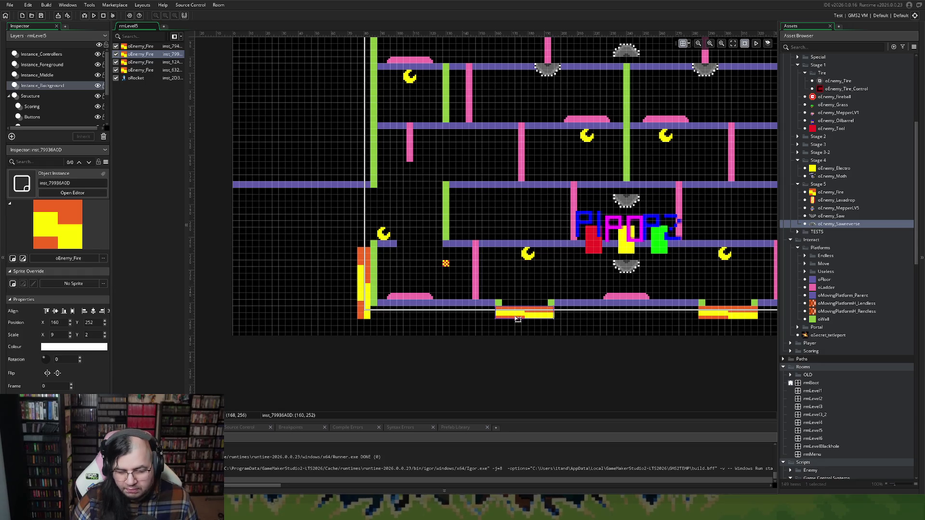
pyautogui.hotkey('ctrl', 'd')
pyautogui.moveTo(507, 324)
pyautogui.mouseDown()
pyautogui.moveTo(382, 321)
pyautogui.moveTo(496, 322)
pyautogui.mouseUp()
pyautogui.hscroll(3, 445, 326)
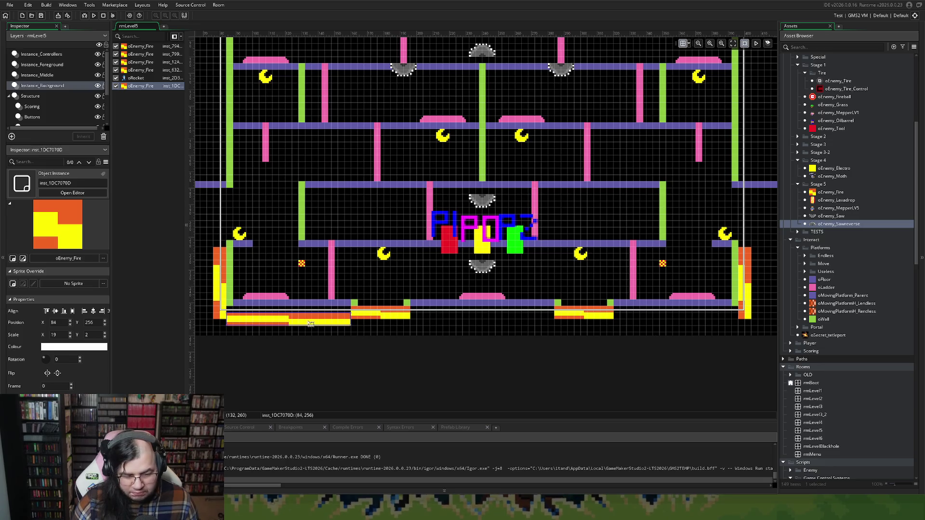
pyautogui.moveTo(330, 327); pyautogui.dragTo(517, 323)
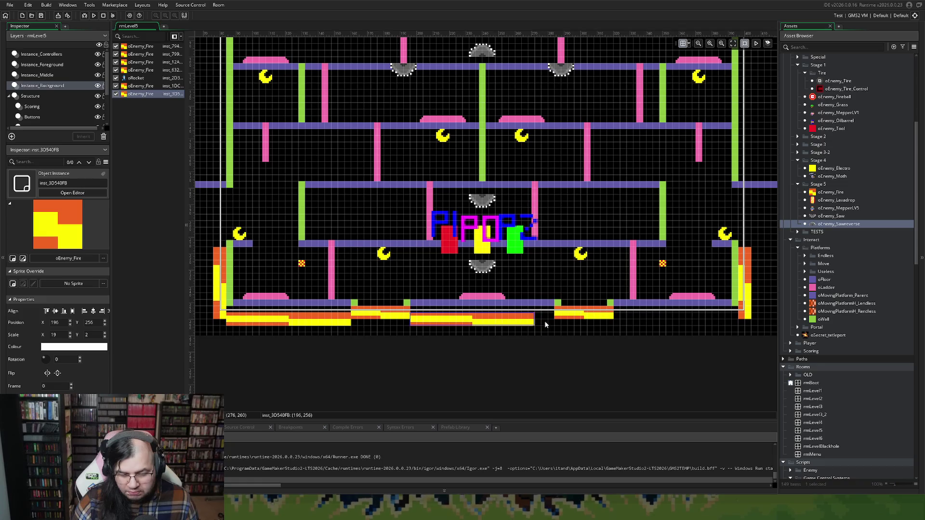
pyautogui.moveTo(534, 321); pyautogui.dragTo(553, 320)
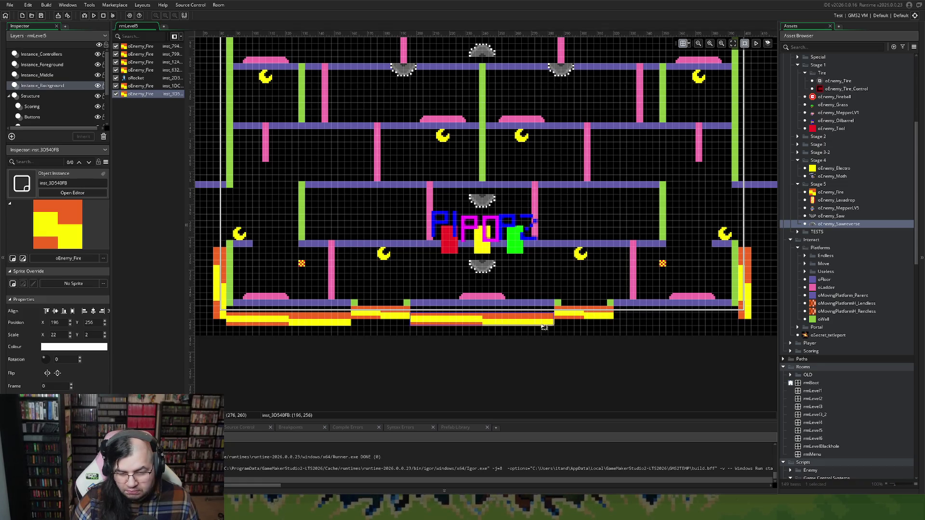
# Add one more fire block copy at the right end of the bottom floor and deselect.
pyautogui.hscroll(3, 514, 327)
pyautogui.hotkey('ctrl', 'v')
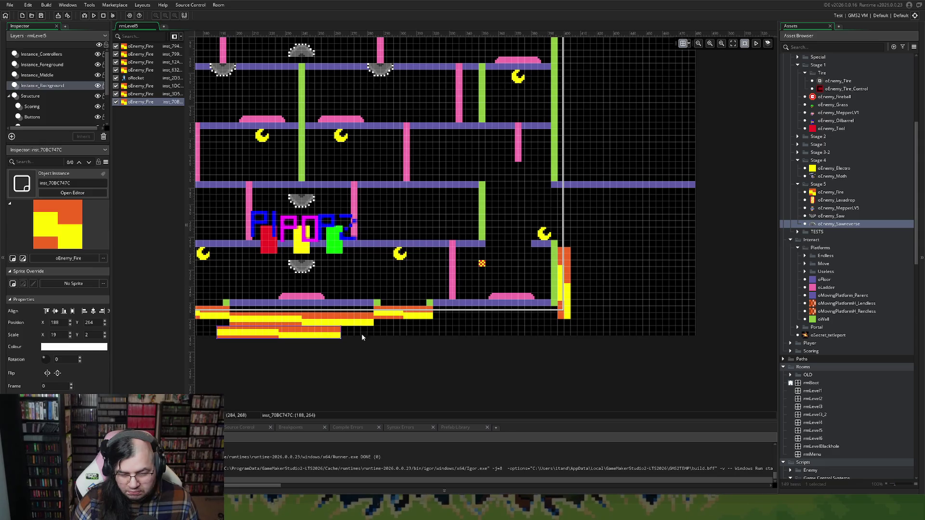
pyautogui.moveTo(324, 336); pyautogui.dragTo(536, 325)
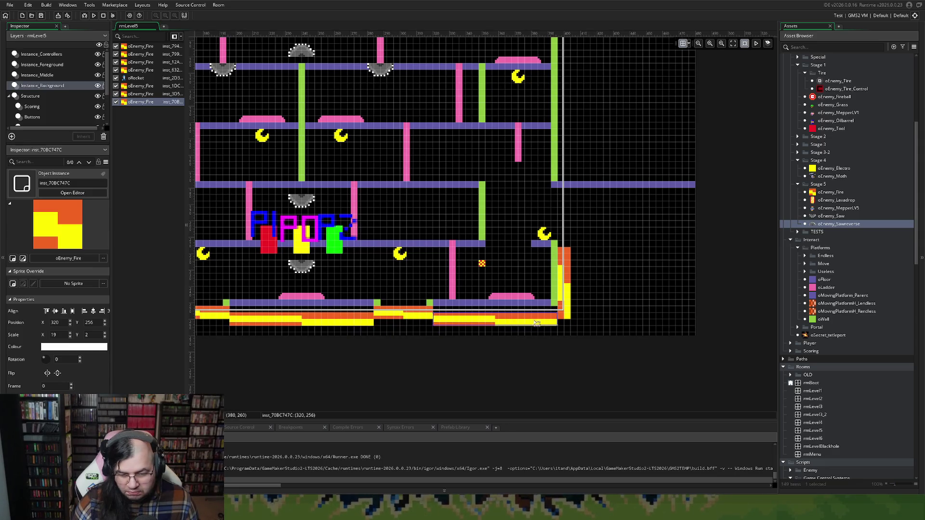
pyautogui.hscroll(-1, 463, 322)
pyautogui.hscroll(-5, 464, 322)
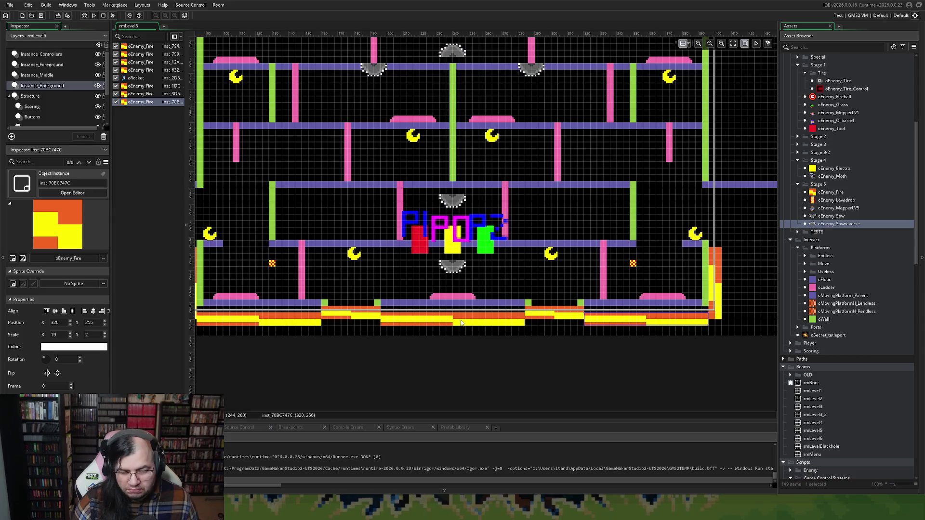
pyautogui.scroll(2, 458, 323)
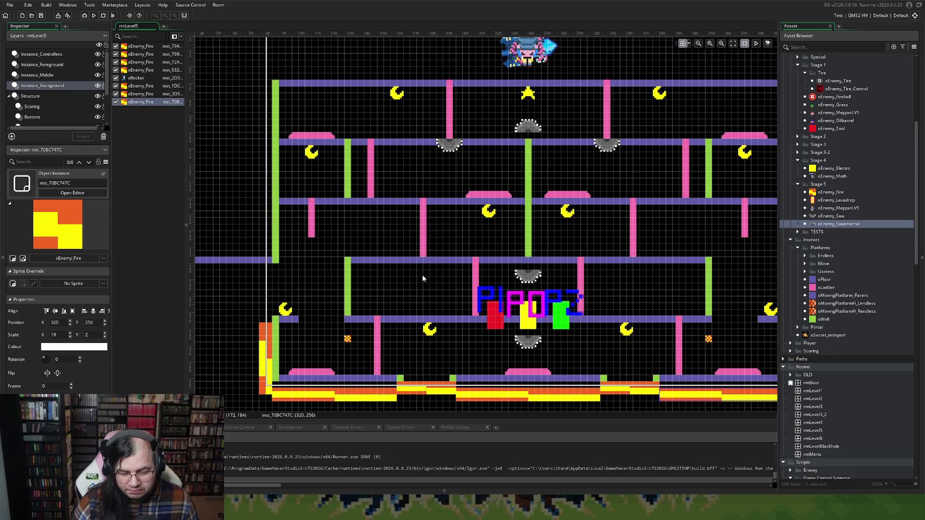
pyautogui.hscroll(-3, 425, 276)
pyautogui.hscroll(-2, 429, 278)
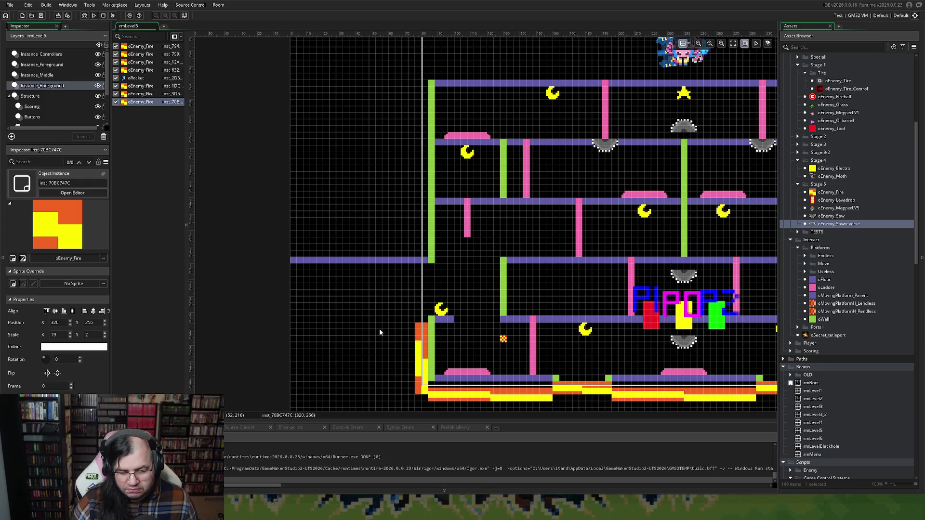
pyautogui.click(405, 330)
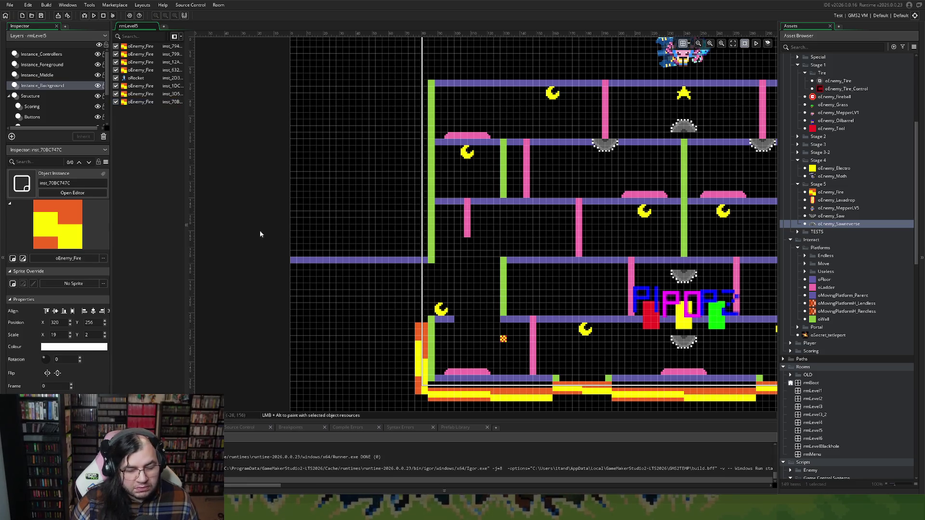
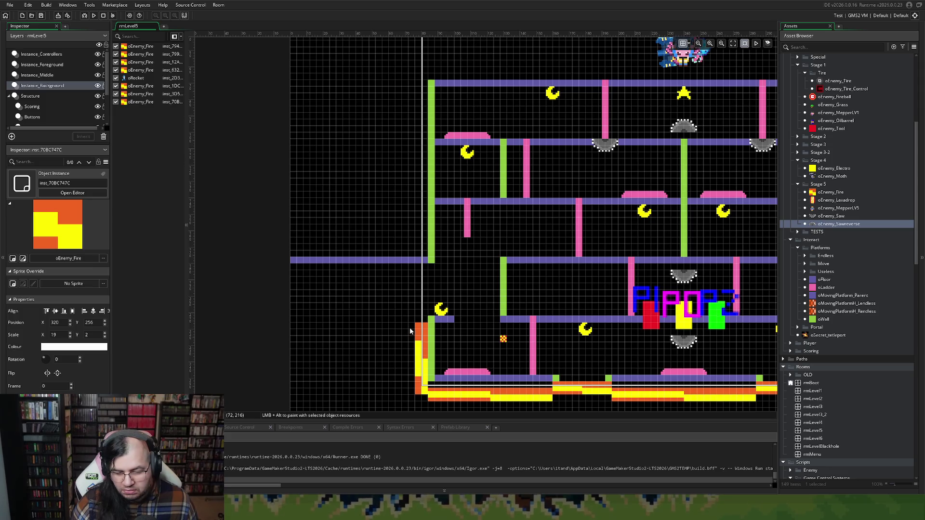
# Place an oEnemy_Spike from Stage 2 at 0, 216 and stretch it to X scale 19.
pyautogui.scroll(4, 828, 146)
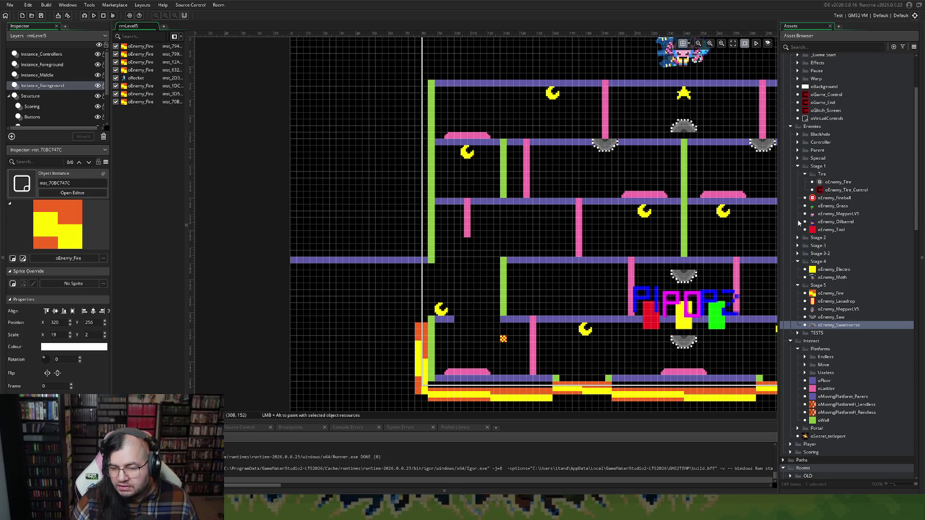
pyautogui.click(798, 239)
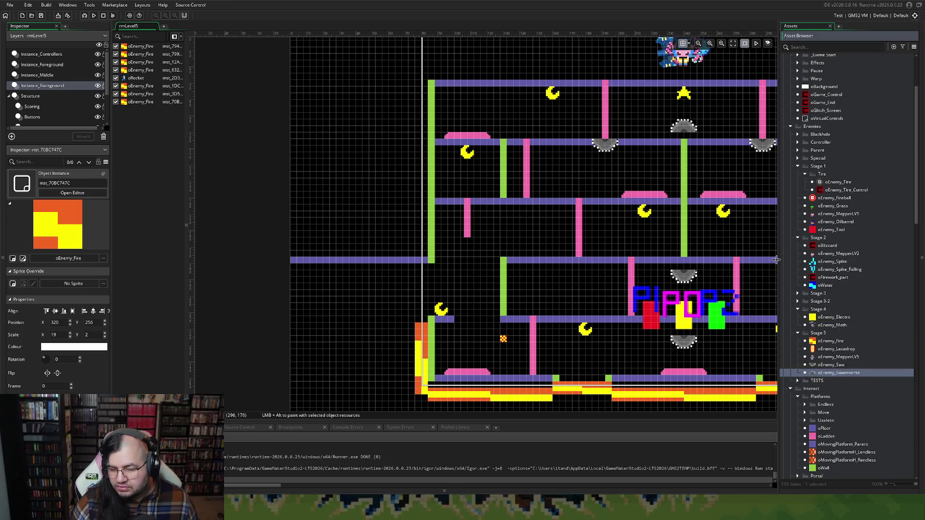
pyautogui.moveTo(819, 262)
pyautogui.mouseDown()
pyautogui.moveTo(433, 292)
pyautogui.moveTo(407, 311)
pyautogui.moveTo(411, 329)
pyautogui.mouseUp()
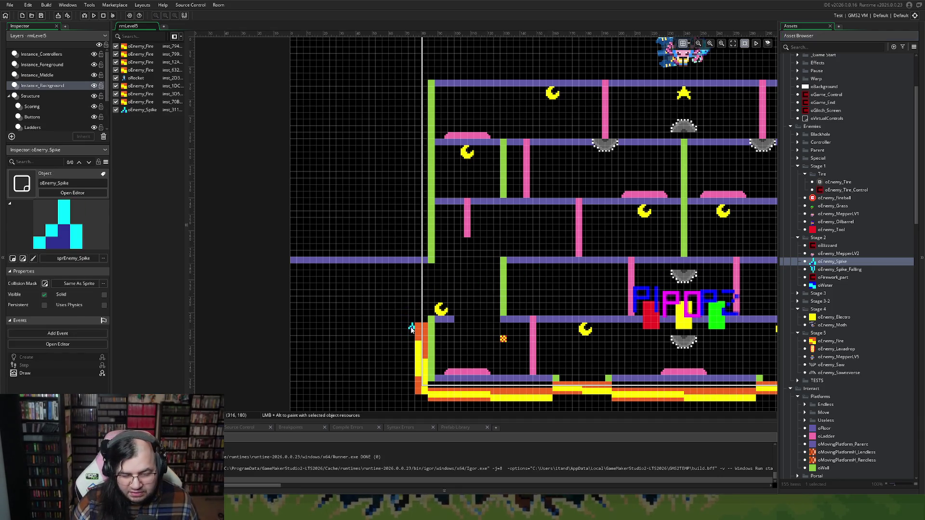
pyautogui.click(411, 329)
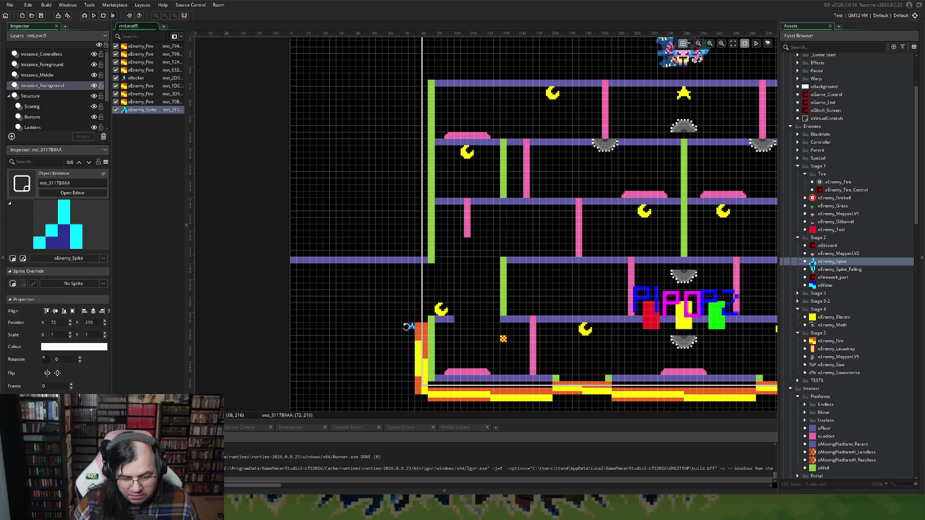
pyautogui.moveTo(410, 328); pyautogui.dragTo(291, 326)
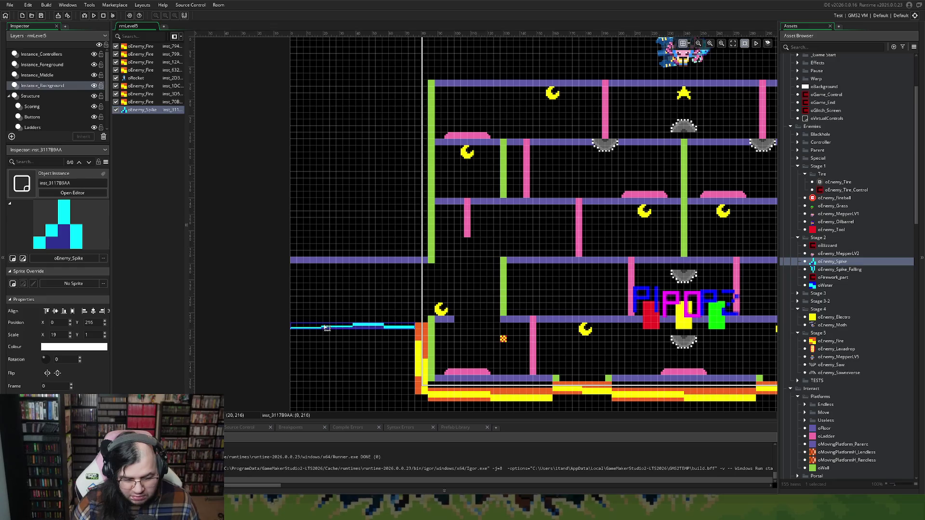
pyautogui.hscroll(3, 329, 326)
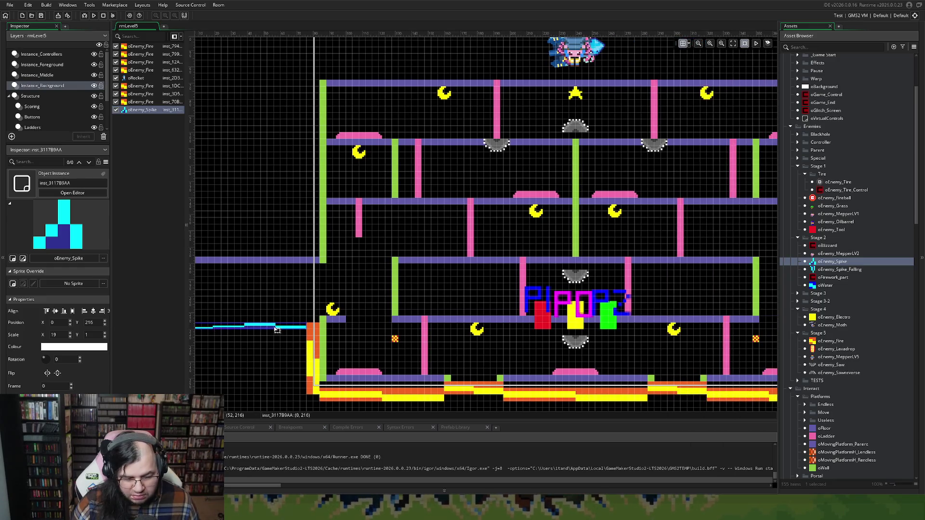
# Duplicate the spike strip and move the copy right of the level to 404, 216.
pyautogui.hscroll(8, 301, 322)
pyautogui.hotkey('ctrl', 'v')
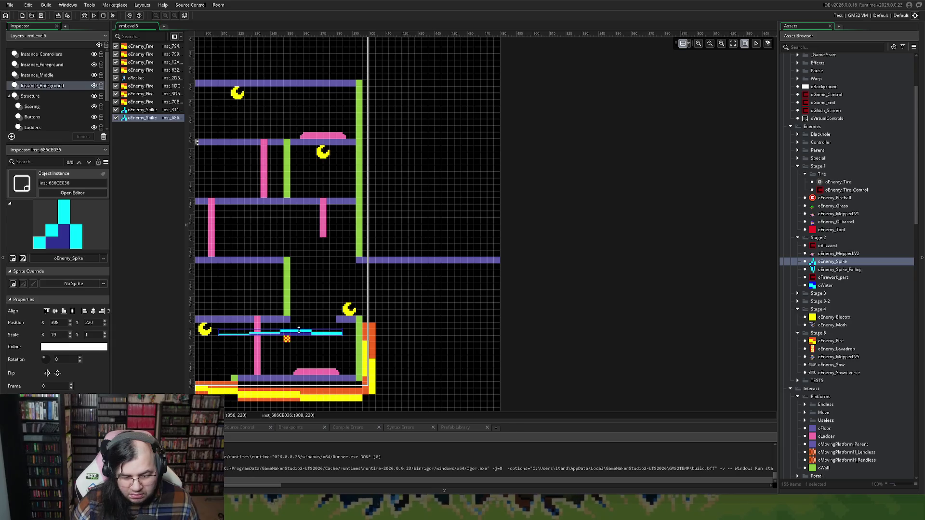
pyautogui.moveTo(299, 333); pyautogui.dragTo(459, 329)
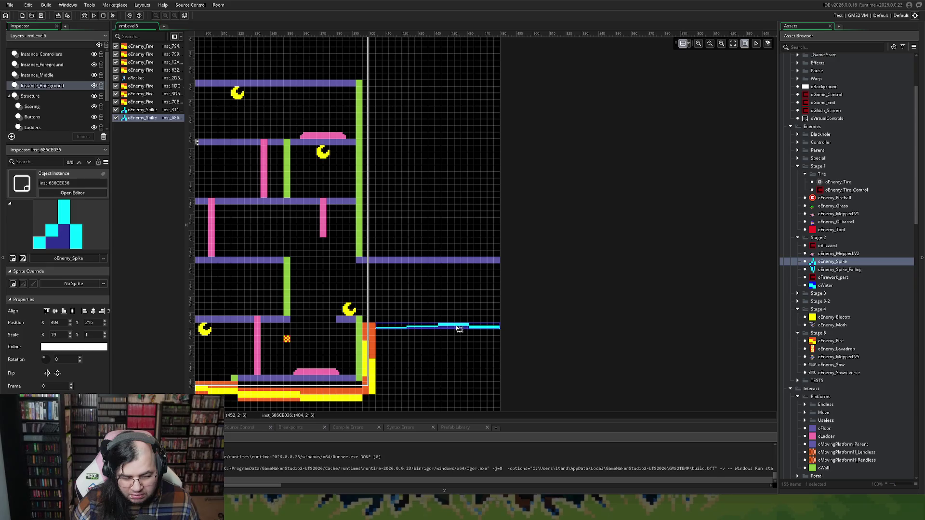
pyautogui.hscroll(-15, 336, 299)
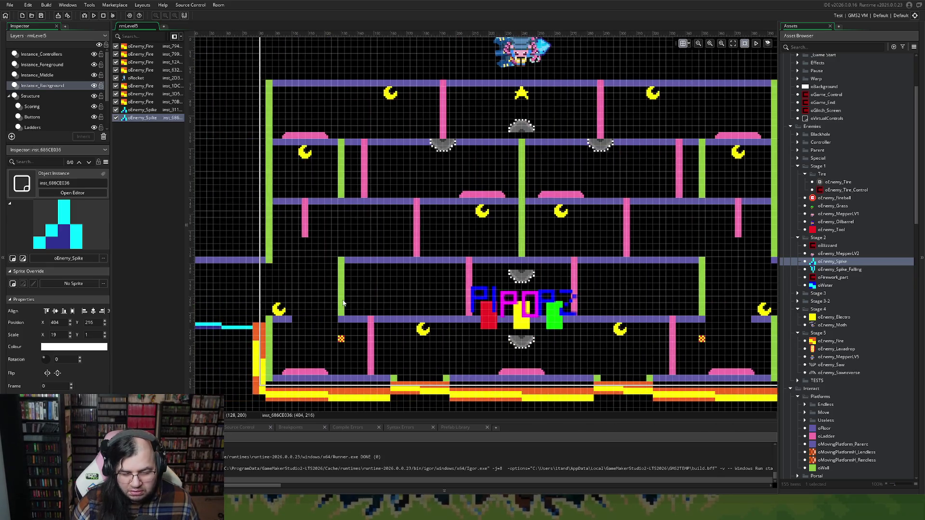
pyautogui.scroll(3, 318, 299)
pyautogui.scroll(-6, 297, 293)
pyautogui.hscroll(-5, 291, 278)
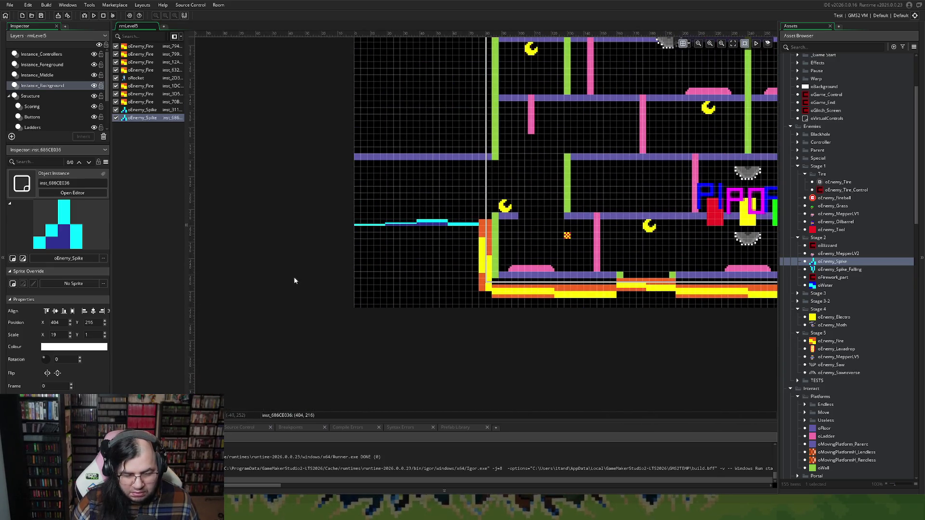
# Stretch both spike strips down to Y scale 14, forming tall blocks in the lower corners.
pyautogui.click(407, 228)
pyautogui.moveTo(407, 227); pyautogui.dragTo(401, 309)
pyautogui.hscroll(14, 457, 265)
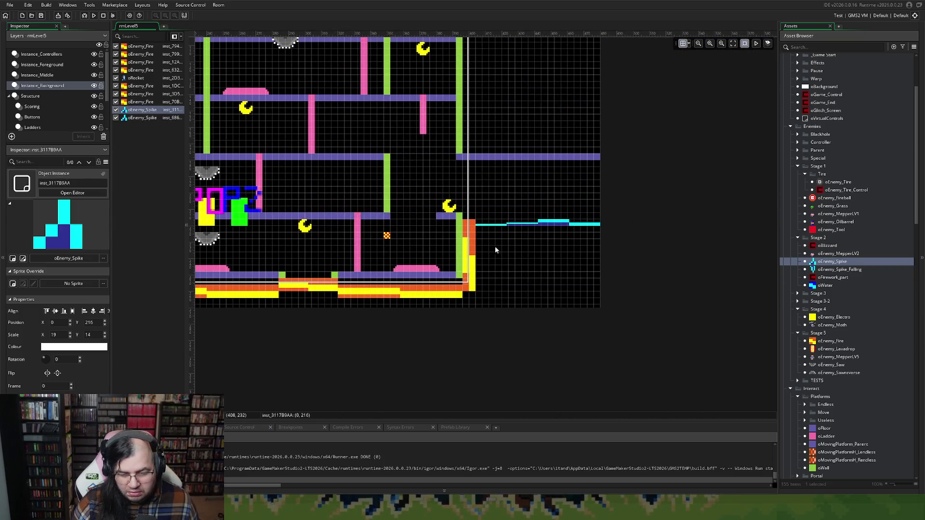
pyautogui.click(514, 225)
pyautogui.moveTo(514, 225); pyautogui.dragTo(500, 308)
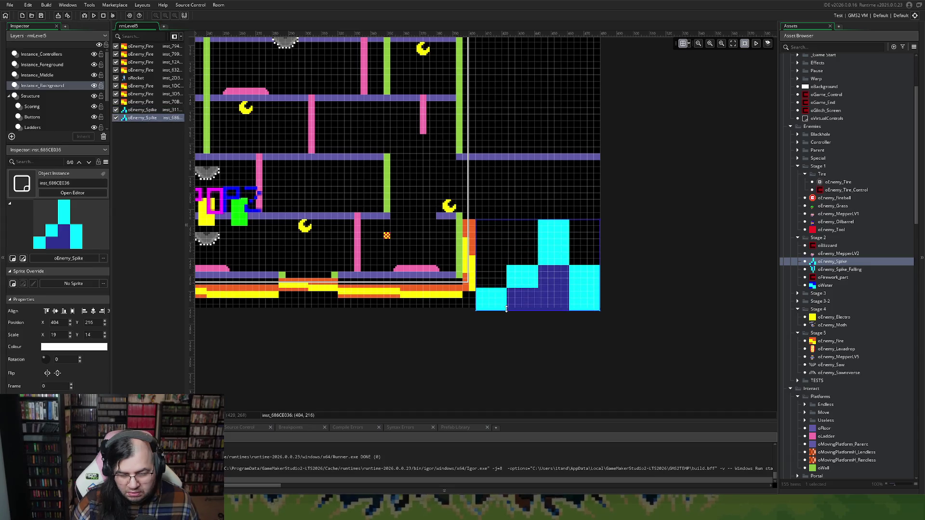
pyautogui.hscroll(-11, 400, 263)
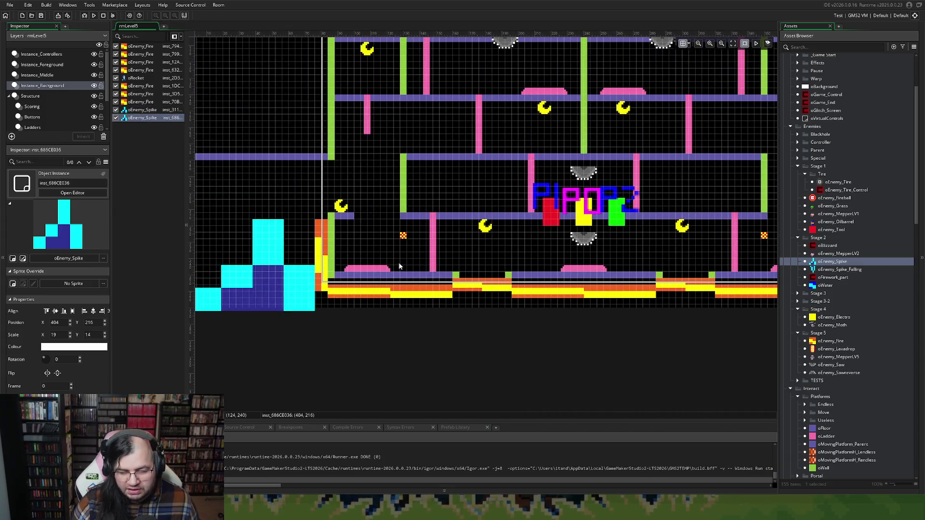
pyautogui.scroll(-3, 390, 262)
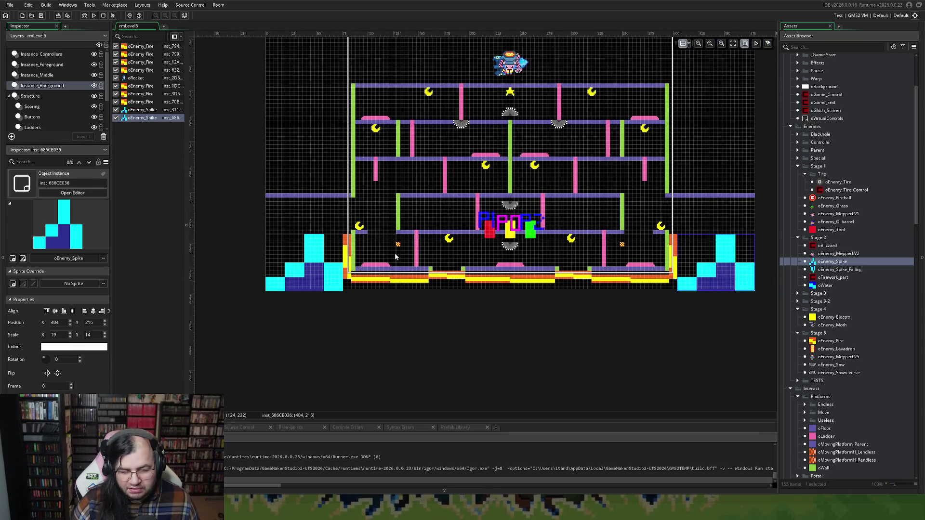
pyautogui.hscroll(-2, 397, 255)
pyautogui.hscroll(3, 396, 256)
pyautogui.scroll(1, 397, 255)
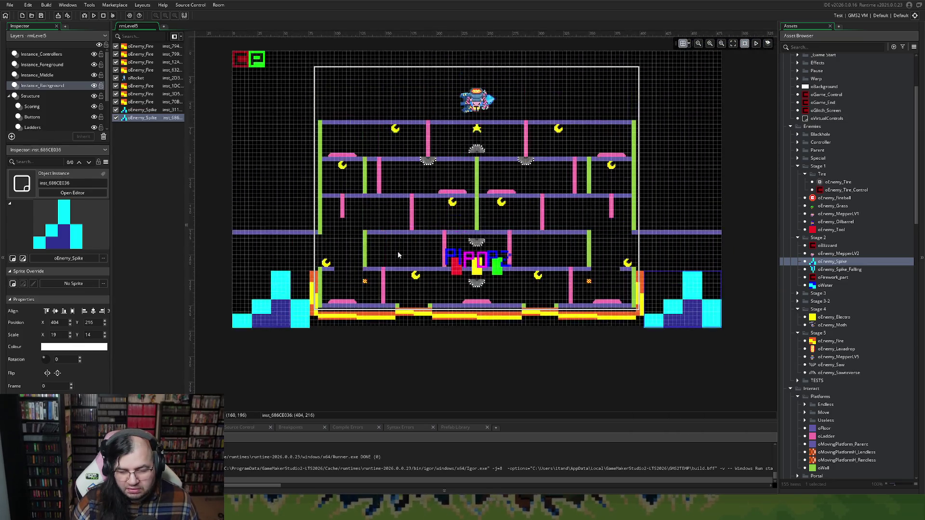
pyautogui.scroll(-1, 397, 256)
pyautogui.click(291, 266)
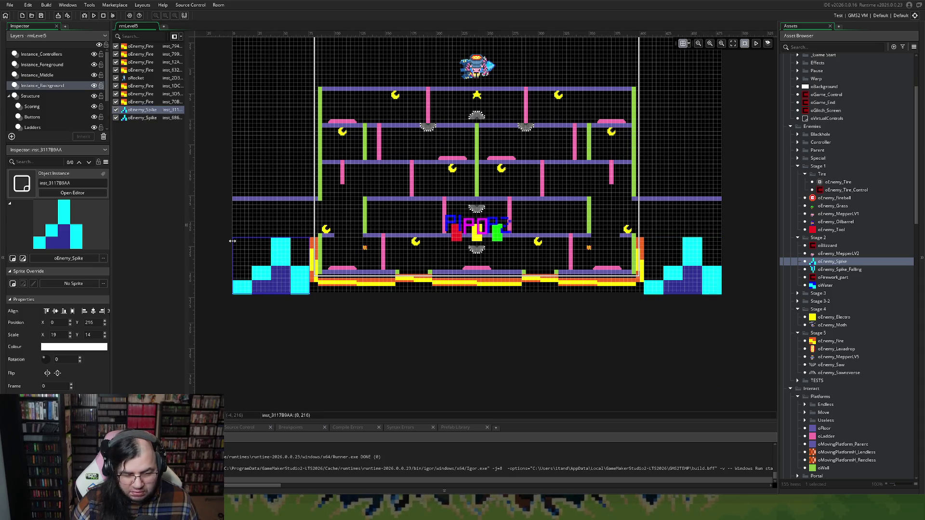
pyautogui.scroll(1, 233, 241)
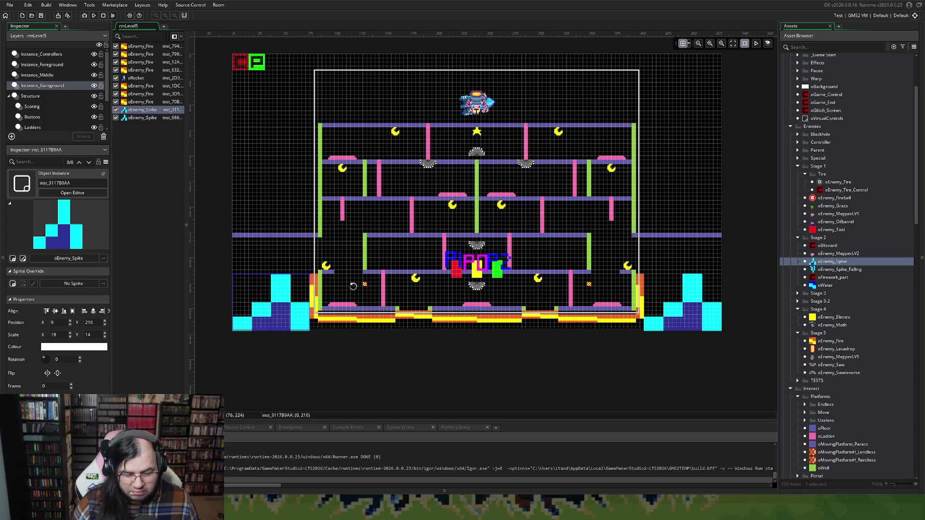
pyautogui.scroll(2, 523, 274)
pyautogui.scroll(-1, 523, 274)
pyautogui.scroll(3, 522, 277)
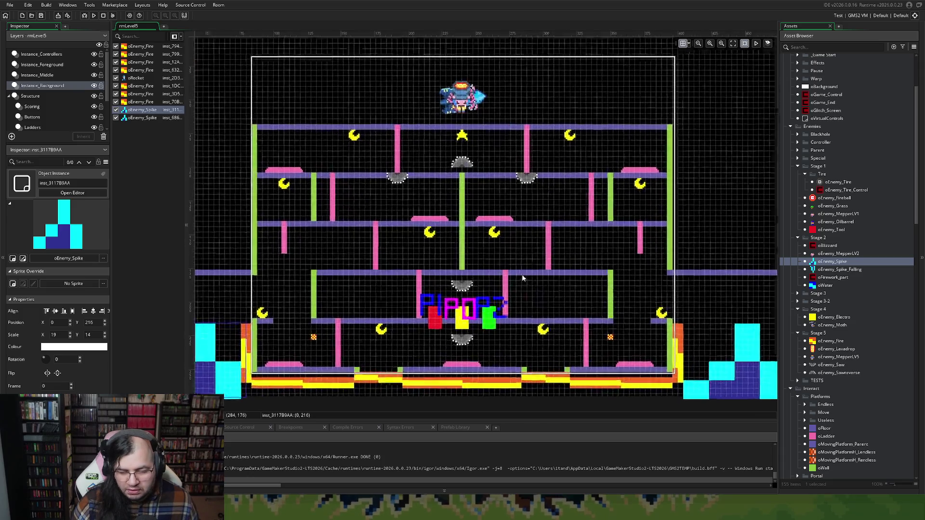
pyautogui.scroll(2, 501, 277)
pyautogui.scroll(-4, 500, 277)
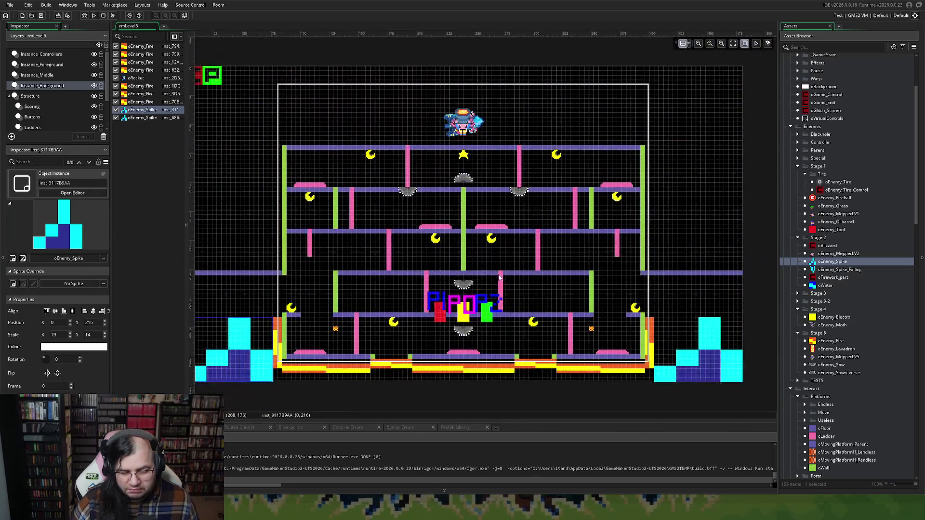
pyautogui.scroll(4, 495, 278)
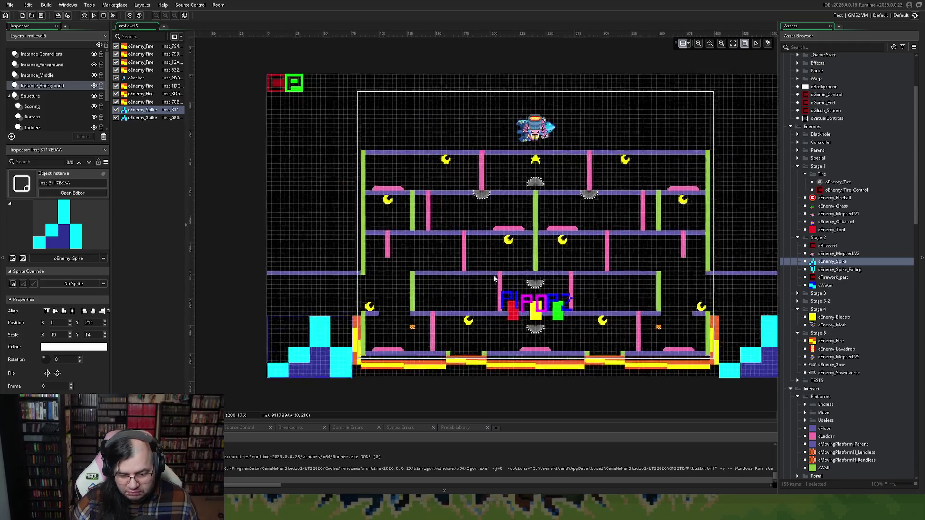
pyautogui.scroll(-3, 493, 278)
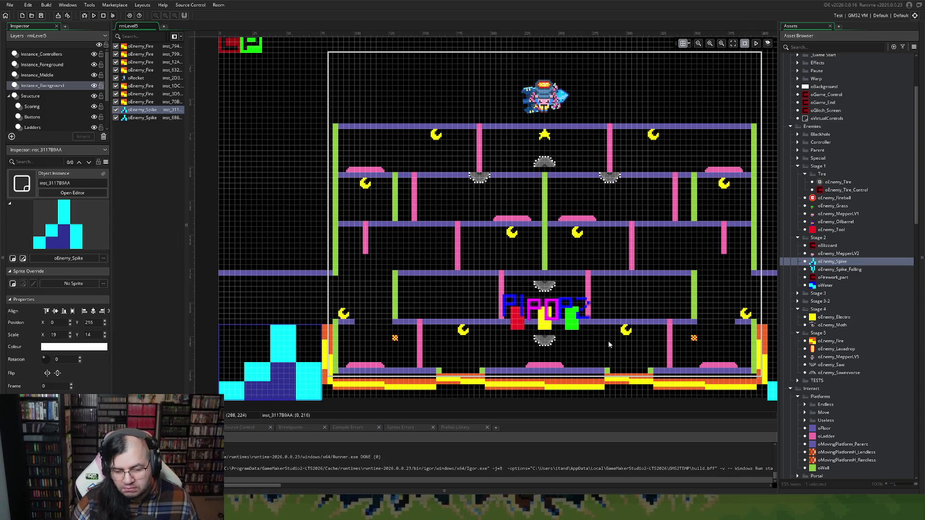
# Nudge the saw enemies and the middle-top reverse saw slightly up or down.
pyautogui.click(545, 340)
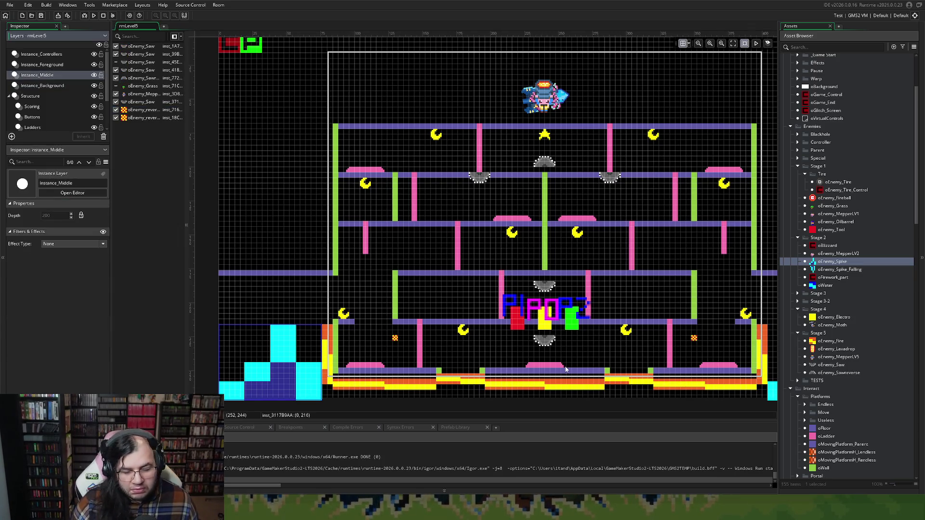
pyautogui.moveTo(543, 341); pyautogui.dragTo(543, 329)
pyautogui.moveTo(544, 285); pyautogui.dragTo(545, 281)
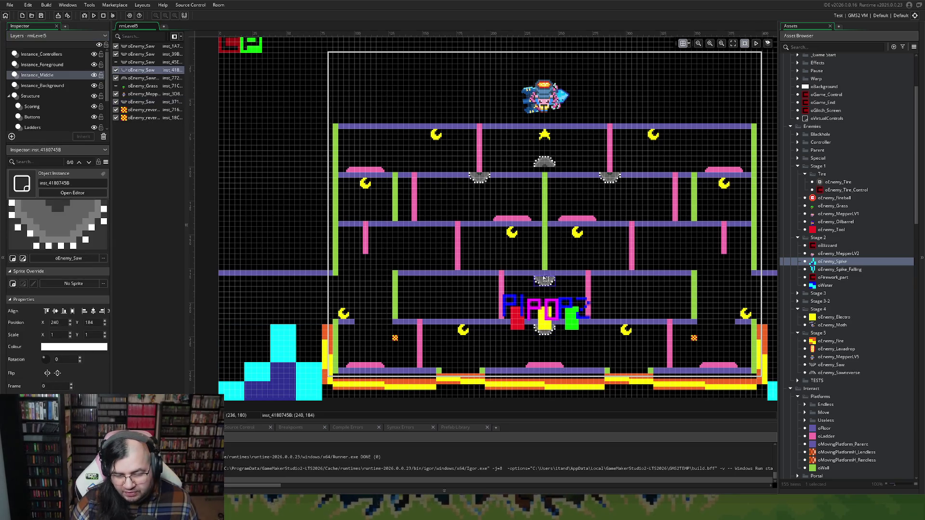
pyautogui.moveTo(473, 181); pyautogui.dragTo(474, 186)
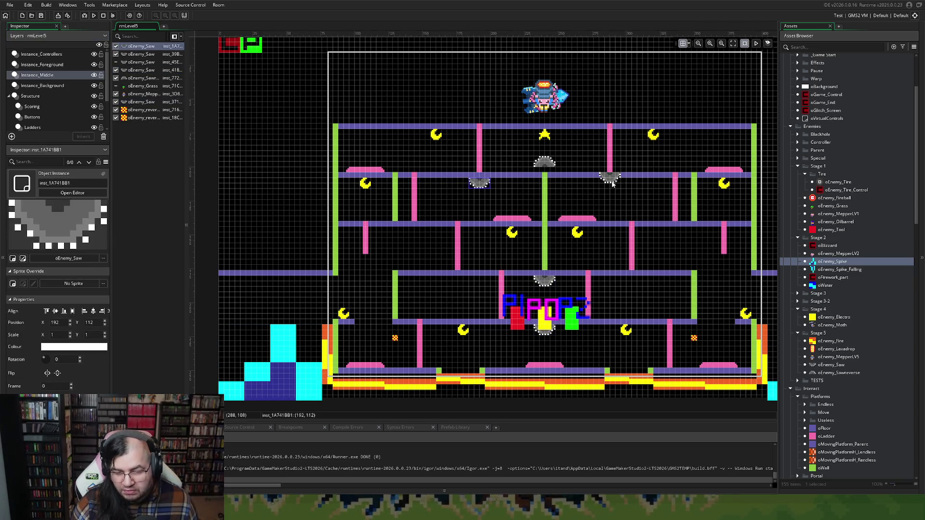
pyautogui.moveTo(610, 182); pyautogui.dragTo(610, 187)
pyautogui.moveTo(539, 167); pyautogui.dragTo(545, 171)
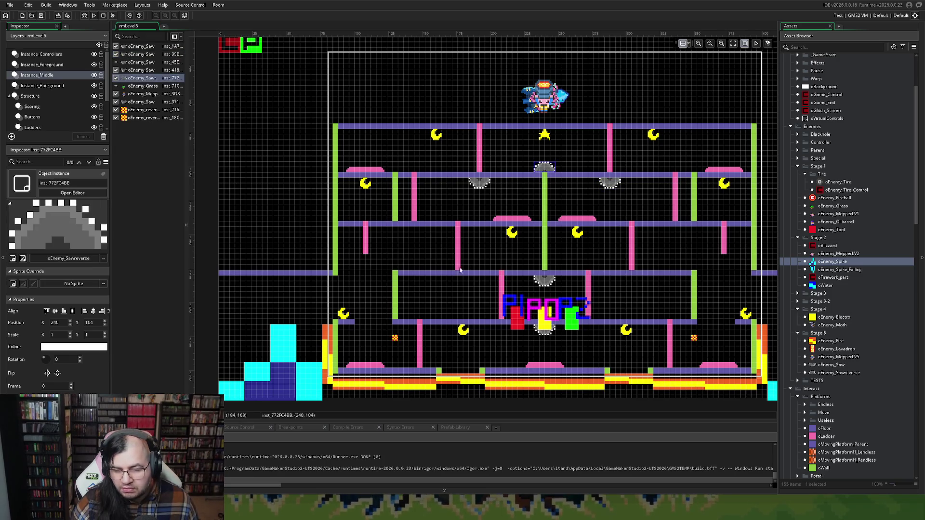
pyautogui.scroll(-2, 490, 281)
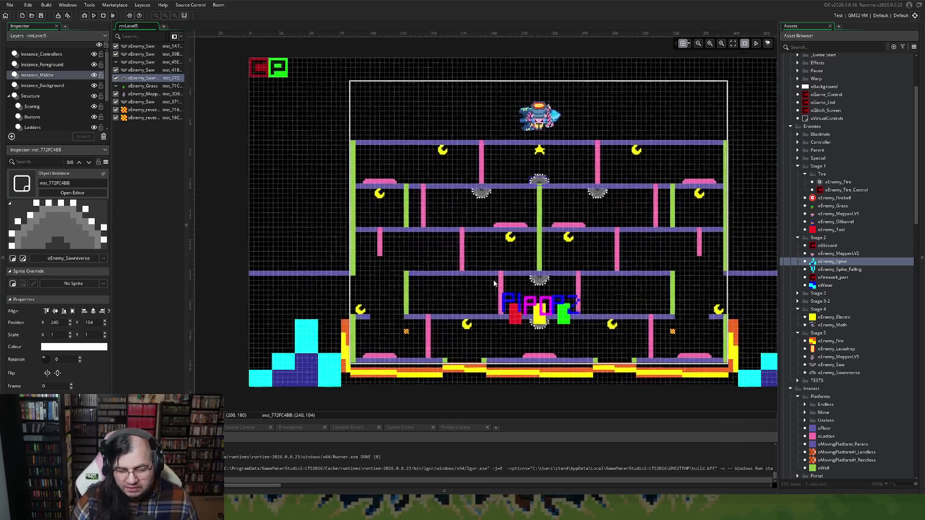
pyautogui.scroll(1, 493, 283)
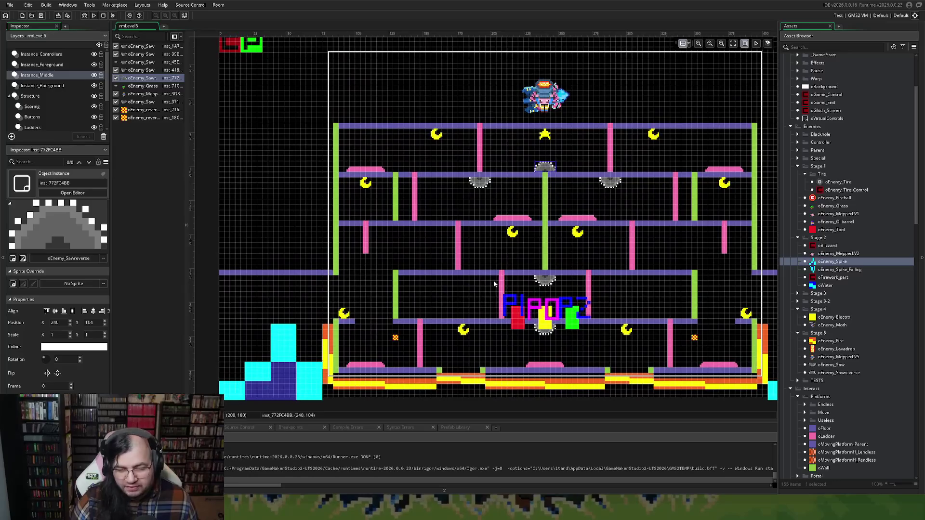
# Reorder the Instance_Middle list, moving oEnemy_MepperLV5 and a saw to third place.
pyautogui.click(48, 74)
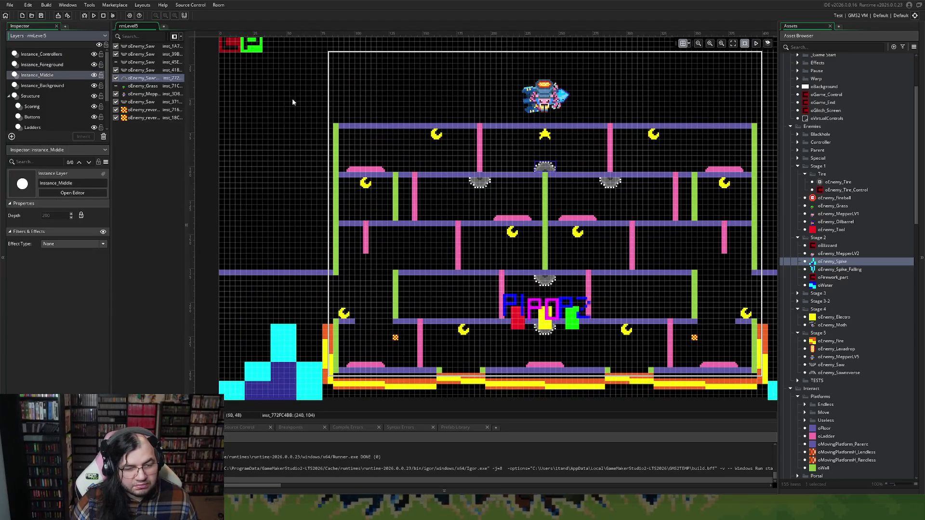
pyautogui.click(139, 93)
pyautogui.moveTo(139, 90); pyautogui.dragTo(140, 62)
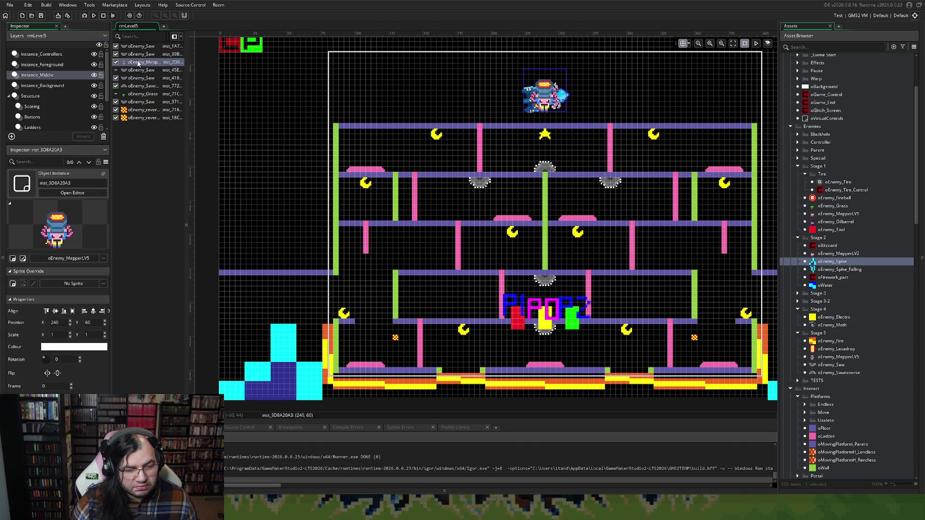
pyautogui.click(129, 102)
pyautogui.moveTo(131, 66); pyautogui.dragTo(137, 73)
pyautogui.click(127, 86)
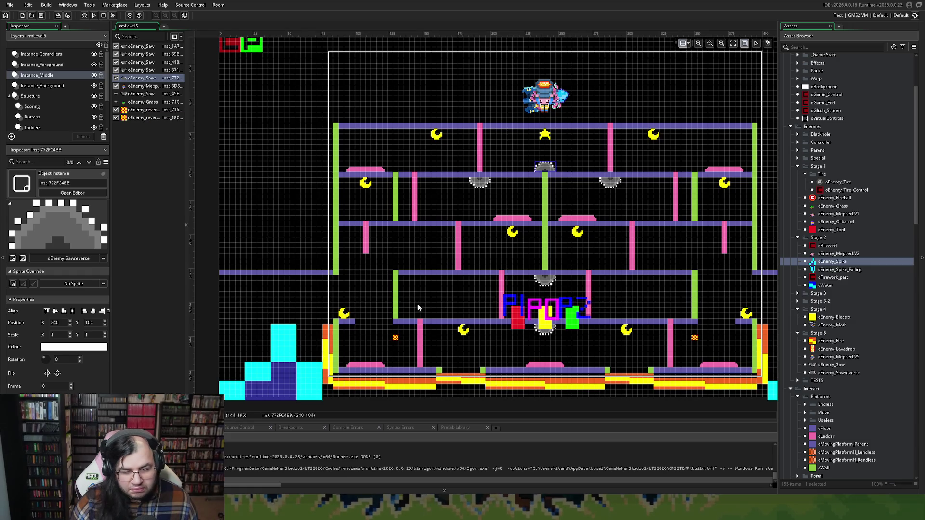
# Raise both checkered reverse markers to y 216 and lower the Mepper enemy to y 68.
pyautogui.moveTo(396, 337); pyautogui.dragTo(396, 328)
pyautogui.moveTo(694, 338); pyautogui.dragTo(694, 330)
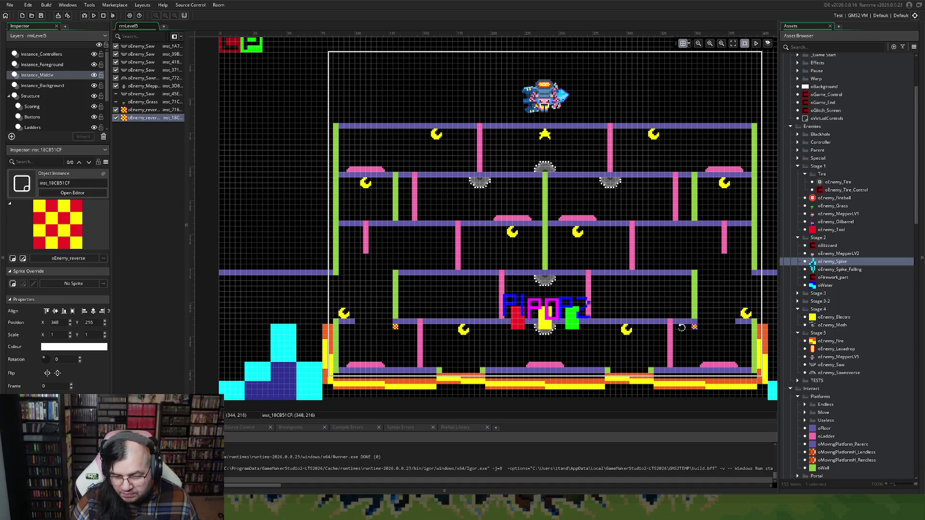
pyautogui.click(136, 85)
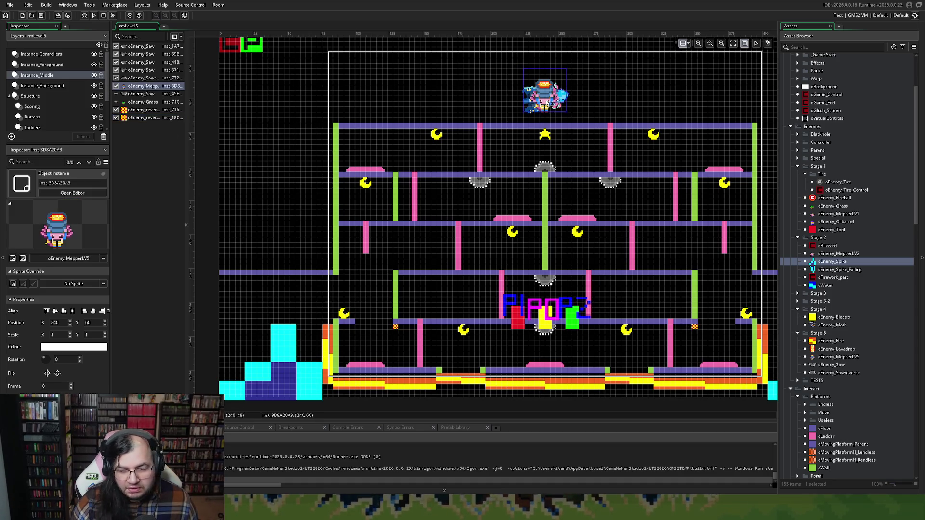
pyautogui.press('Down')
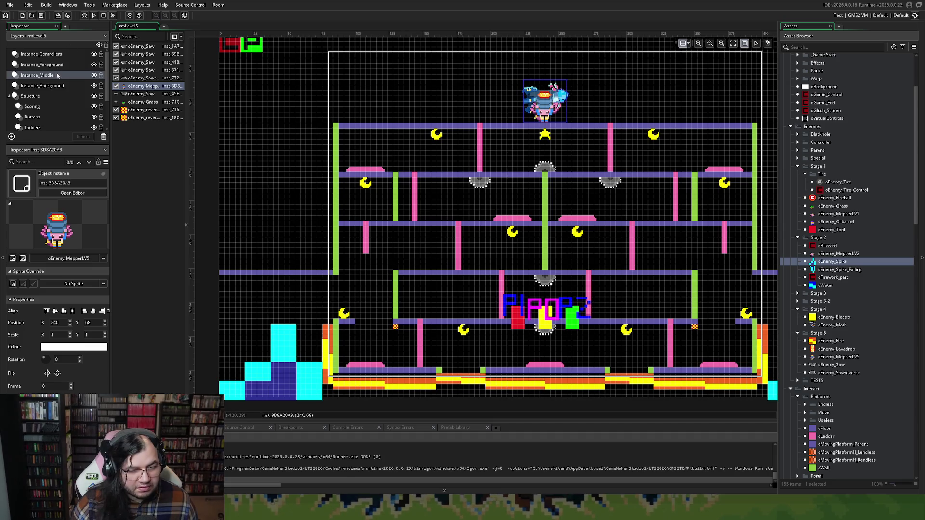
pyautogui.click(47, 86)
pyautogui.click(533, 103)
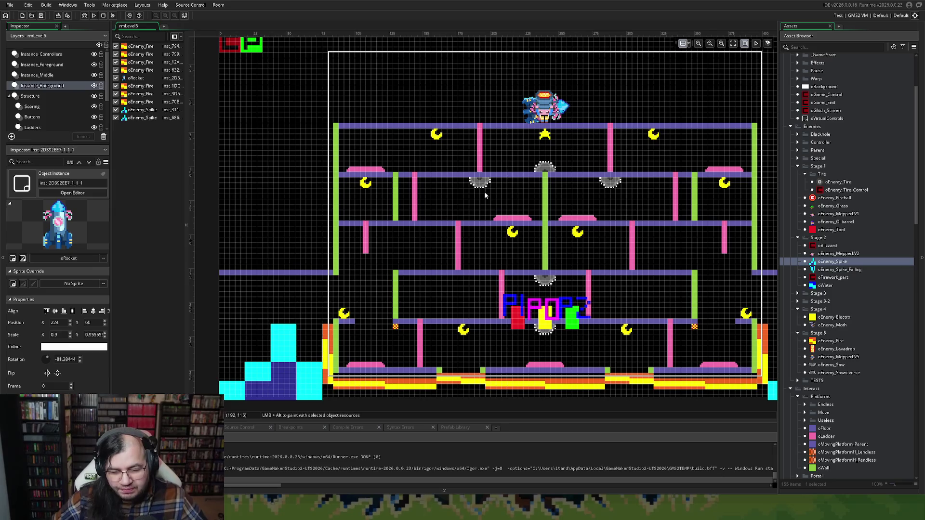
pyautogui.hscroll(2, 554, 226)
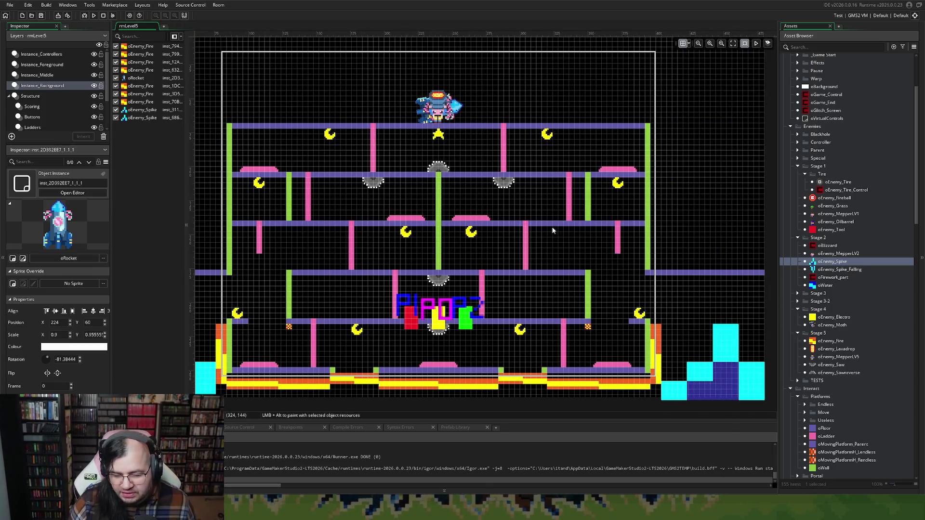
pyautogui.scroll(-1, 548, 228)
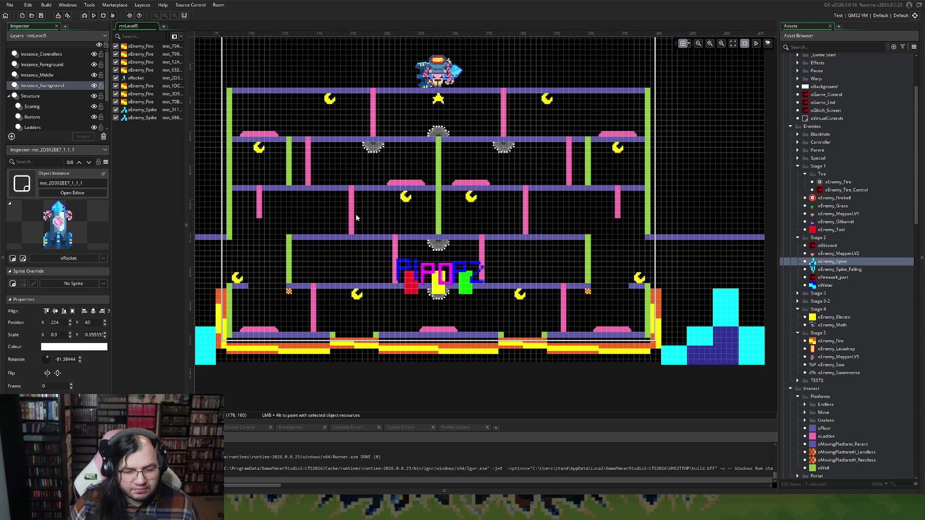
pyautogui.click(29, 117)
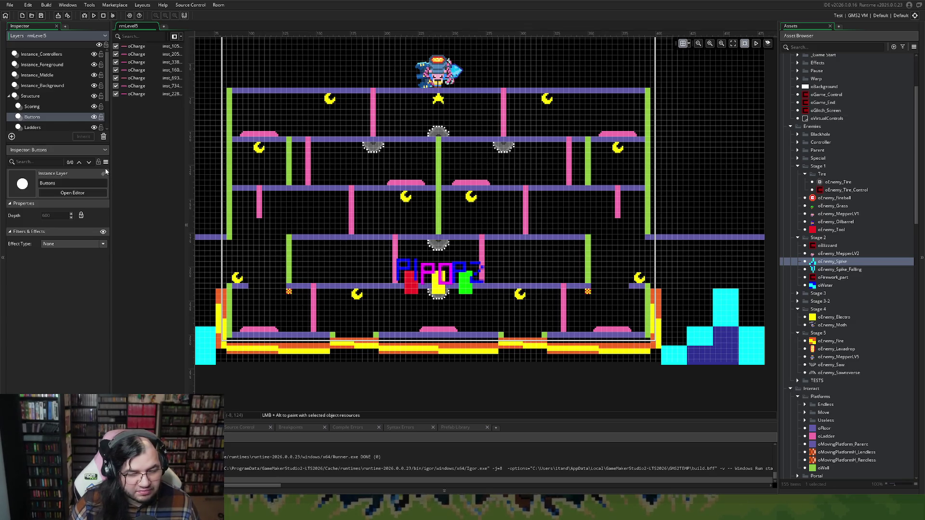
# Shift four pink ladders on the Ladders layer a grid step or two sideways.
pyautogui.click(33, 109)
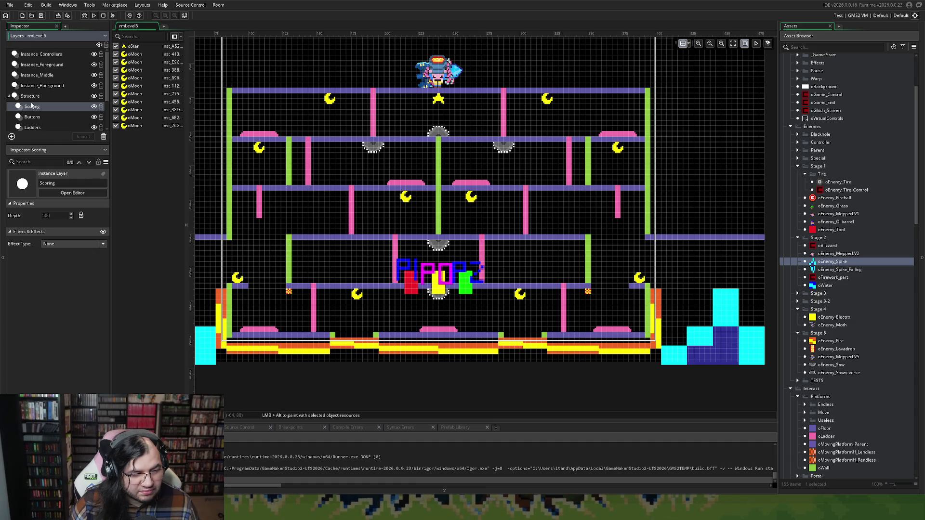
pyautogui.click(38, 86)
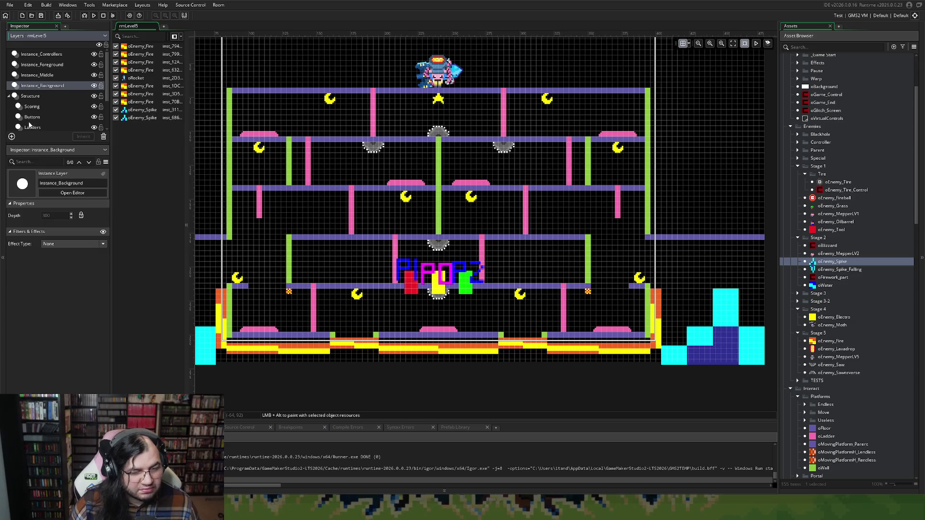
pyautogui.scroll(-1, 30, 126)
pyautogui.click(31, 113)
pyautogui.moveTo(350, 225); pyautogui.dragTo(347, 226)
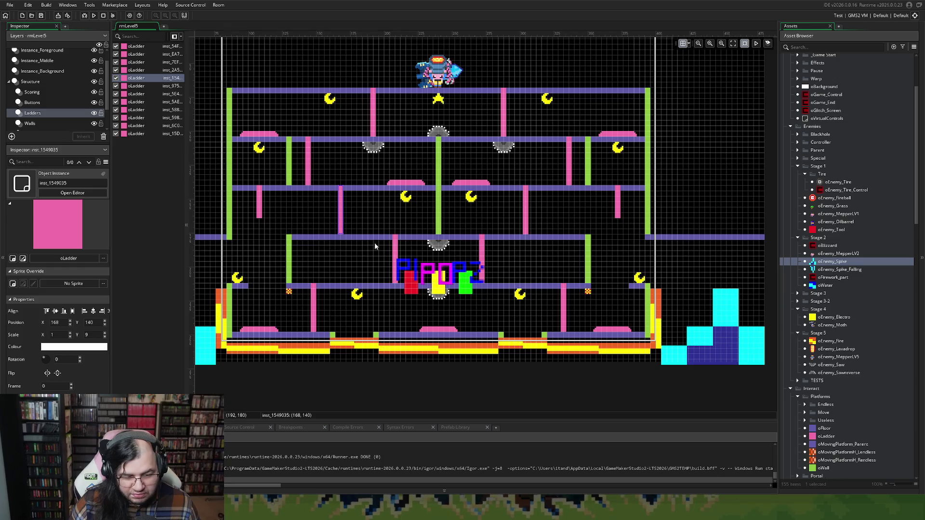
pyautogui.moveTo(394, 250); pyautogui.dragTo(376, 248)
pyautogui.moveTo(525, 212); pyautogui.dragTo(535, 216)
pyautogui.moveTo(485, 243); pyautogui.dragTo(507, 244)
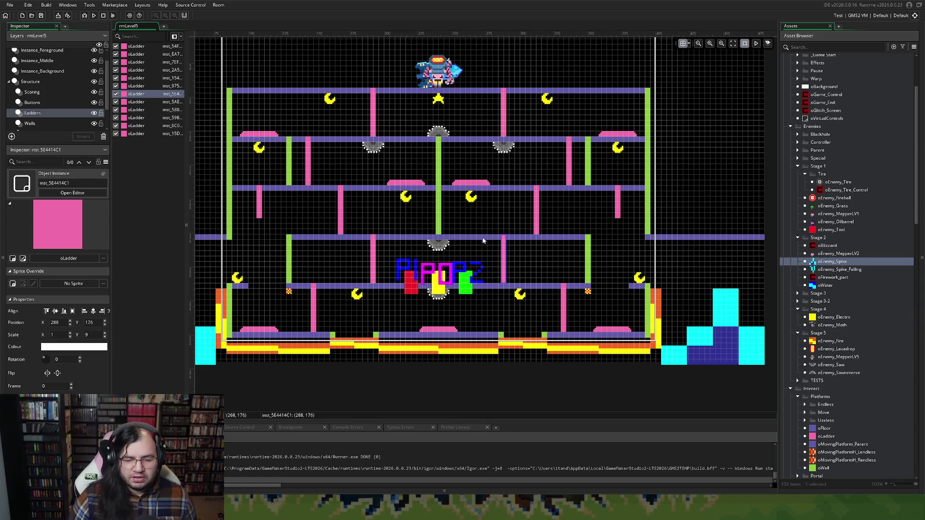
# Check the ladder positions and review the Buttons and Instance_Background layers' instances.
pyautogui.scroll(3, 488, 250)
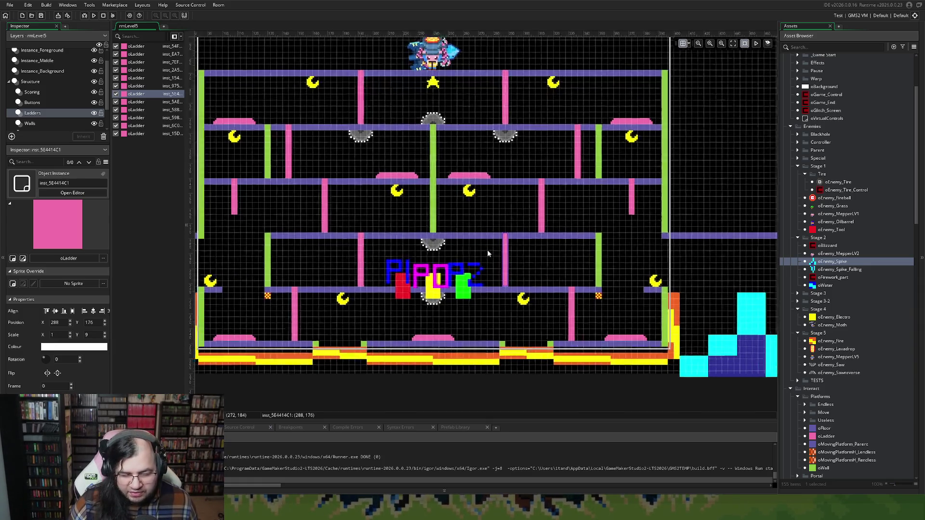
pyautogui.scroll(-2, 480, 249)
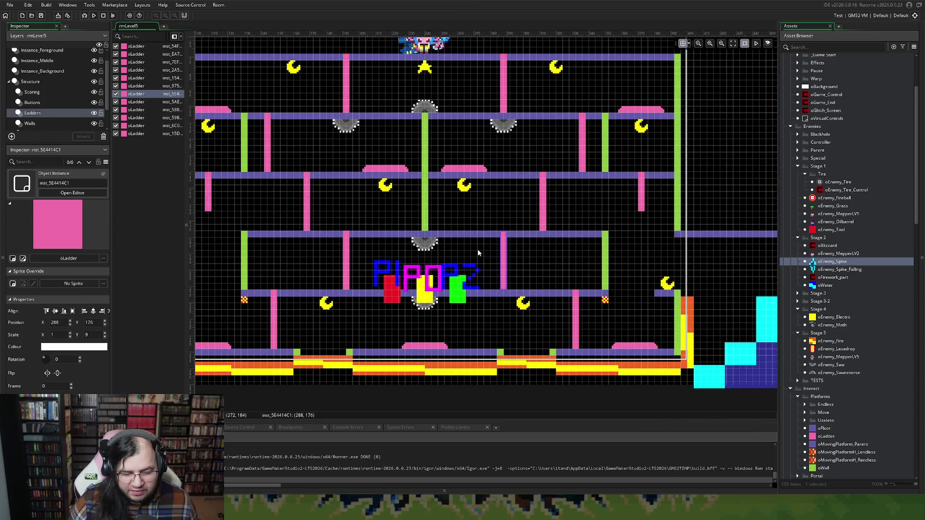
pyautogui.scroll(2, 478, 250)
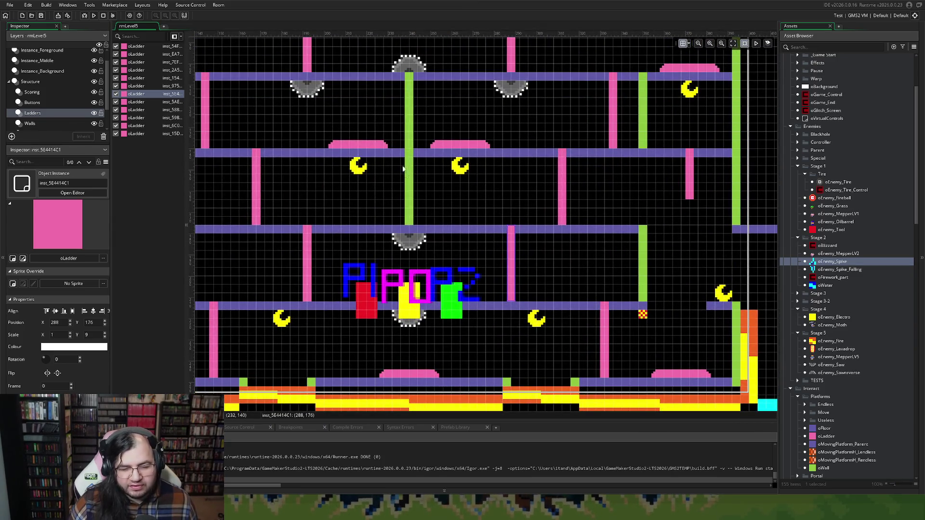
pyautogui.hscroll(-2, 371, 241)
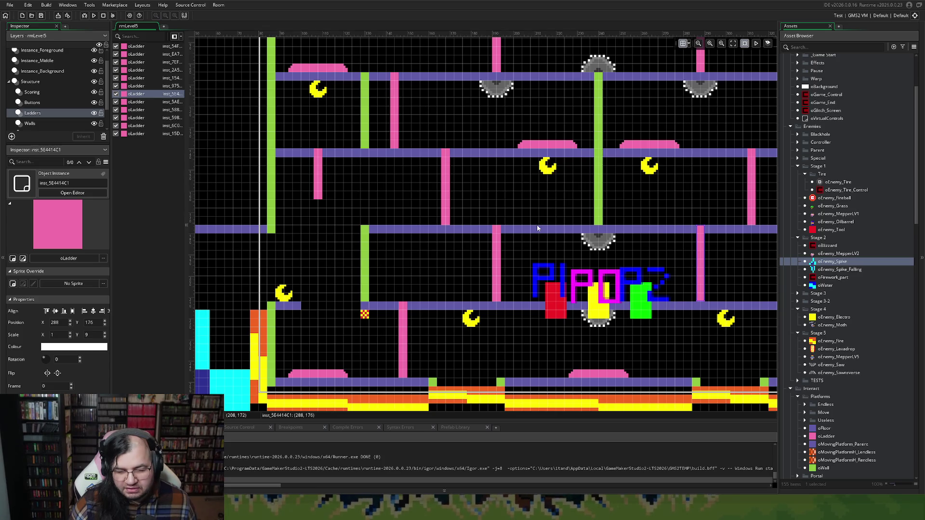
pyautogui.click(512, 222)
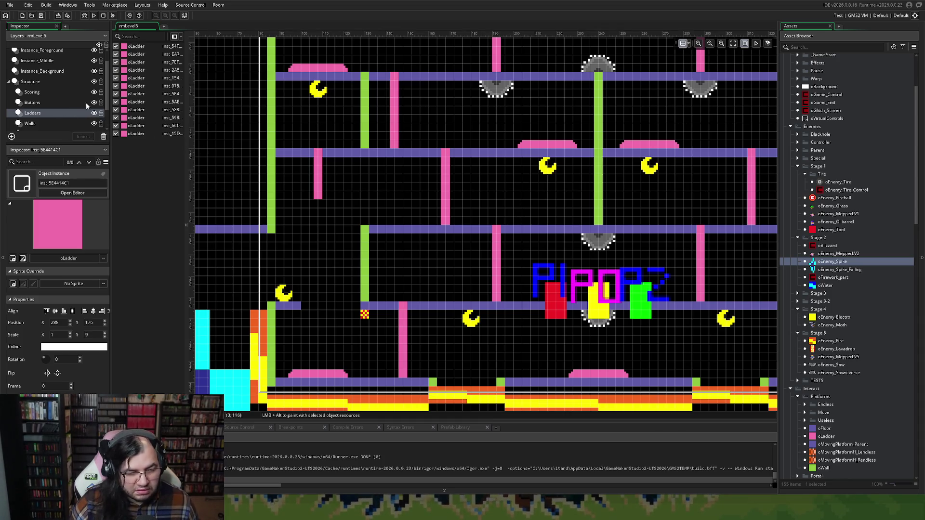
pyautogui.click(28, 105)
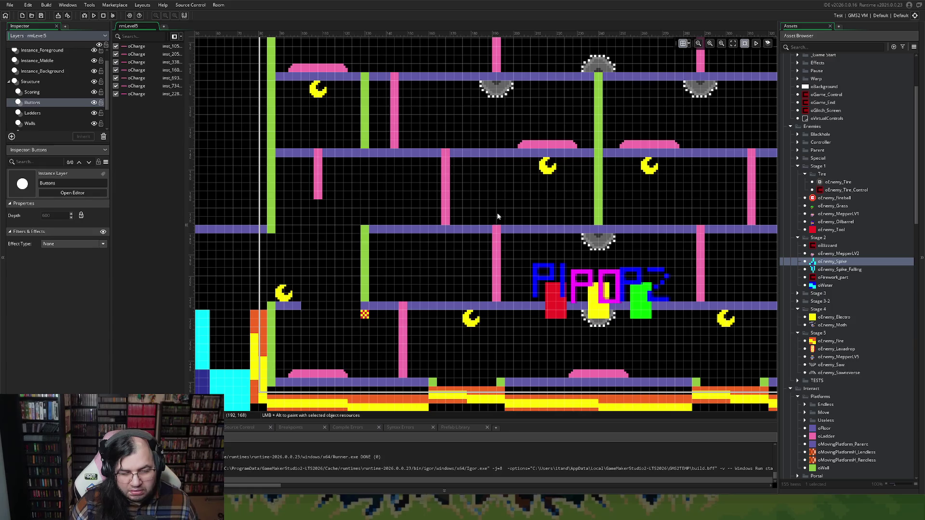
pyautogui.click(46, 72)
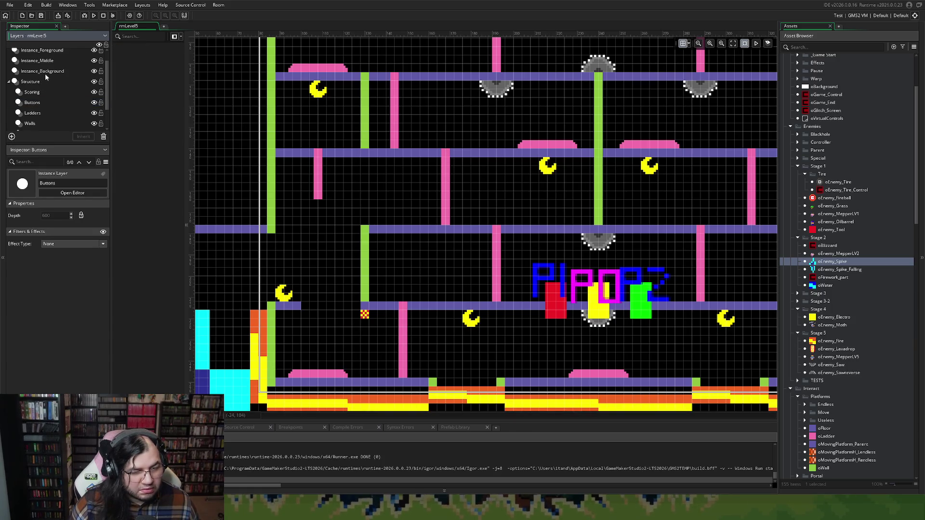
pyautogui.click(135, 70)
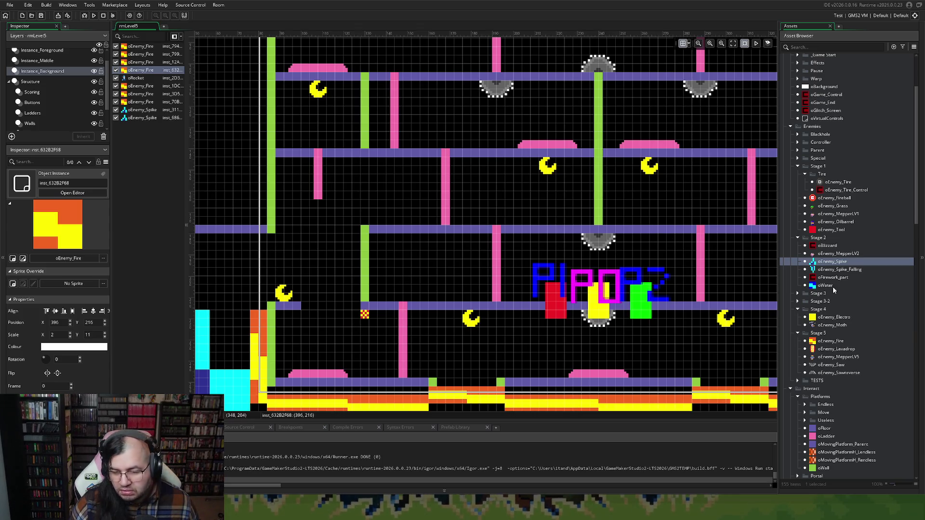
# Place a new oEnemy_Fire above the middle platform, stretched to X scale 18.
pyautogui.moveTo(824, 343)
pyautogui.mouseDown()
pyautogui.moveTo(530, 217)
pyautogui.moveTo(646, 224)
pyautogui.moveTo(525, 221)
pyautogui.mouseUp()
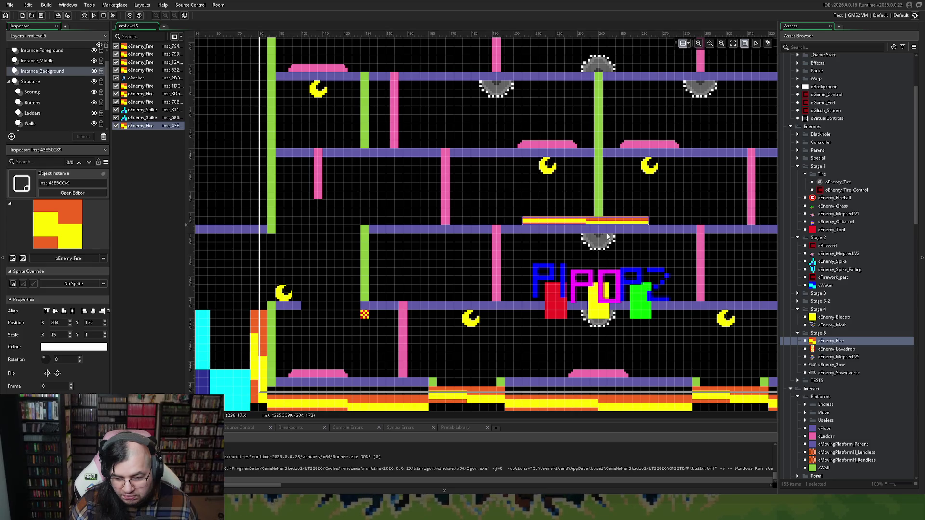
pyautogui.moveTo(649, 222); pyautogui.dragTo(681, 225)
pyautogui.moveTo(682, 221); pyautogui.dragTo(577, 220)
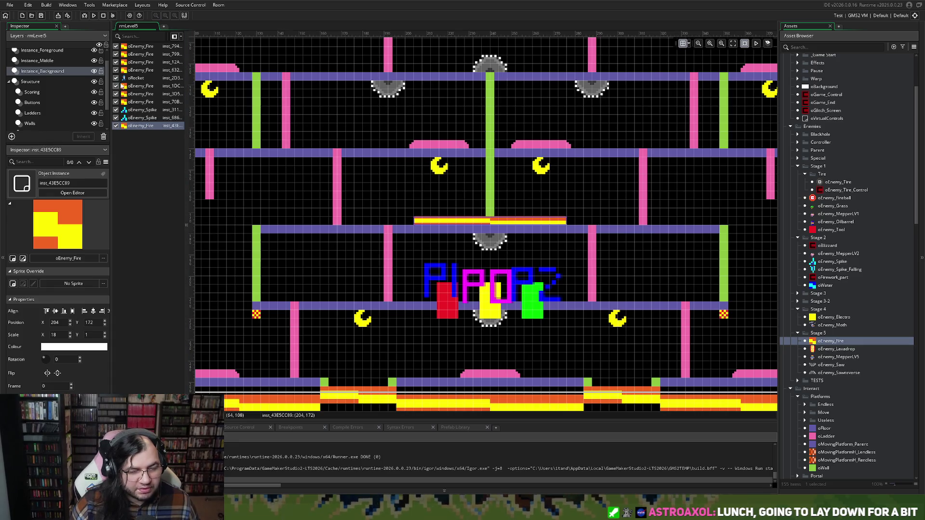
# Reorder the Instance_Background instances so the oRocket comes last, after both spikes.
pyautogui.moveTo(132, 93)
pyautogui.mouseDown()
pyautogui.moveTo(135, 71)
pyautogui.moveTo(136, 91)
pyautogui.moveTo(135, 78)
pyautogui.mouseUp()
pyautogui.moveTo(131, 126)
pyautogui.mouseDown()
pyautogui.moveTo(141, 90)
pyautogui.moveTo(134, 126)
pyautogui.mouseUp()
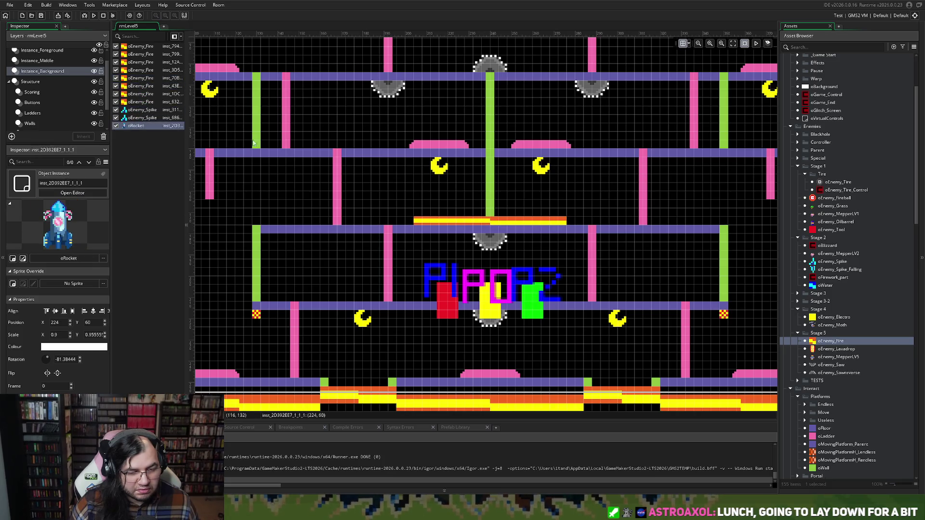
pyautogui.hscroll(-2, 456, 208)
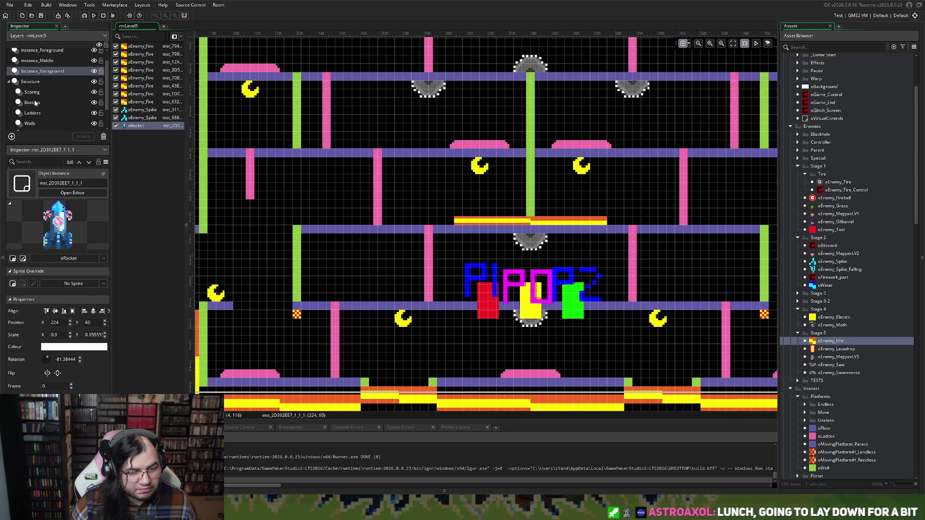
pyautogui.click(35, 120)
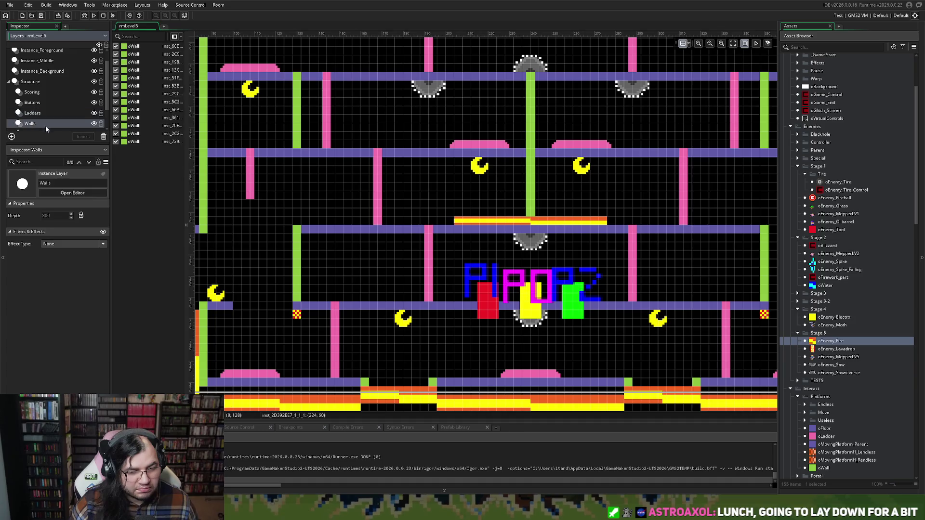
# Place a one-cell oWall block at the fire strip's left end.
pyautogui.scroll(-4, 820, 358)
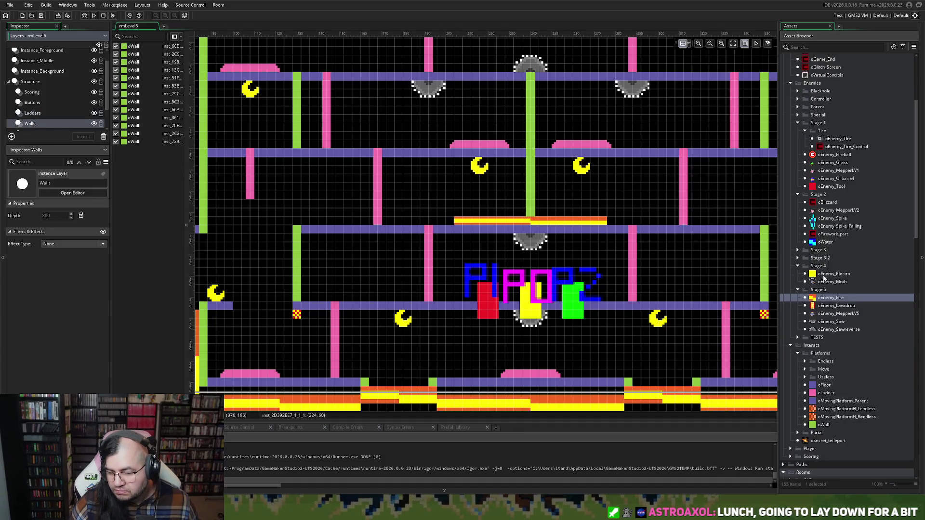
pyautogui.moveTo(823, 366)
pyautogui.mouseDown()
pyautogui.moveTo(443, 217)
pyautogui.moveTo(450, 223)
pyautogui.mouseUp()
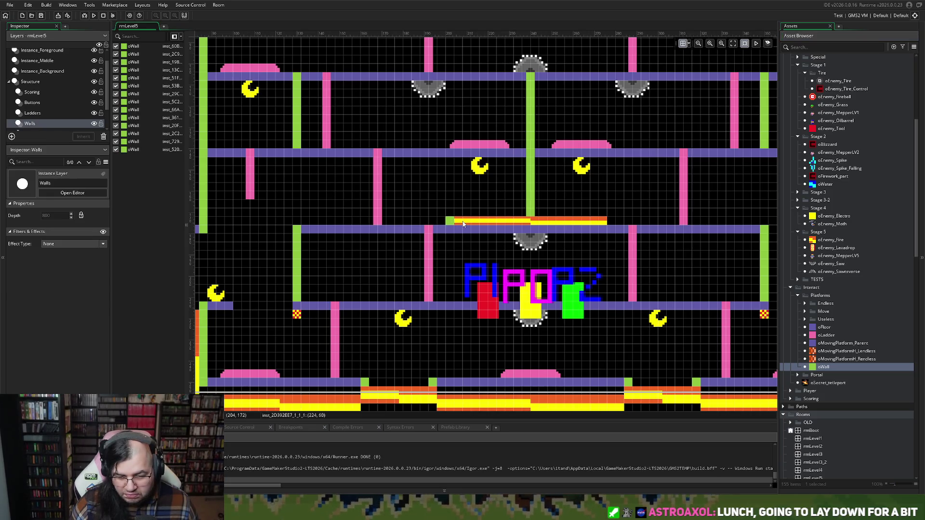
pyautogui.click(451, 221)
pyautogui.moveTo(449, 216); pyautogui.dragTo(449, 209)
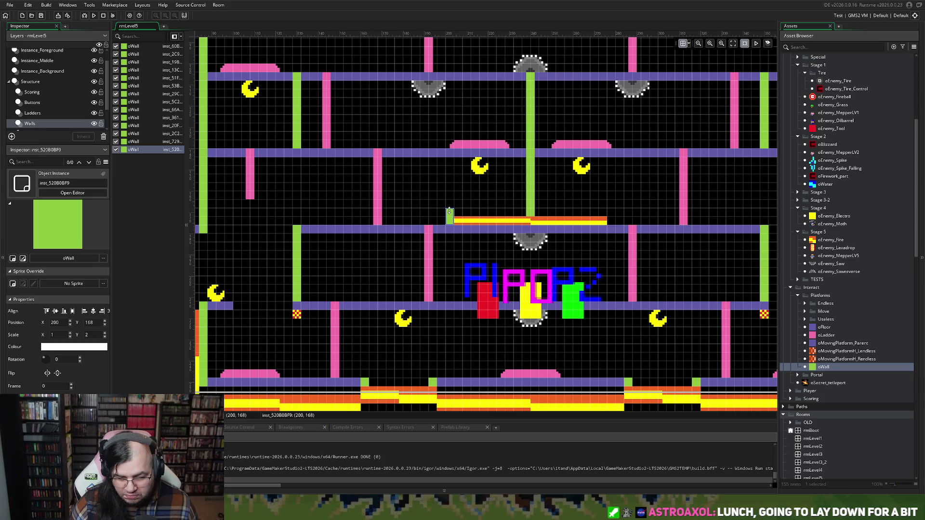
pyautogui.moveTo(449, 211); pyautogui.dragTo(448, 215)
pyautogui.click(488, 223)
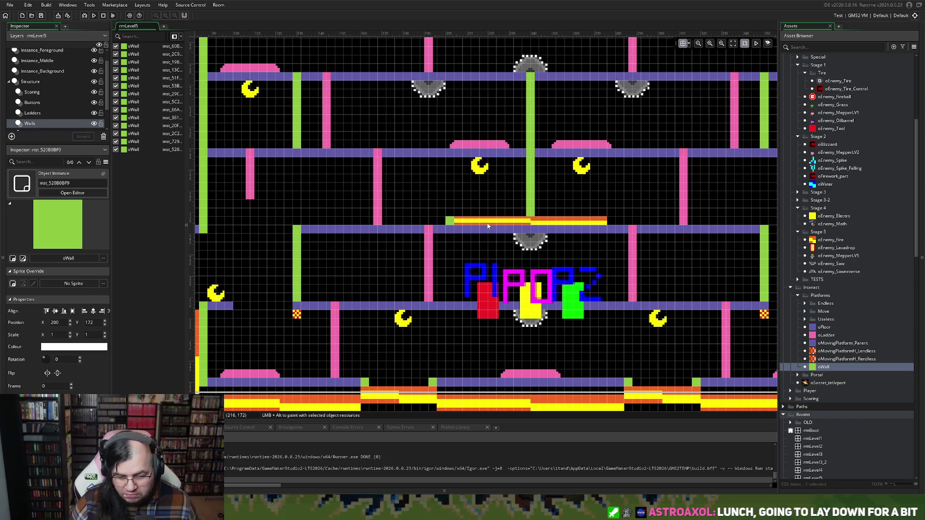
pyautogui.click(452, 221)
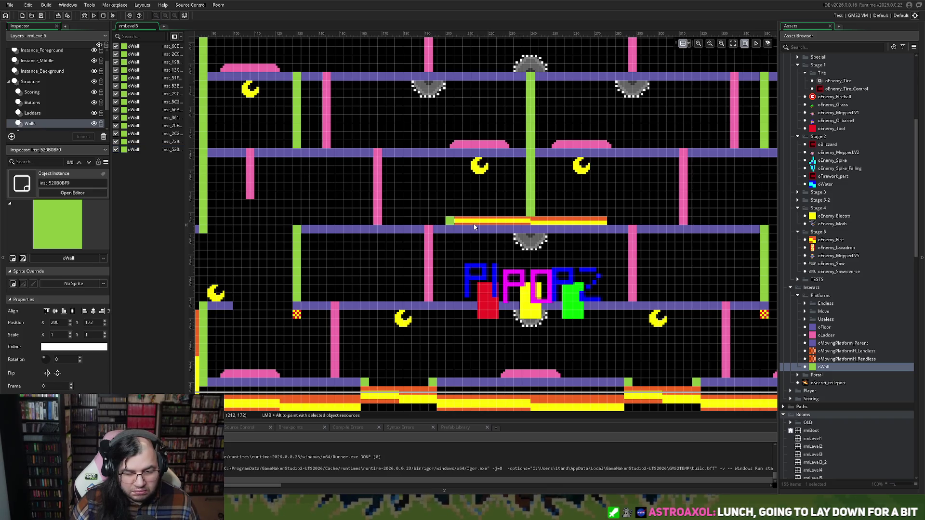
# Lower the mid-level fire strip one grid step to 204, 176.
pyautogui.click(35, 103)
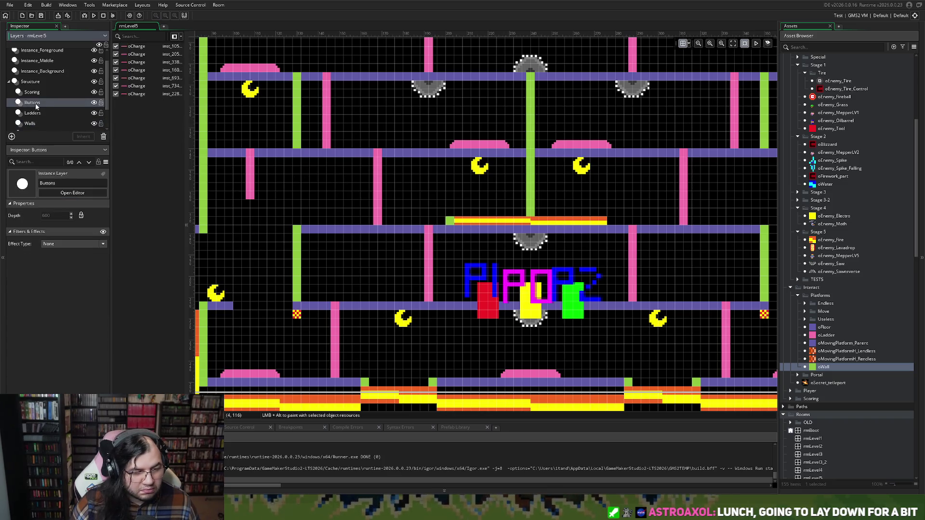
pyautogui.click(36, 92)
pyautogui.click(36, 102)
pyautogui.click(36, 113)
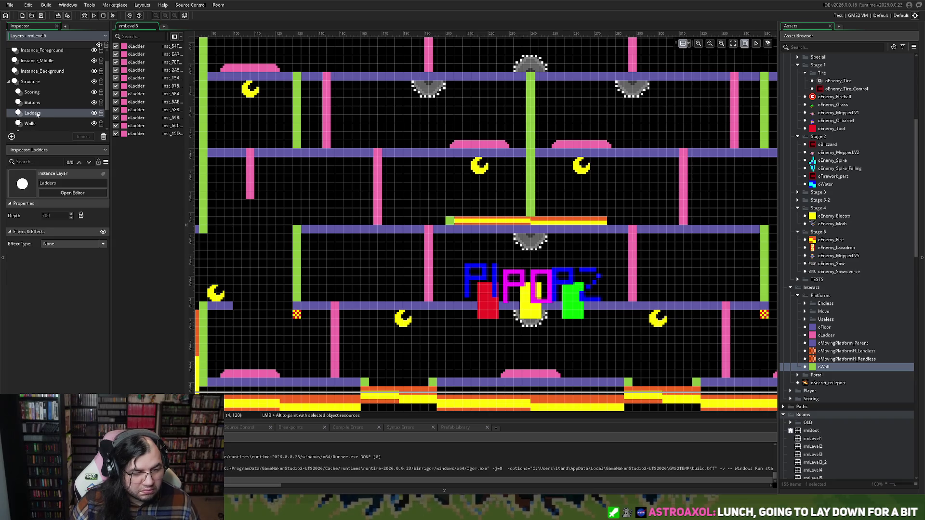
pyautogui.click(545, 222)
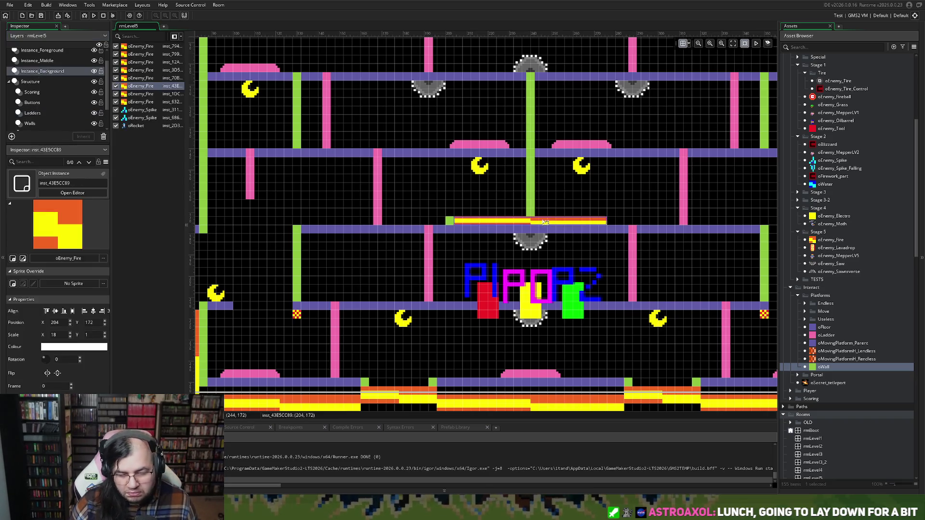
pyautogui.moveTo(545, 222); pyautogui.dragTo(546, 229)
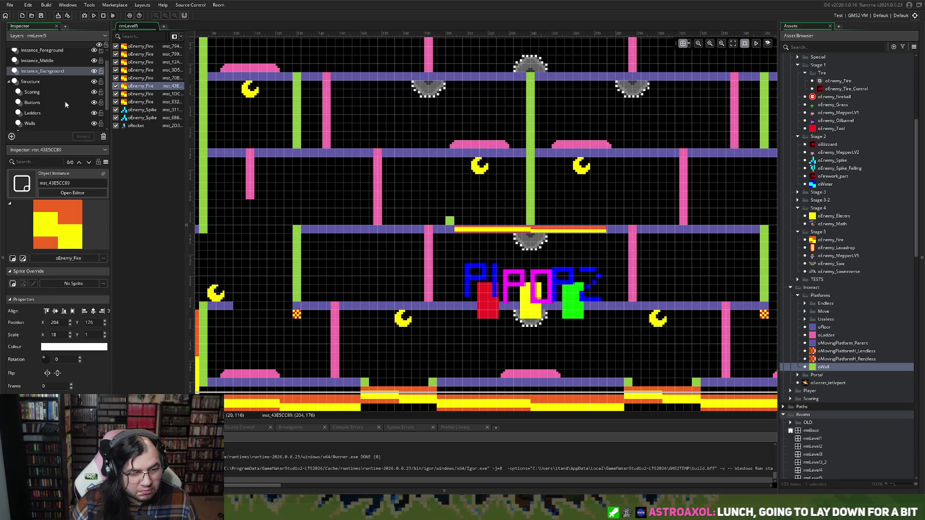
# Add a second oWall block capping the strip's right end at 276, 172.
pyautogui.click(449, 222)
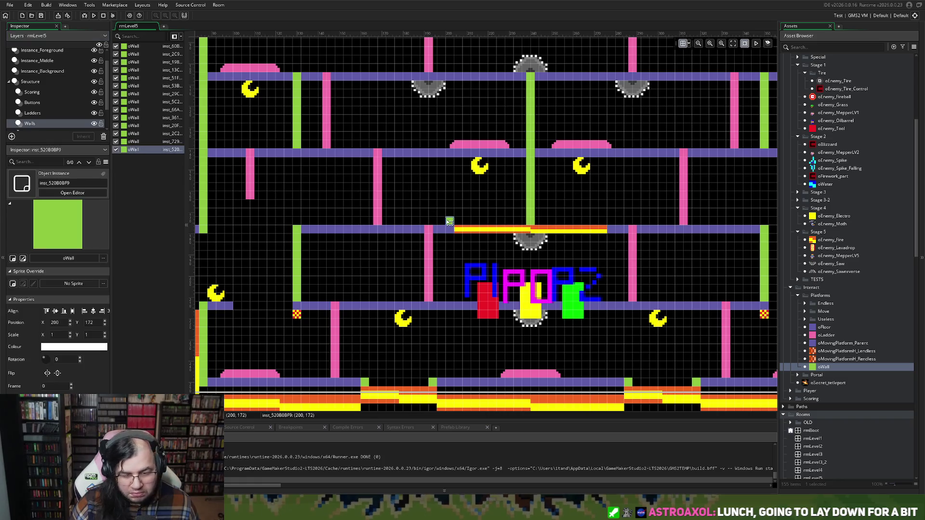
pyautogui.keyDown('alt'); pyautogui.click(457, 229); pyautogui.keyUp('alt')
pyautogui.moveTo(462, 233)
pyautogui.mouseDown()
pyautogui.moveTo(479, 214)
pyautogui.moveTo(612, 221)
pyautogui.mouseUp()
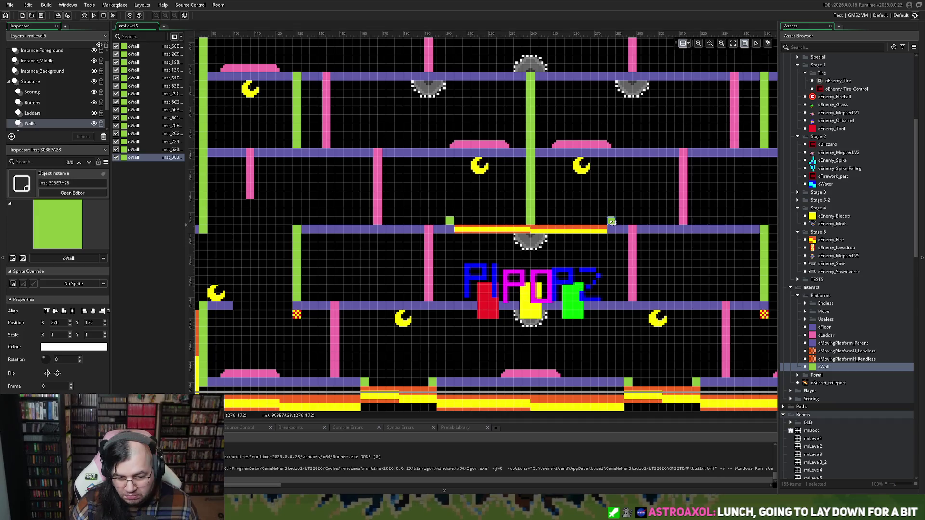
pyautogui.click(32, 92)
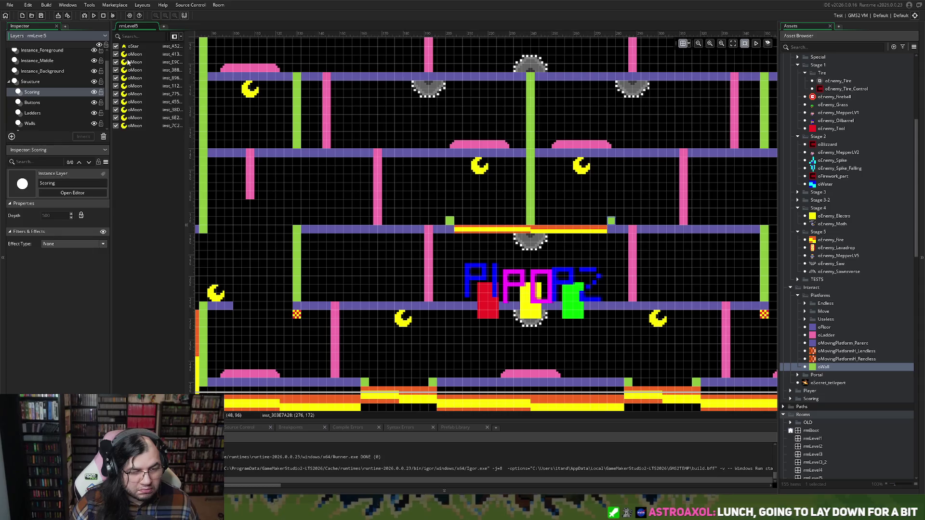
# Move the oMoon to 236, 152 and add a second oMoon beside it at X 248.
pyautogui.click(135, 54)
pyautogui.click(480, 167)
pyautogui.moveTo(481, 169); pyautogui.dragTo(520, 190)
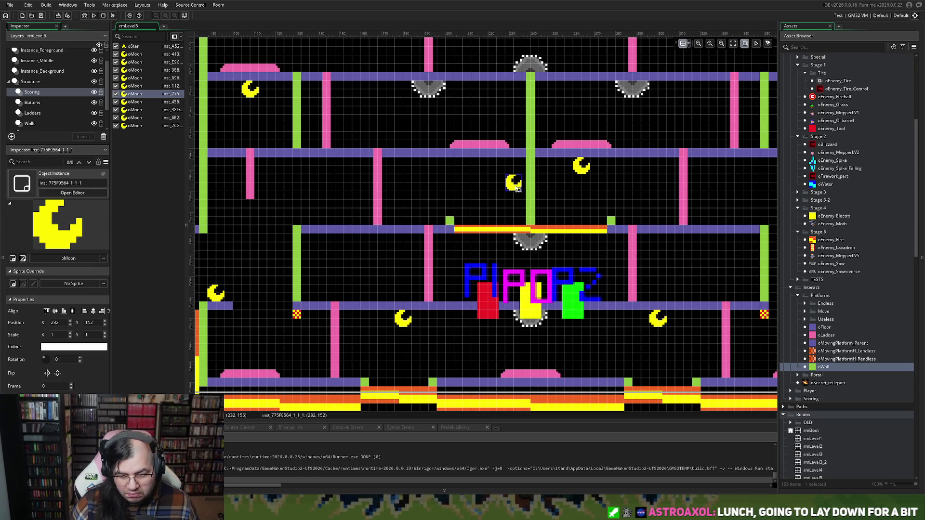
pyautogui.moveTo(517, 189)
pyautogui.mouseDown()
pyautogui.moveTo(567, 177)
pyautogui.moveTo(548, 188)
pyautogui.mouseUp()
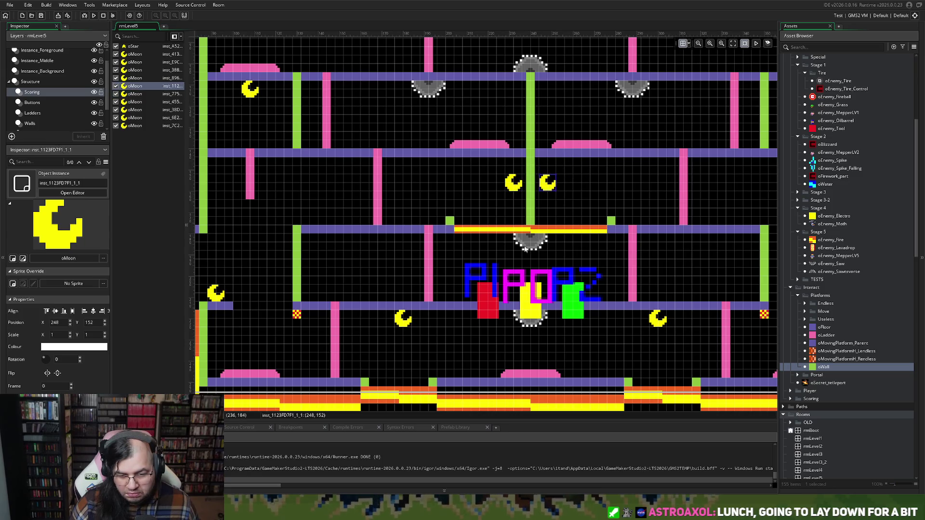
# Launch a test build of the game.
pyautogui.scroll(-1, 514, 251)
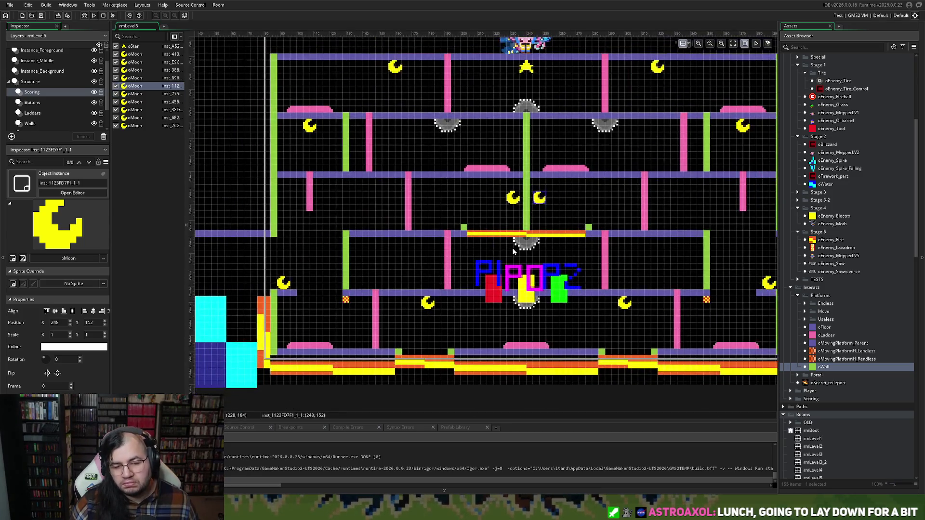
pyautogui.scroll(1, 514, 251)
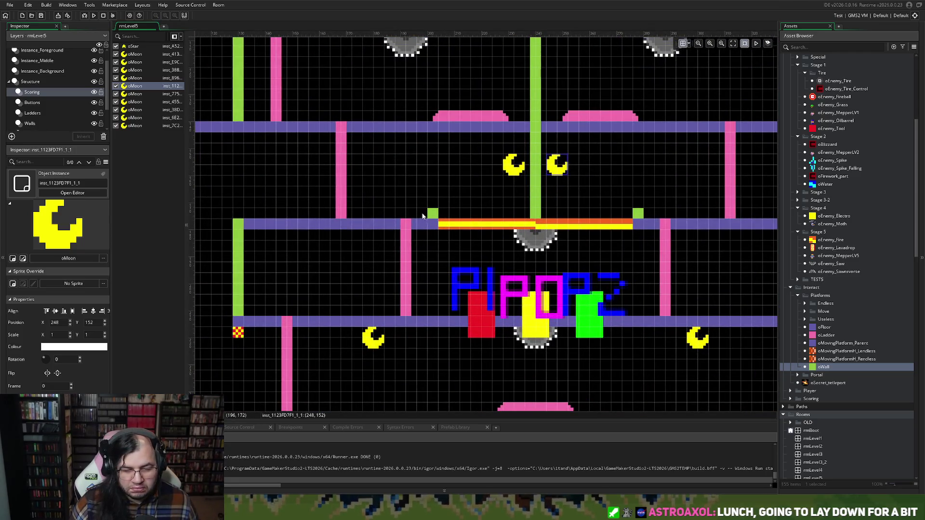
pyautogui.scroll(-2, 405, 215)
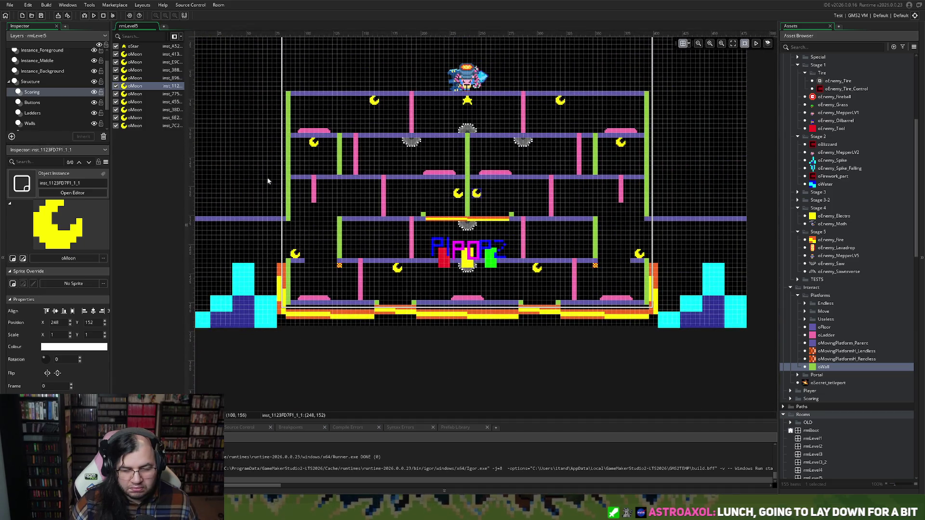
pyautogui.click(94, 16)
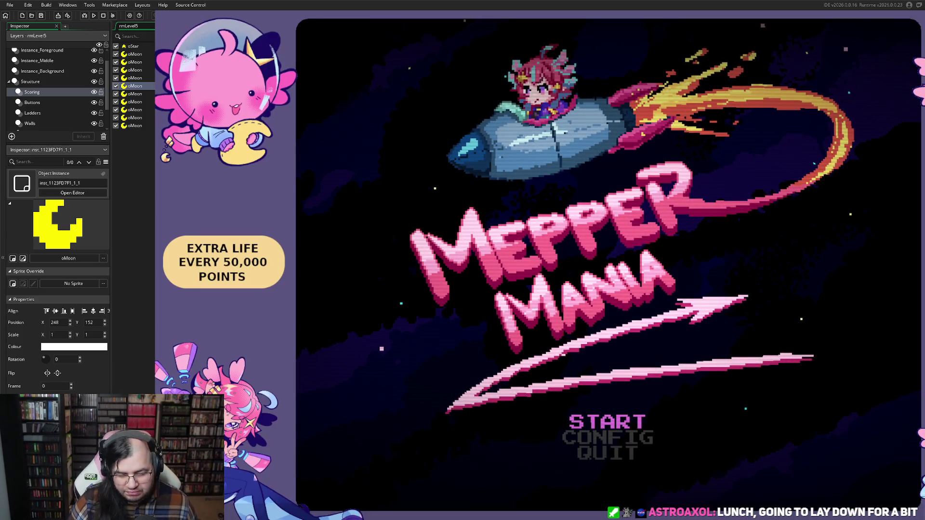
pyautogui.press('Down')
pyautogui.press('Up')
pyautogui.press('Return')
pyautogui.press('Down')
pyautogui.press('Right')
pyautogui.press('Right')
pyautogui.press('Right')
pyautogui.press('Up')
pyautogui.press('Return')
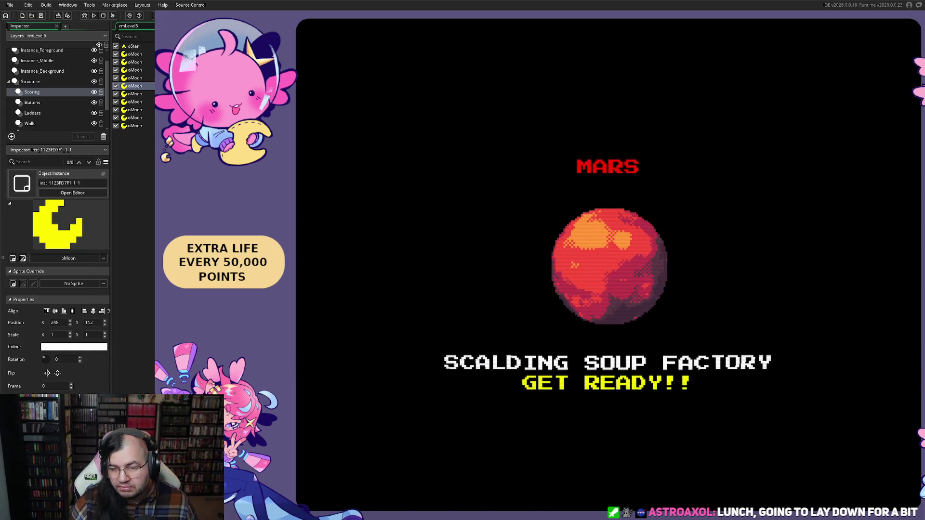
pyautogui.press('Escape')
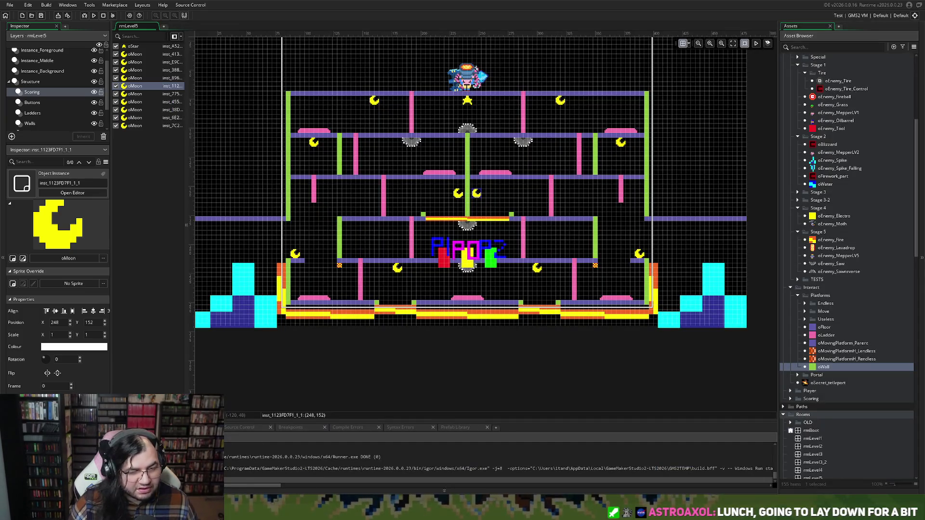
pyautogui.click(47, 71)
# Select the Instance_Foreground layer and run a fresh test build of the game.
pyautogui.scroll(1, 49, 65)
pyautogui.click(49, 66)
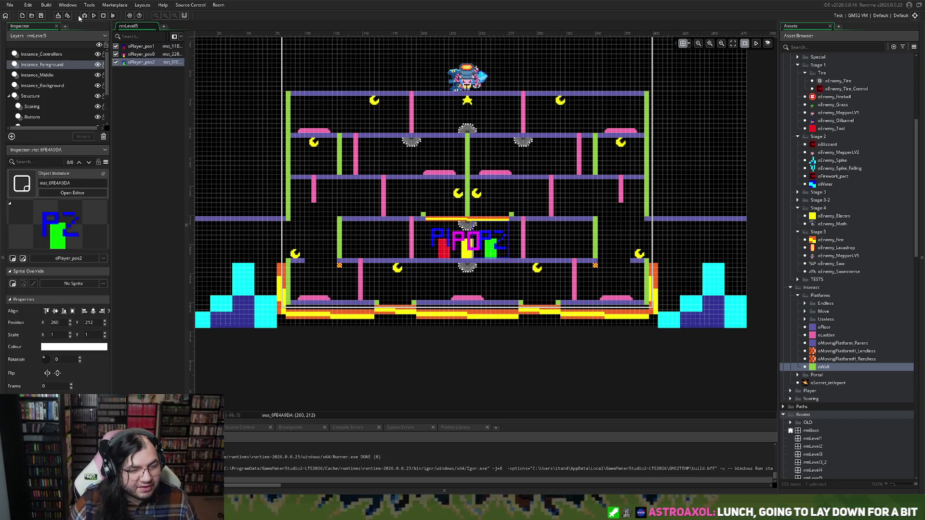
pyautogui.click(94, 17)
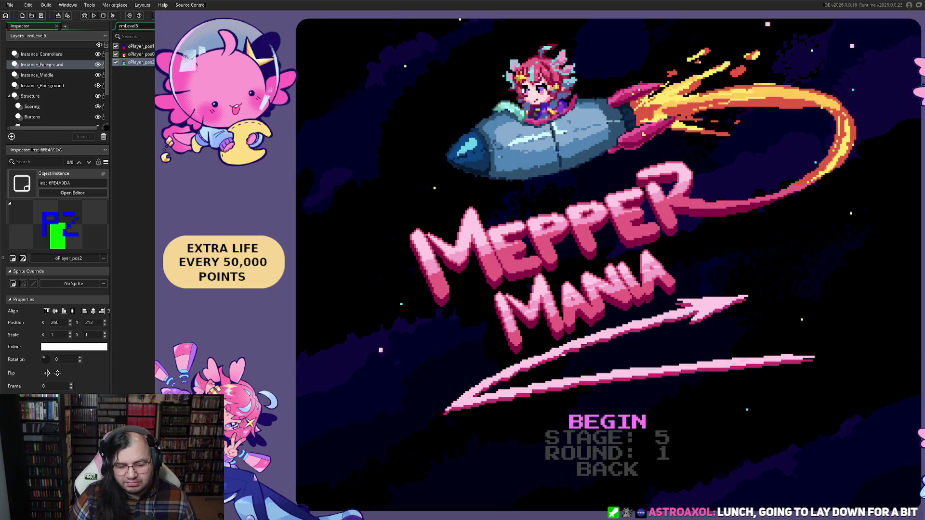
# Begin Stage 5, walk left and climb the ladder to collect a moon.
pyautogui.press('Return')
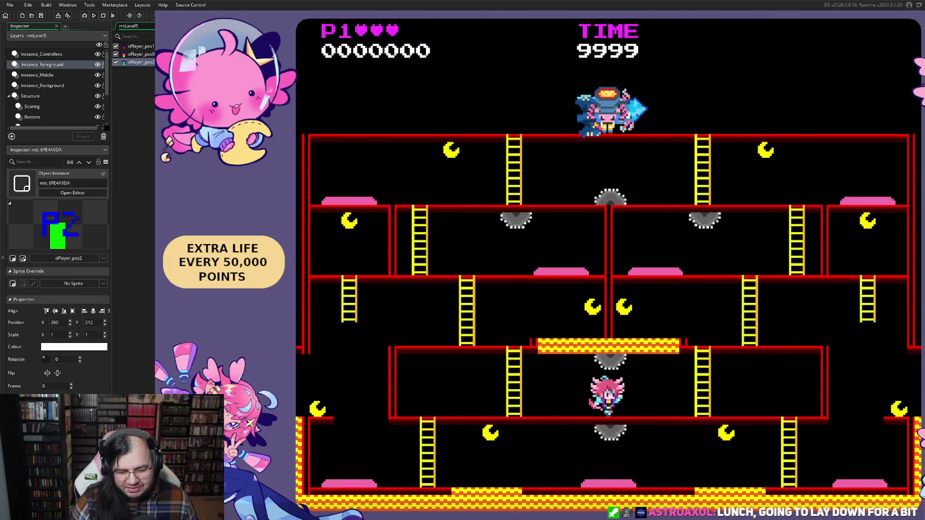
pyautogui.press('Left')
pyautogui.press('Left')
pyautogui.press('Up')
pyautogui.press('Left')
pyautogui.press('Right')
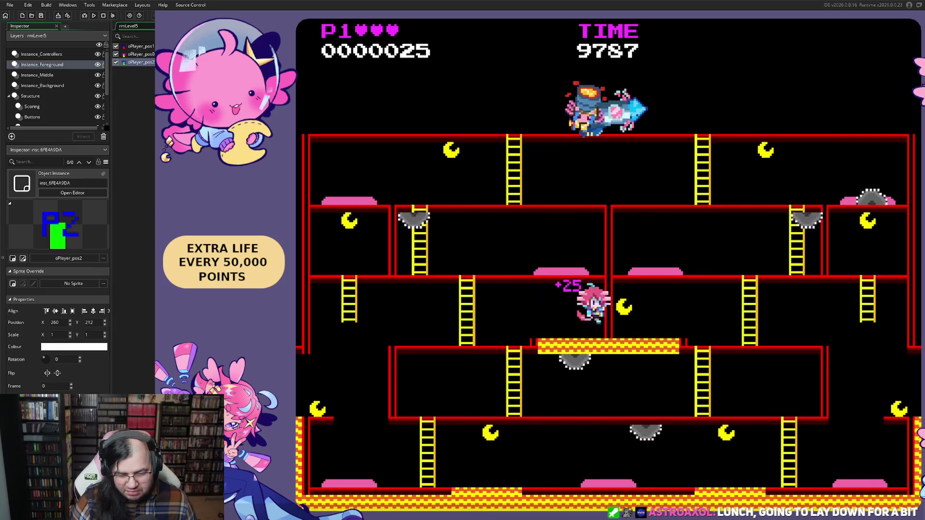
pyautogui.press('Left')
pyautogui.press('Left')
pyautogui.press('Down')
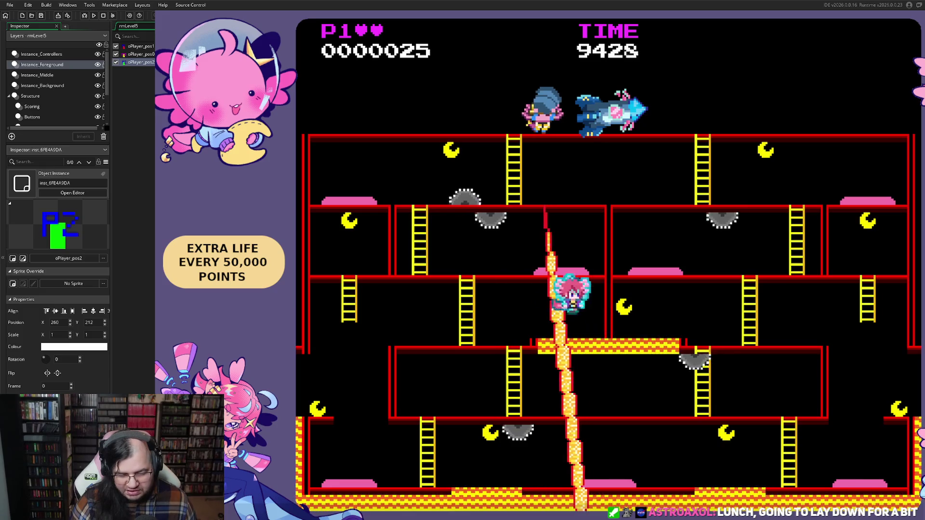
# Walk onto the fire strip, drop to the lower floor, respawn, then quit with Escape.
pyautogui.press('Left')
pyautogui.press('Right')
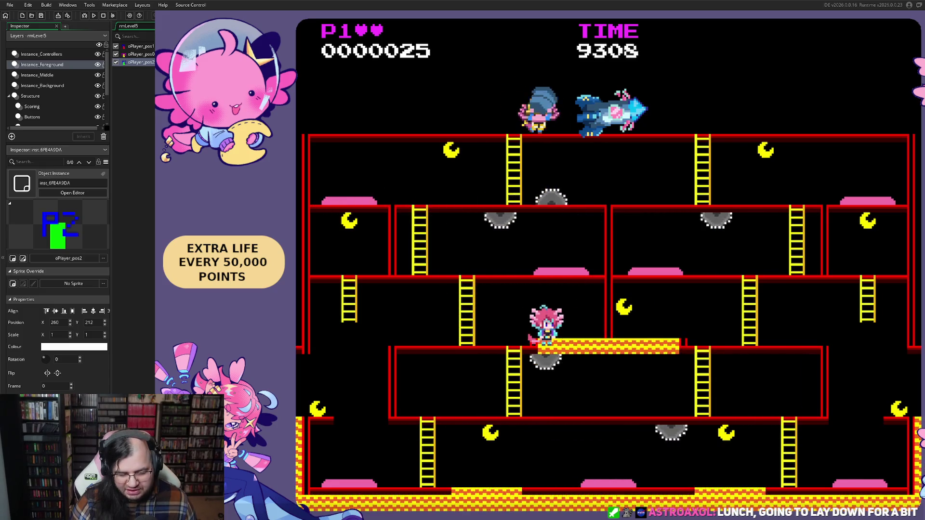
pyautogui.press('Right')
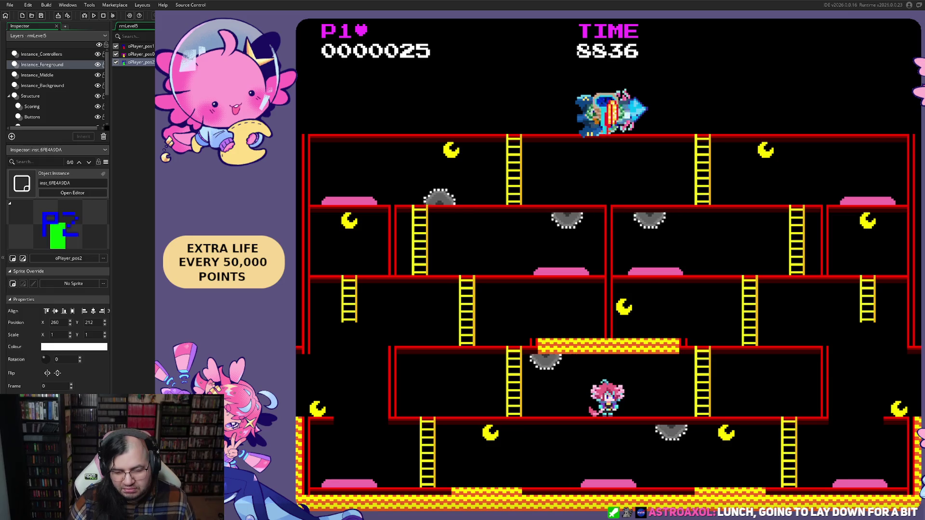
pyautogui.press('Left')
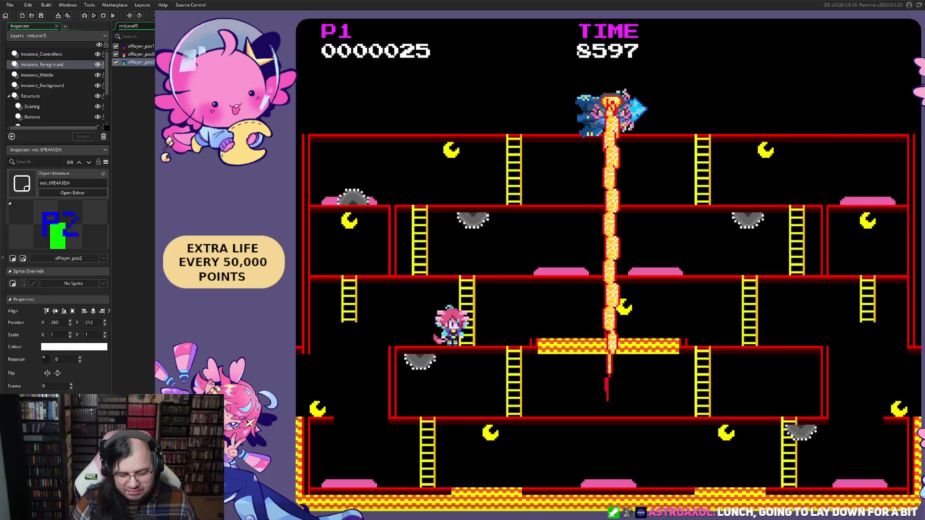
pyautogui.press('Right')
pyautogui.press('Left')
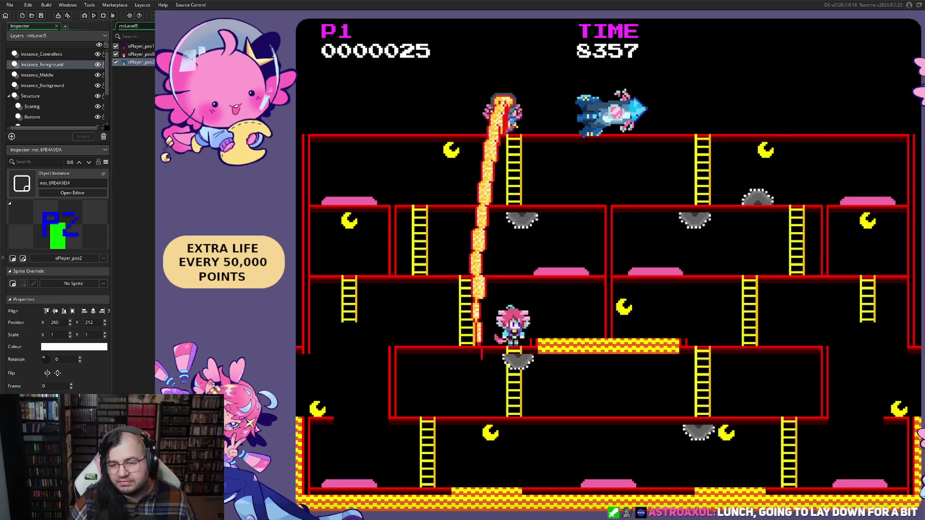
pyautogui.press('Escape')
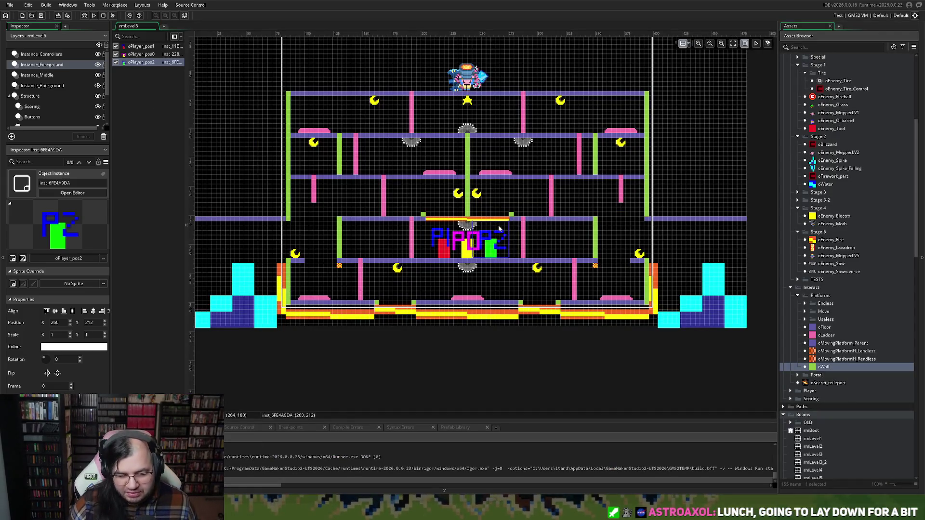
# Inspect a floor platform on the Floors layer, then launch a new test build.
pyautogui.scroll(5, 499, 230)
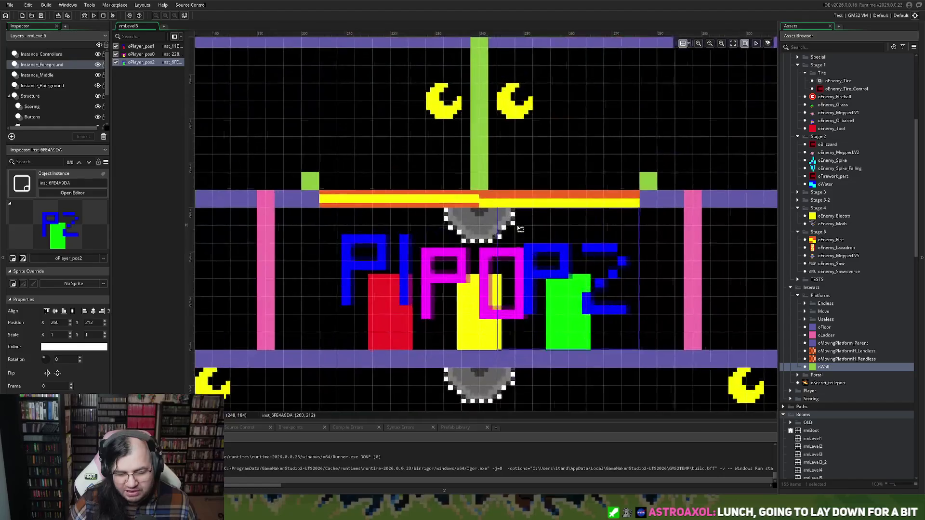
pyautogui.scroll(2, 520, 229)
pyautogui.hscroll(1, 354, 280)
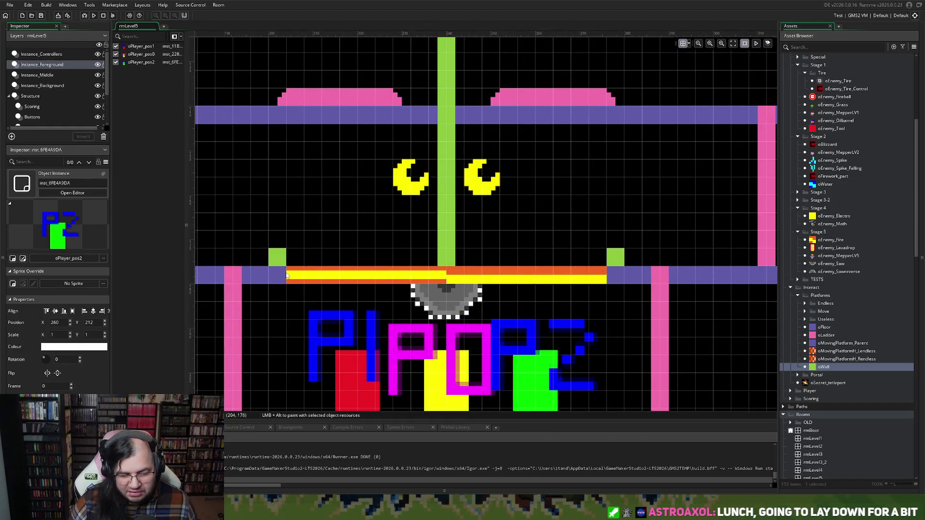
pyautogui.hscroll(-5, 270, 275)
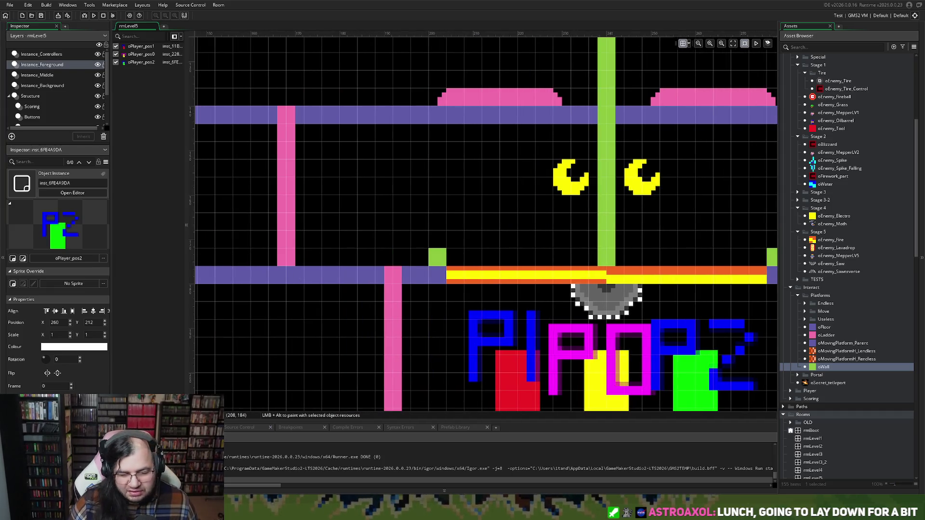
pyautogui.scroll(-3, 366, 231)
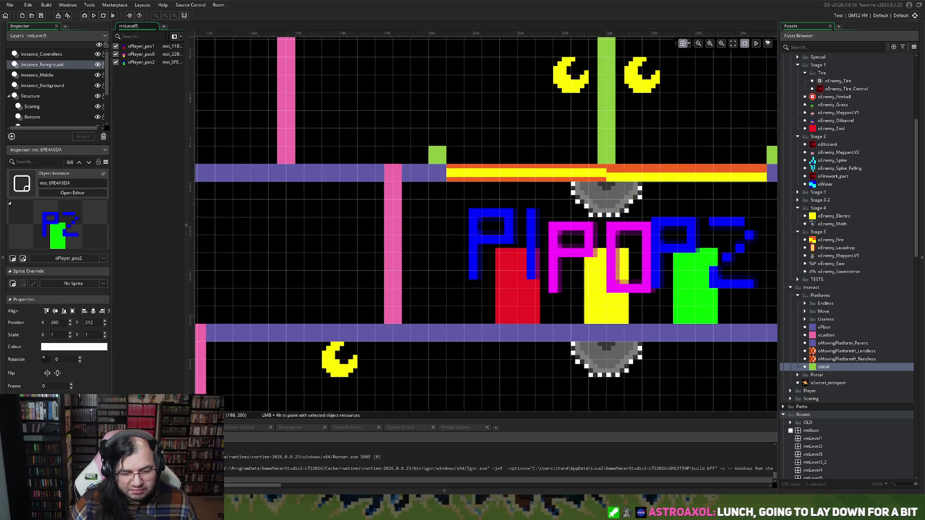
pyautogui.scroll(-6, 481, 231)
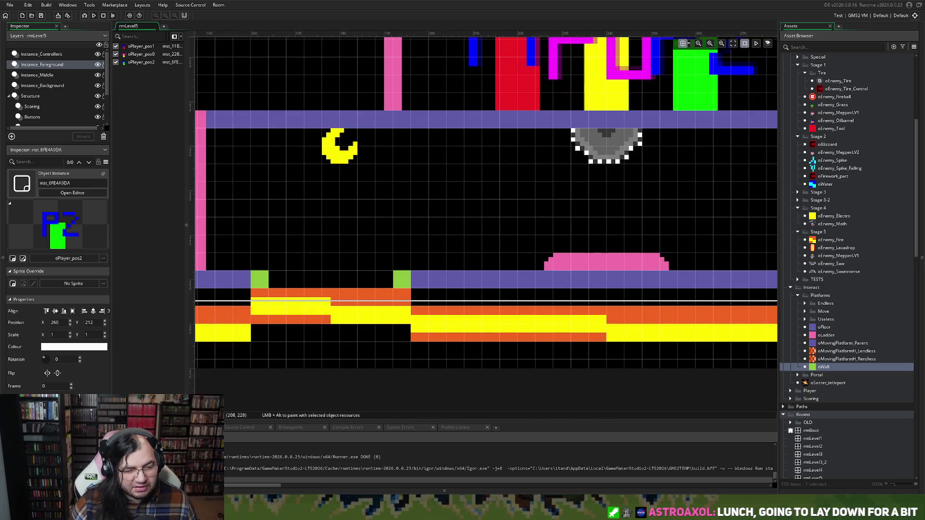
pyautogui.scroll(-5, 530, 204)
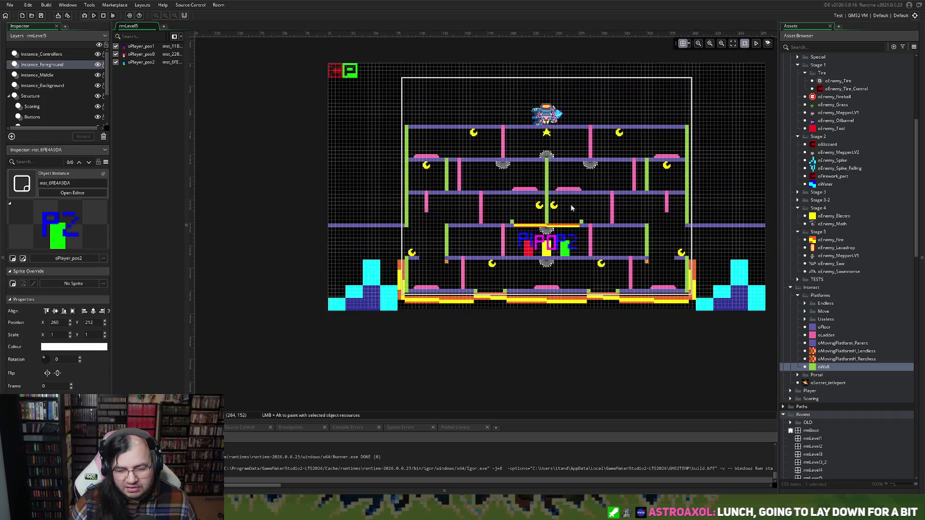
pyautogui.scroll(4, 504, 231)
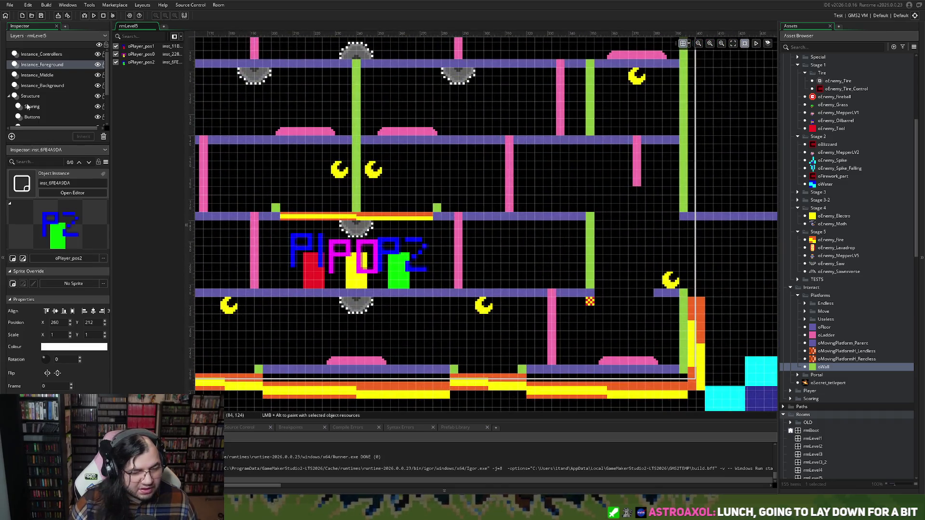
pyautogui.click(39, 120)
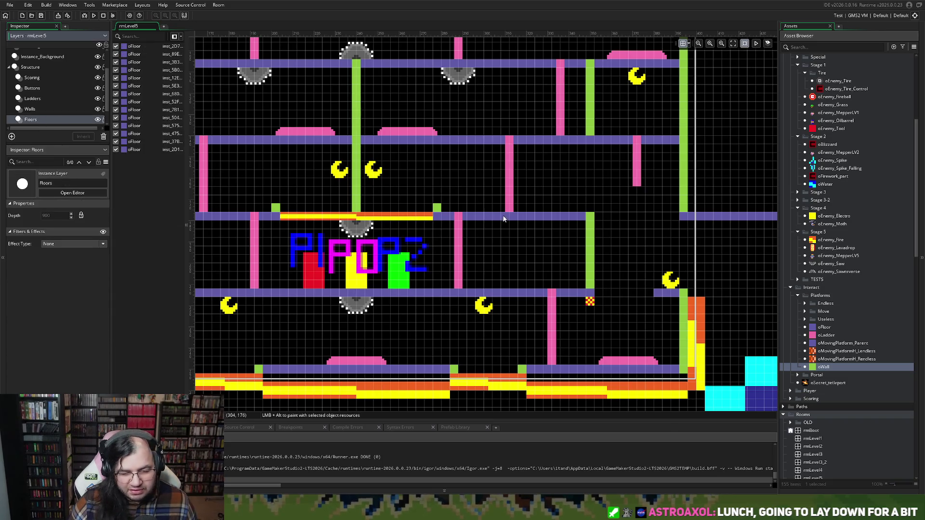
pyautogui.click(577, 219)
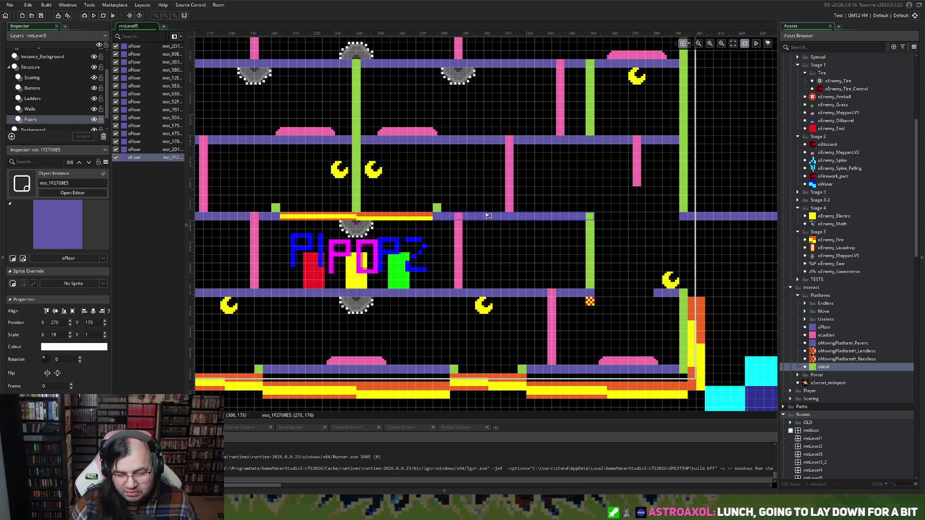
pyautogui.hscroll(-3, 414, 223)
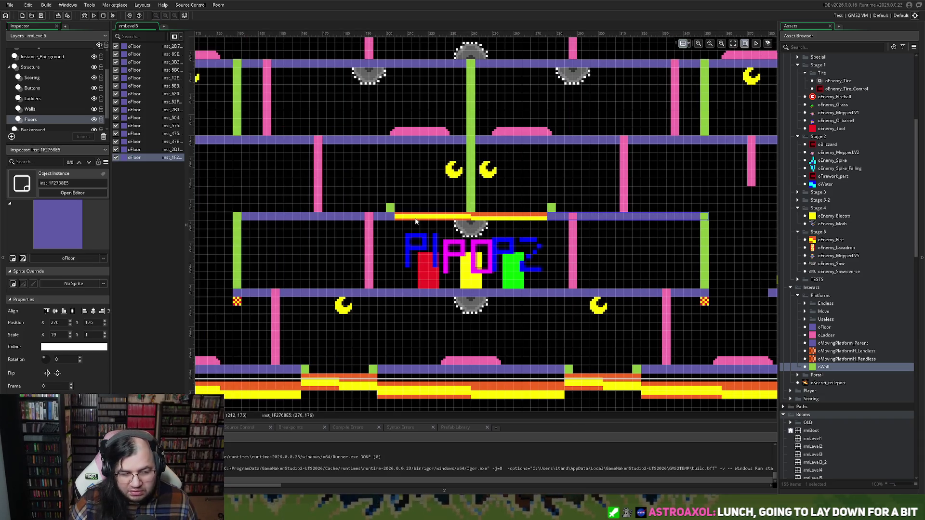
pyautogui.click(94, 16)
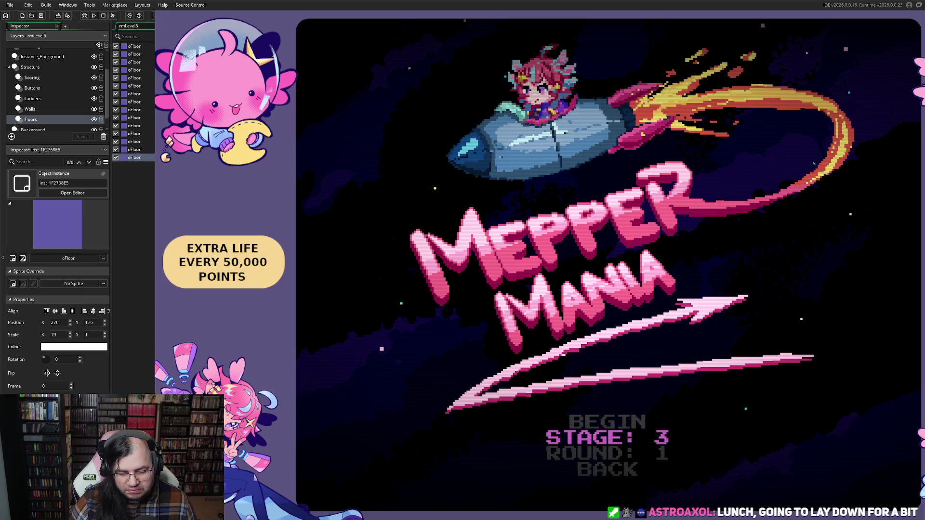
# Start the Scalding Soup Factory stage and climb the first ladders, then drop back to the bottom floor.
pyautogui.press('Return')
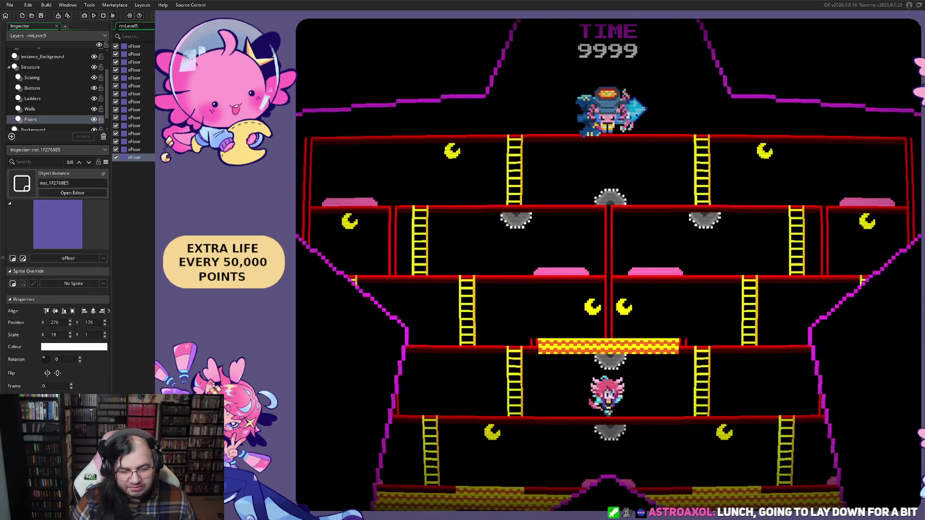
pyautogui.press('Right')
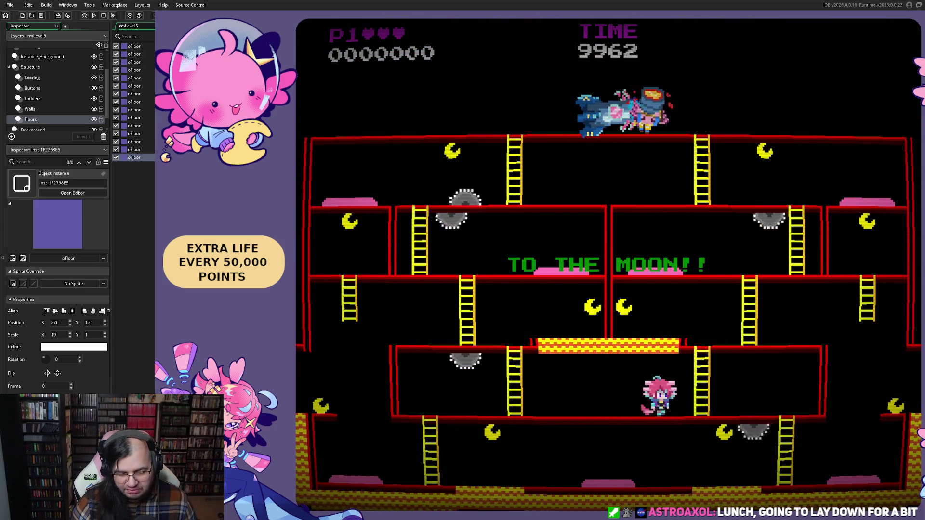
pyautogui.press('Left')
pyautogui.press('Up')
pyautogui.press('Left')
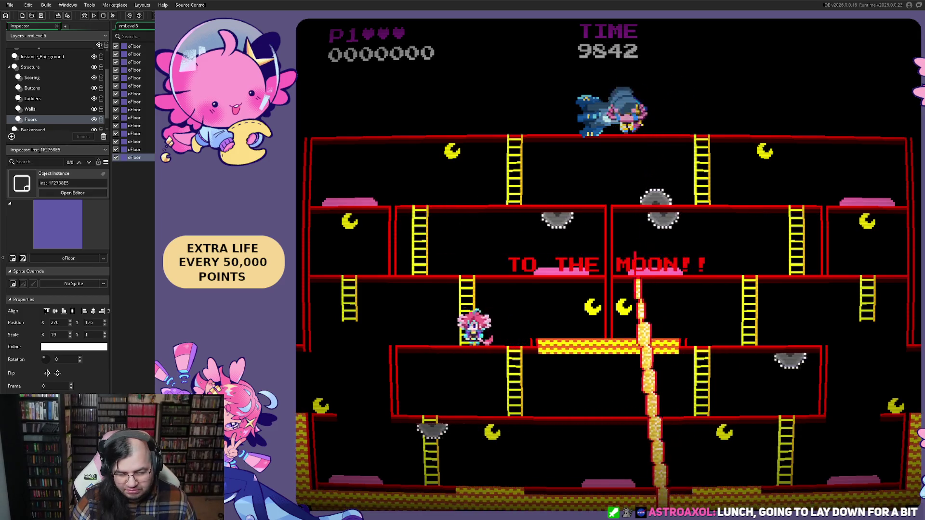
pyautogui.press('Left')
pyautogui.press('Up')
pyautogui.press('Down')
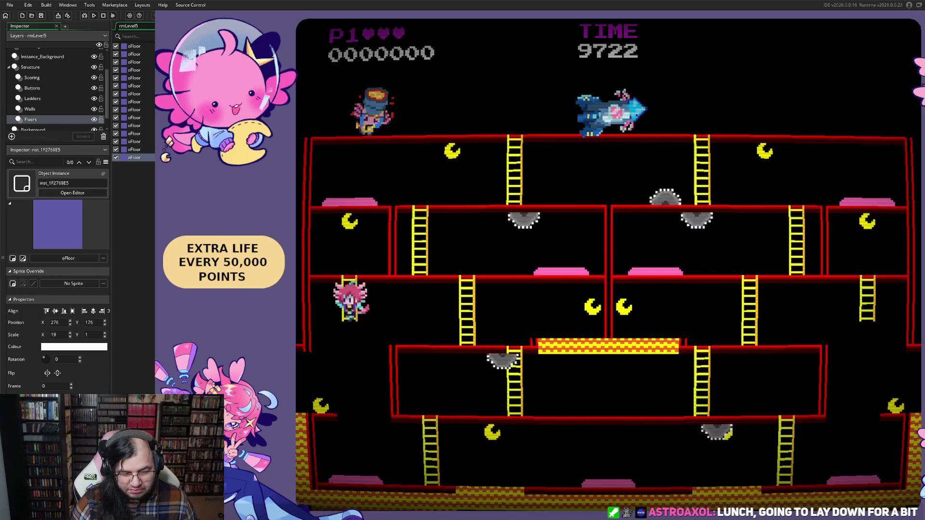
pyautogui.press('Left')
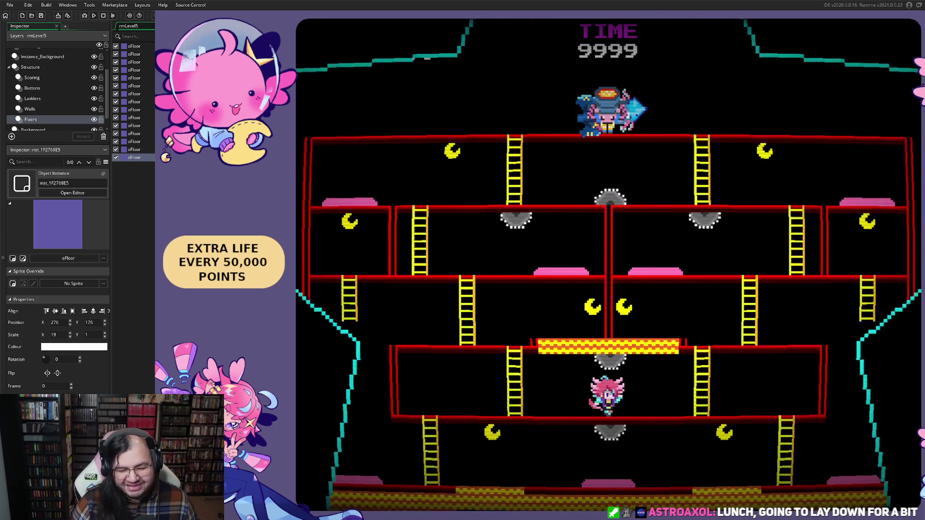
# Run along the lower floor, climb to the floor above and walk onto the bridge for a moon.
pyautogui.press('Right')
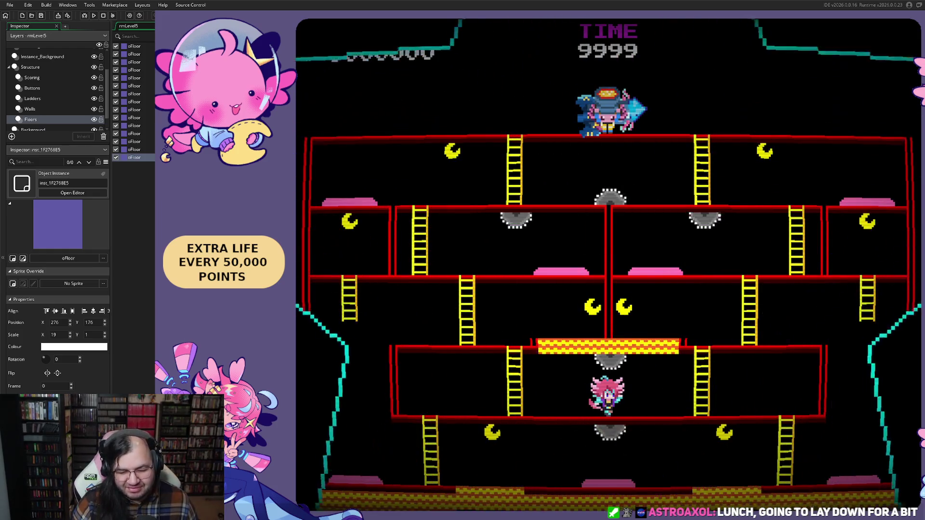
pyautogui.press('Left')
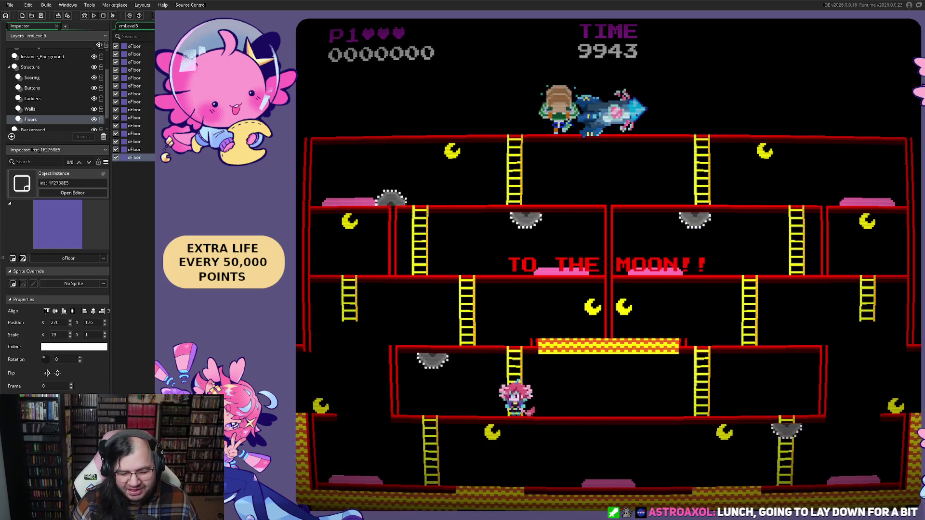
pyautogui.press('Up')
pyautogui.press('Left')
pyautogui.press('Right')
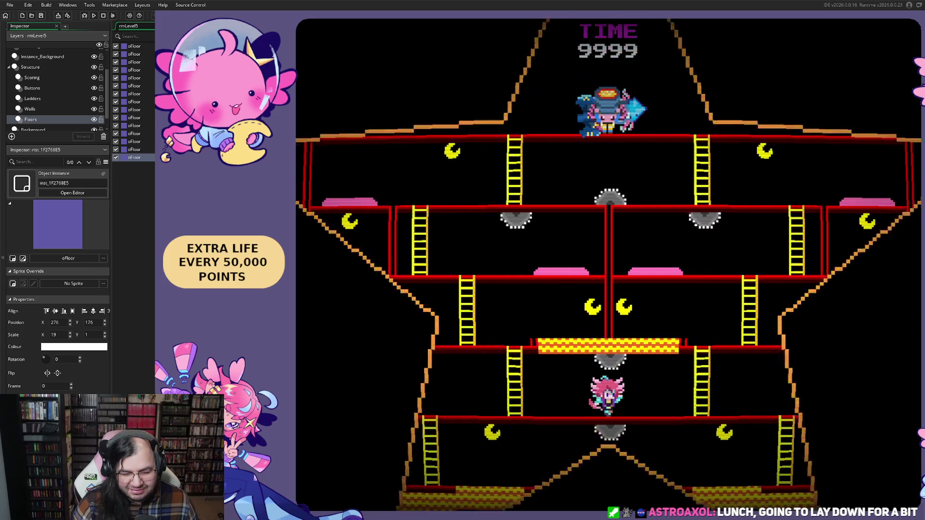
# Climb to the upper floors, run and jump along the middle floor, then descend to the lowest floor.
pyautogui.press('Left')
pyautogui.press('Up')
pyautogui.press('Left')
pyautogui.press('Right')
pyautogui.press('space')
pyautogui.press('Left')
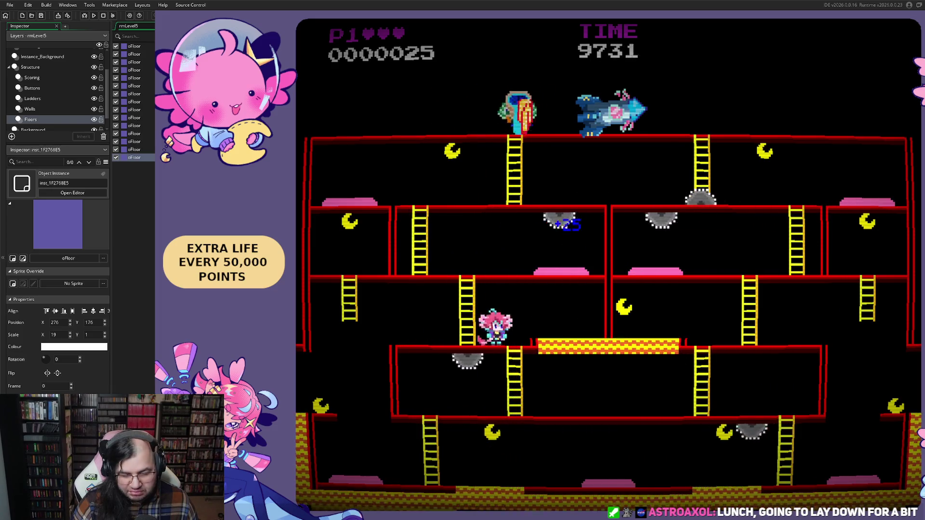
pyautogui.press('Up')
pyautogui.press('Down')
# Wrap around the bottom floor to the flag bonus, jump the saw blades, and climb two floors up.
pyautogui.press('Left')
pyautogui.press('Left')
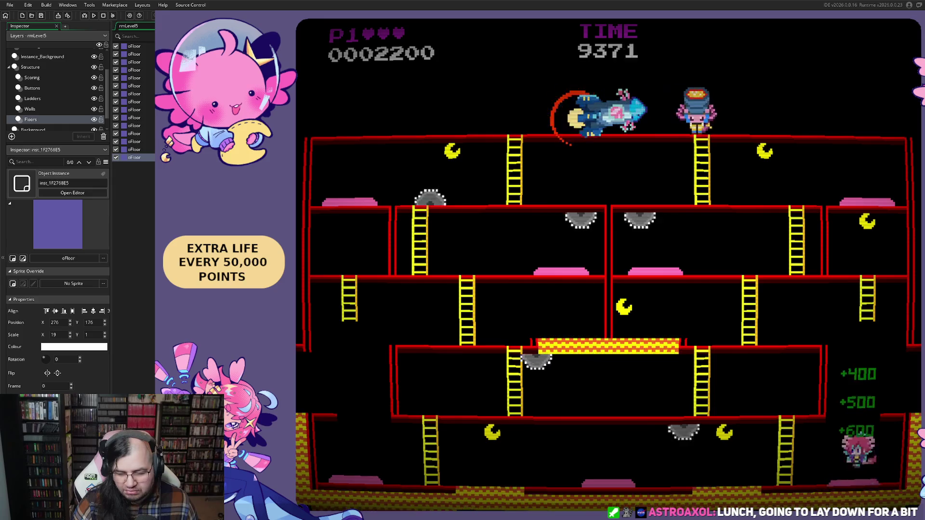
pyautogui.press('Left')
pyautogui.press('Left')
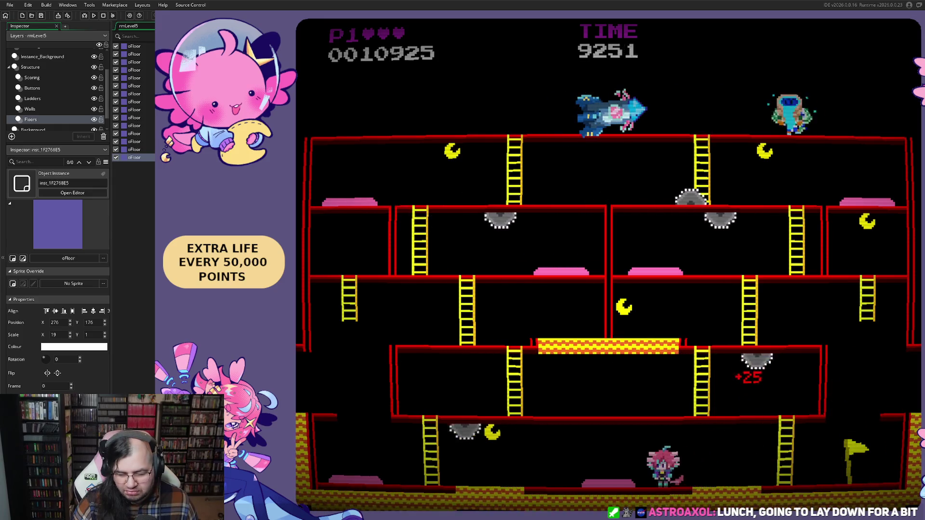
pyautogui.press('space')
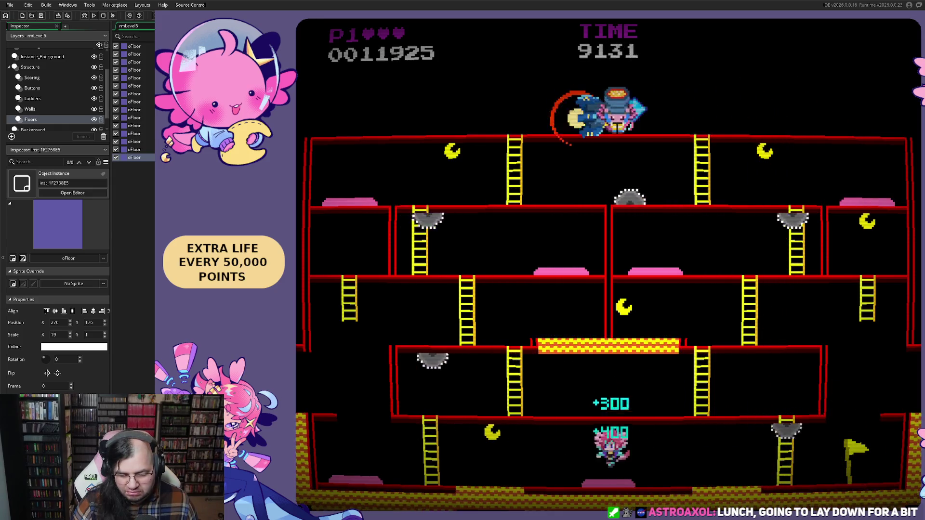
pyautogui.press('Left')
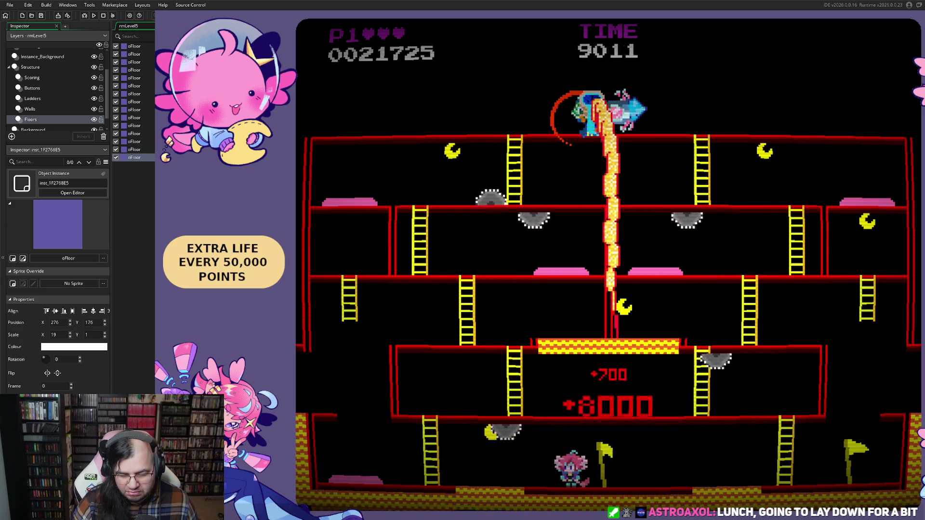
pyautogui.press('Up')
pyautogui.press('Right')
pyautogui.press('Up')
pyautogui.press('Left')
pyautogui.press('Up')
pyautogui.press('Right')
pyautogui.press('Right')
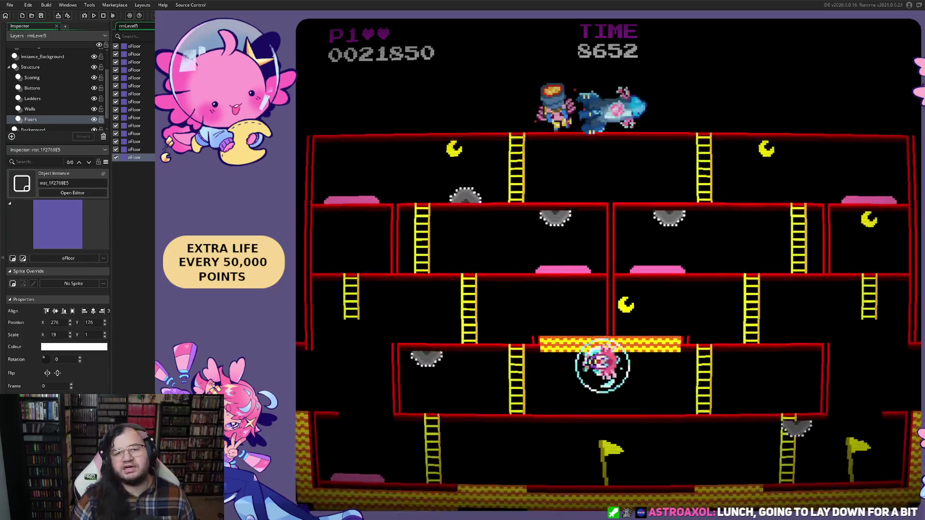
# After respawning, climb the ladder and run right collecting points with a jump.
pyautogui.press('Left')
pyautogui.press('Up')
pyautogui.press('Right')
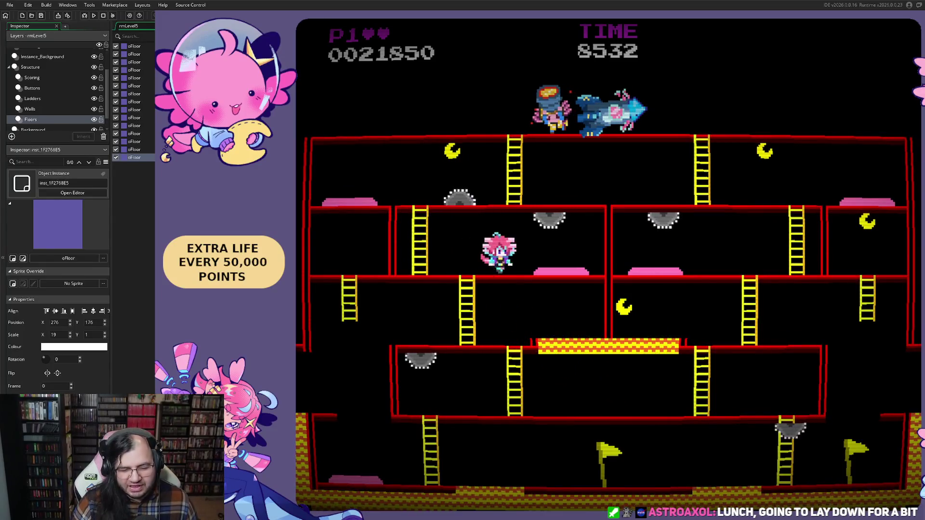
pyautogui.press('space')
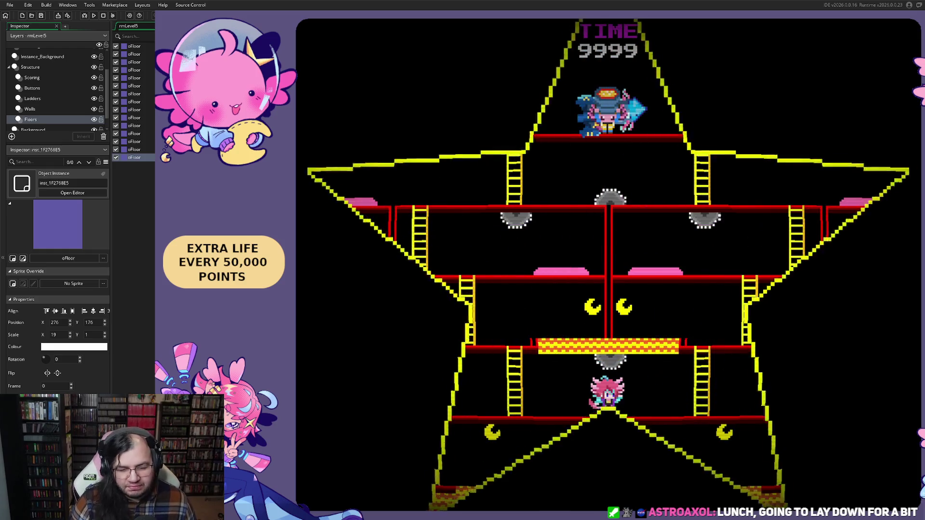
# Drop to the bottom floor, jump a saw blade, and climb the ladders to the next floors.
pyautogui.press('Left')
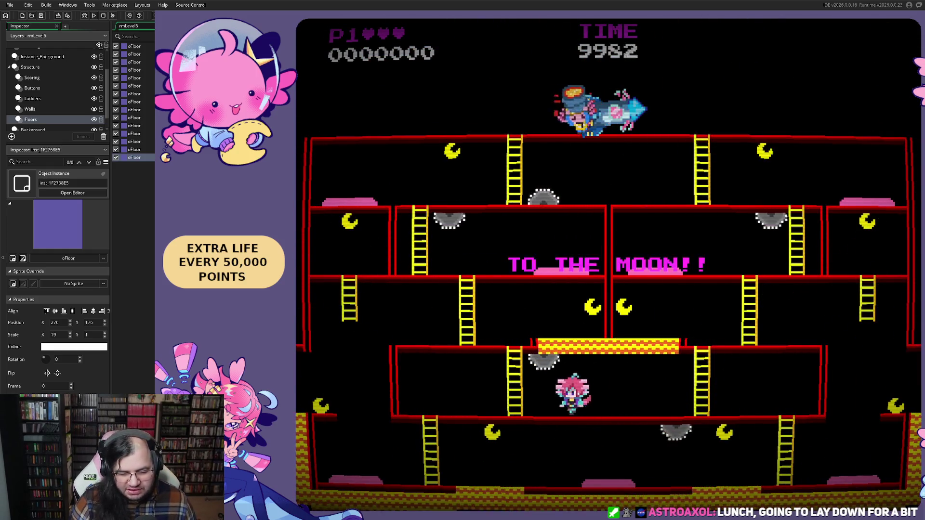
pyautogui.press('Right')
pyautogui.press('Right')
pyautogui.press('space')
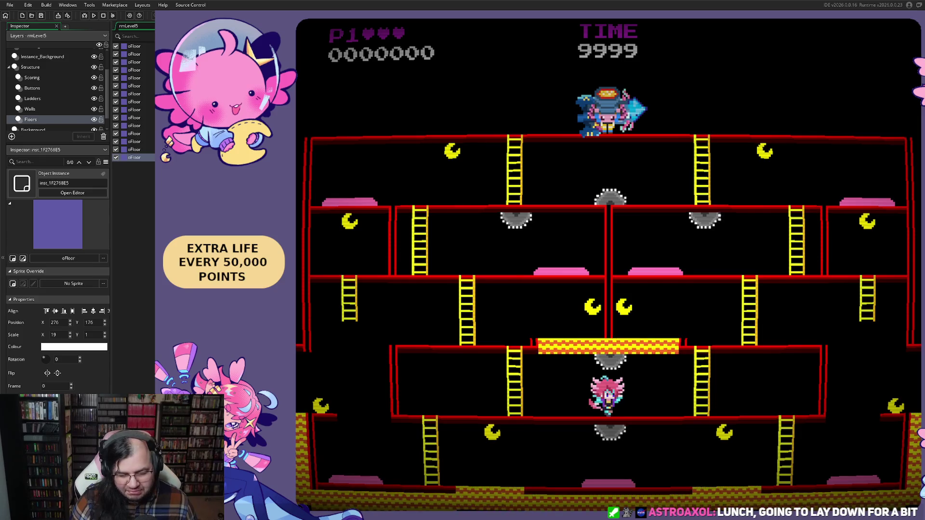
pyautogui.press('Left')
pyautogui.press('Up')
pyautogui.press('Left')
pyautogui.press('Left')
pyautogui.press('Right')
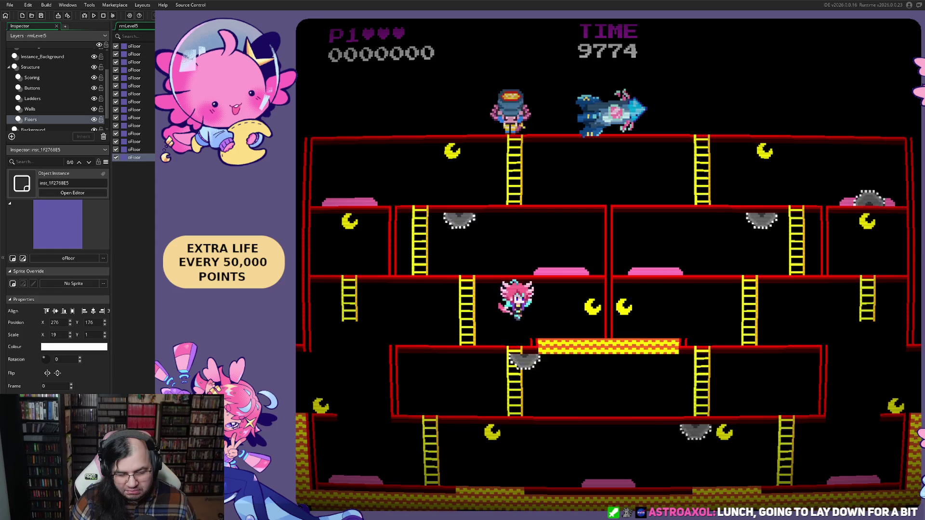
pyautogui.press('Left')
pyautogui.press('Up')
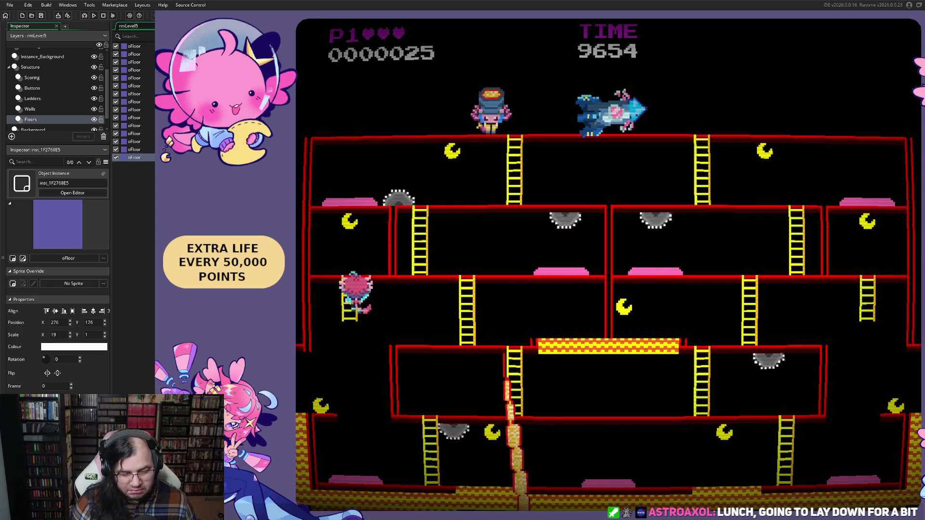
# Run right along the bottom floor jumping saws for the flag bonus, then climb the right ladder.
pyautogui.press('Right')
pyautogui.press('space')
pyautogui.press('space')
pyautogui.press('space')
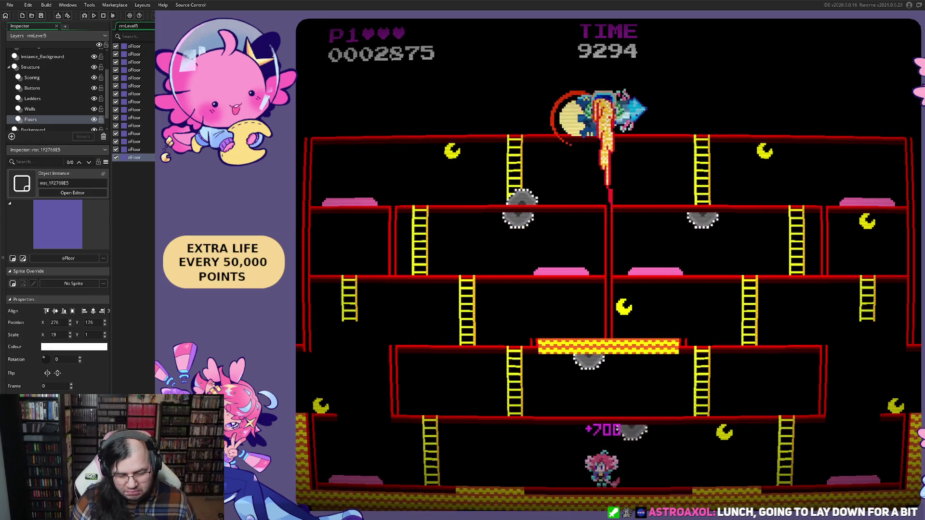
pyautogui.press('Right')
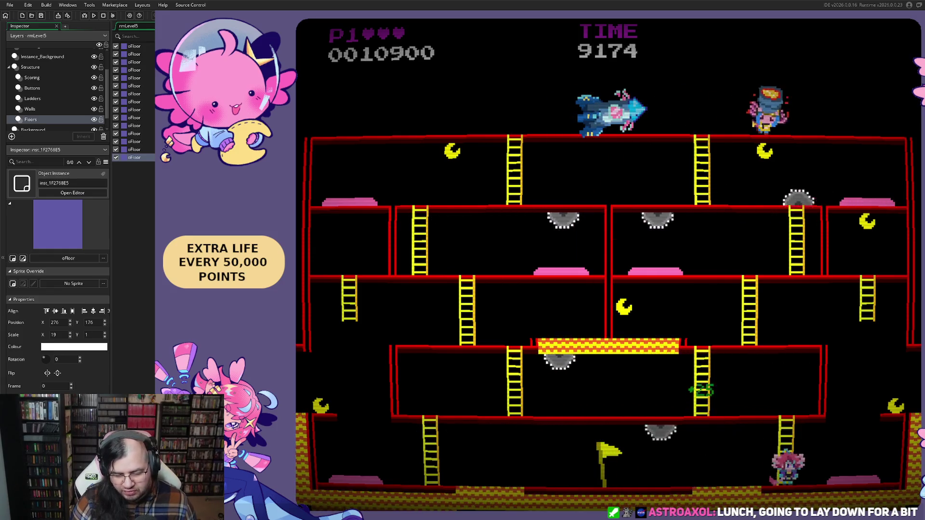
pyautogui.press('Right')
pyautogui.press('space')
pyautogui.press('space')
pyautogui.press('space')
pyautogui.press('Left')
pyautogui.press('Up')
# Climb two more floors via the ladders and jump over the oncoming saw.
pyautogui.press('Left')
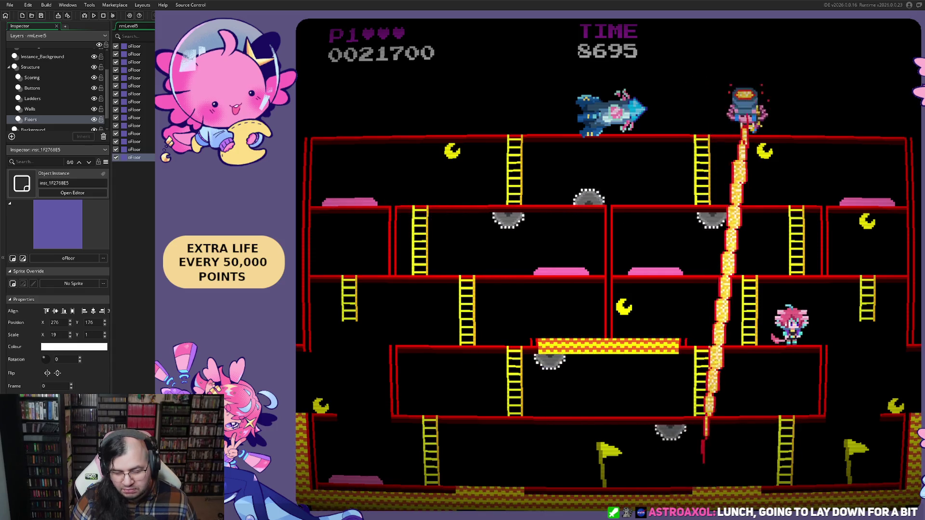
pyautogui.press('Left')
pyautogui.press('Up')
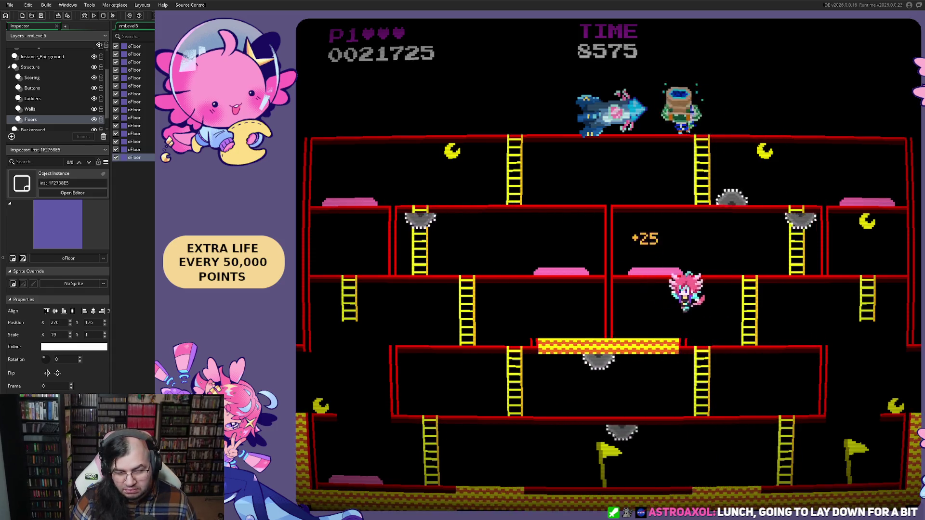
pyautogui.press('Right')
pyautogui.press('Left')
pyautogui.press('Up')
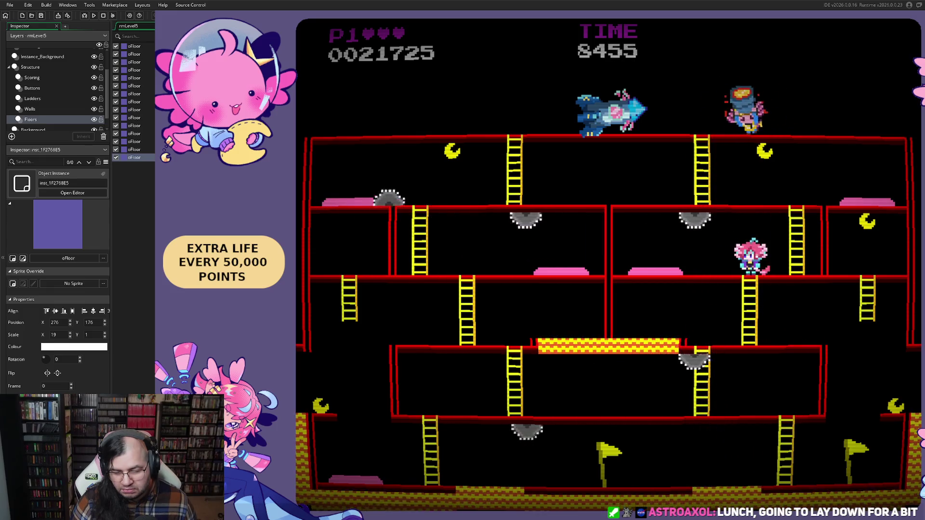
pyautogui.press('Left')
pyautogui.press('space')
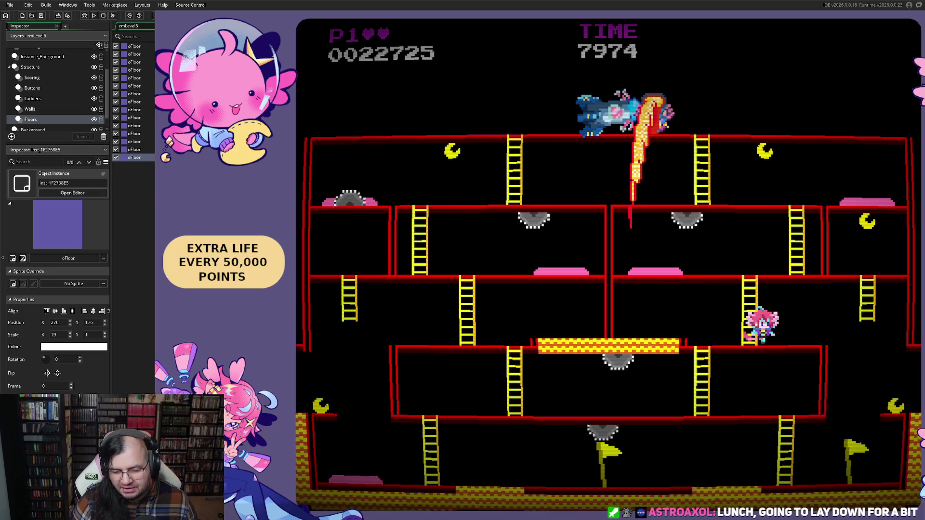
# Climb down to the lower floor, walk right, and climb back up one level.
pyautogui.press('Down')
pyautogui.press('Right')
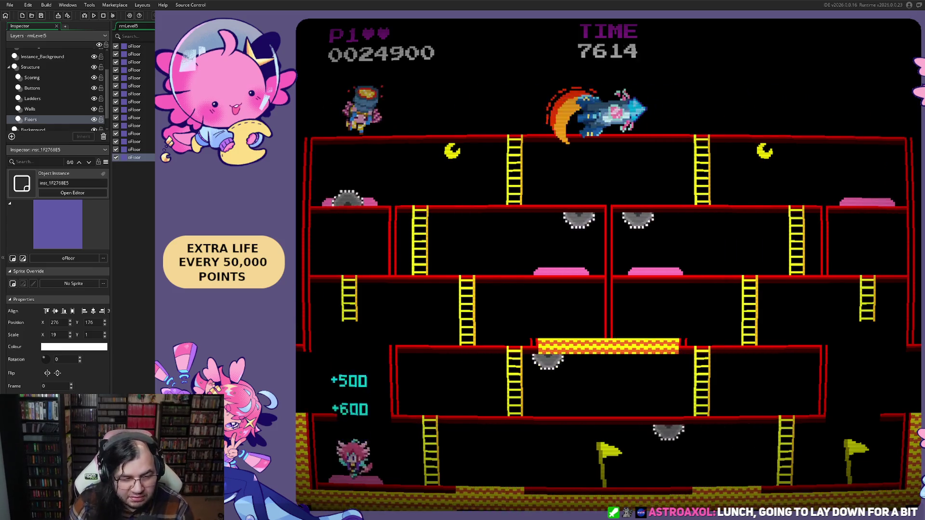
pyautogui.press('Right')
pyautogui.press('Up')
pyautogui.press('Right')
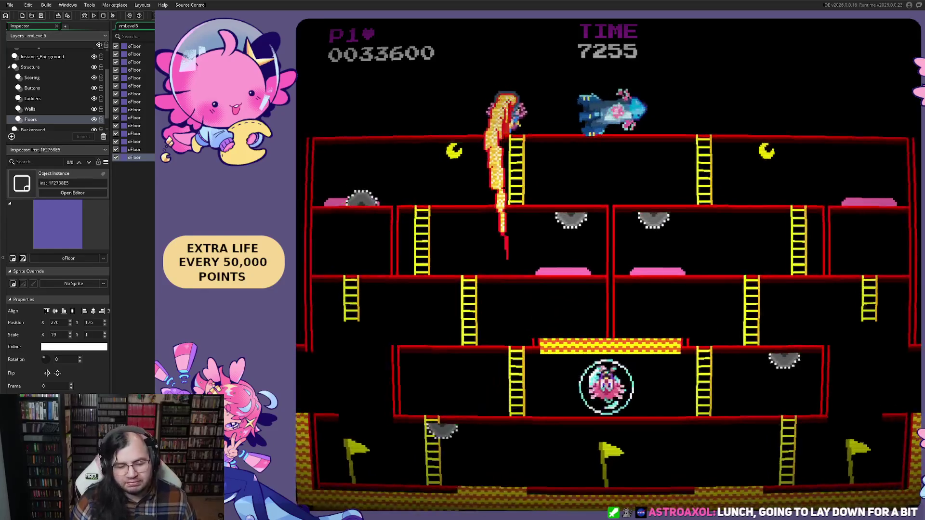
# Guide the respawned player up to the top floor and run left toward the pink pad.
pyautogui.press('Right')
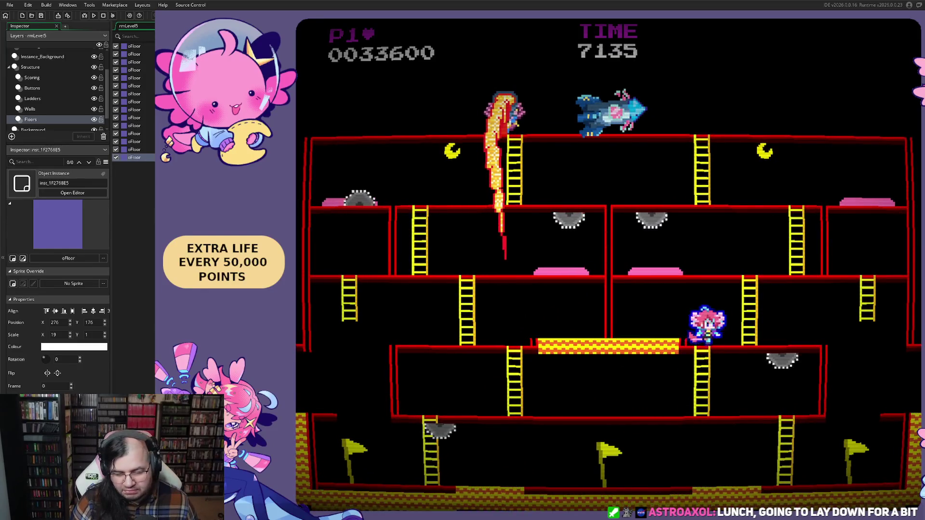
pyautogui.press('Left')
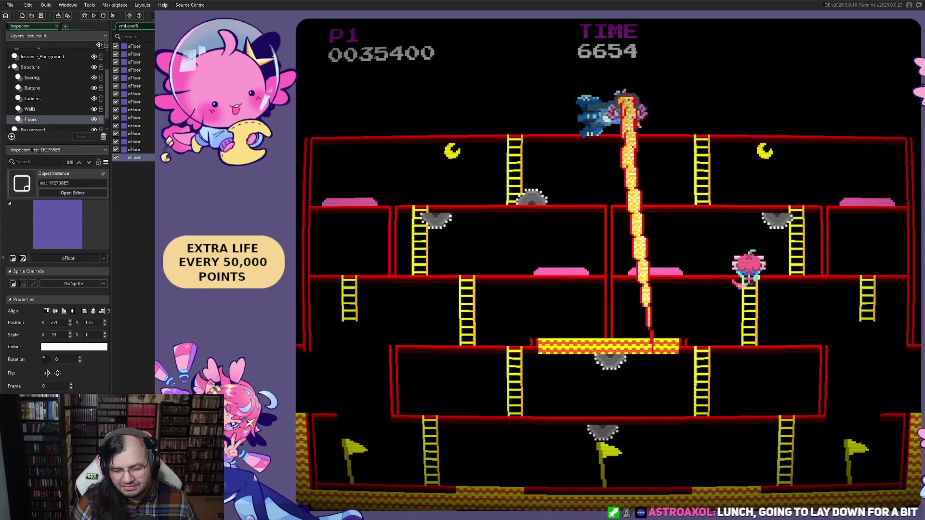
pyautogui.press('Up')
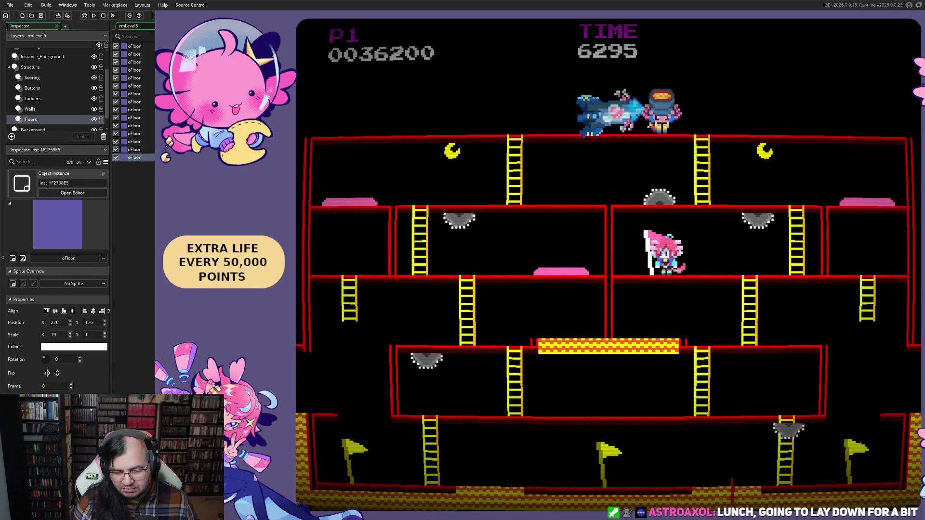
pyautogui.press('Up')
pyautogui.press('Right')
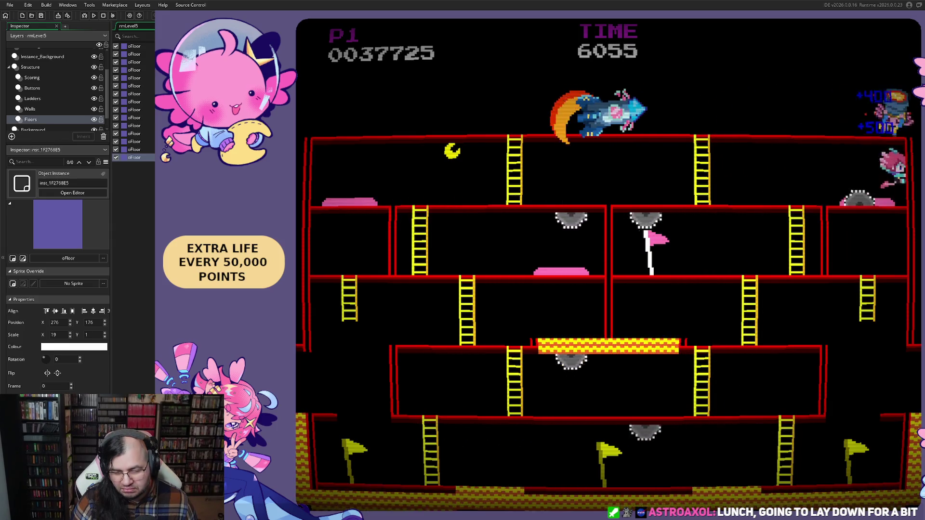
pyautogui.press('Left')
pyautogui.press('Left')
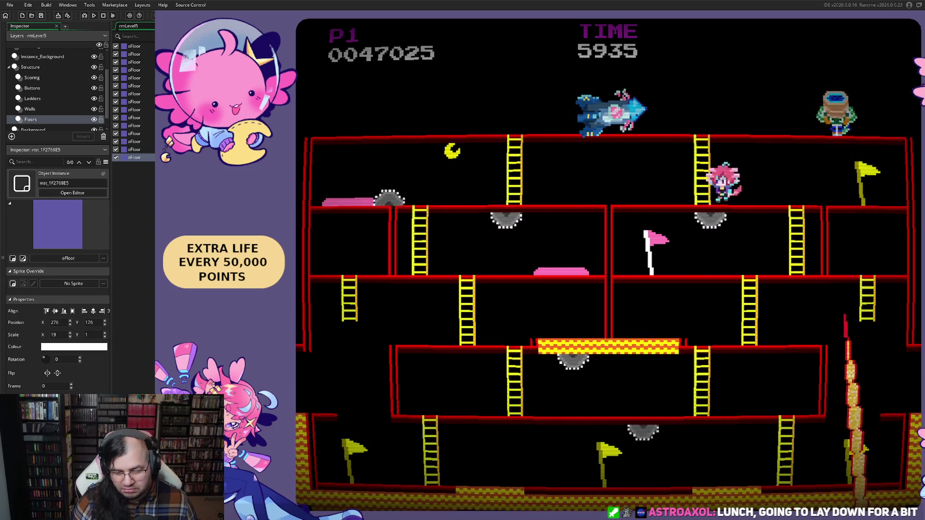
pyautogui.press('Left')
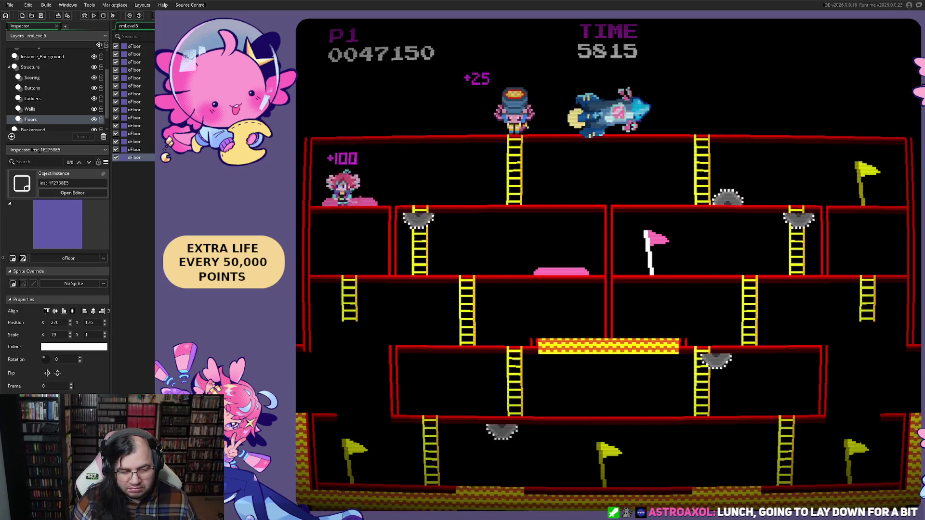
pyautogui.press('Left')
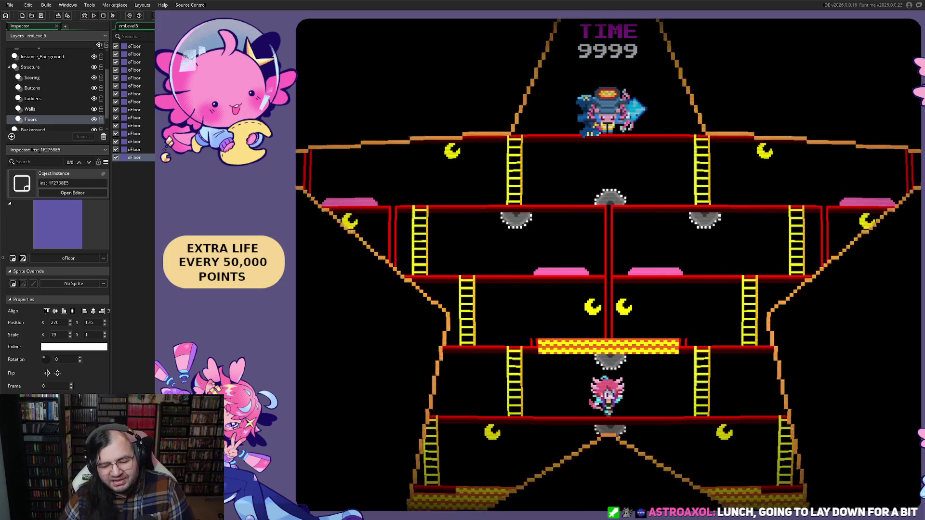
pyautogui.press('Left')
pyautogui.press('Up')
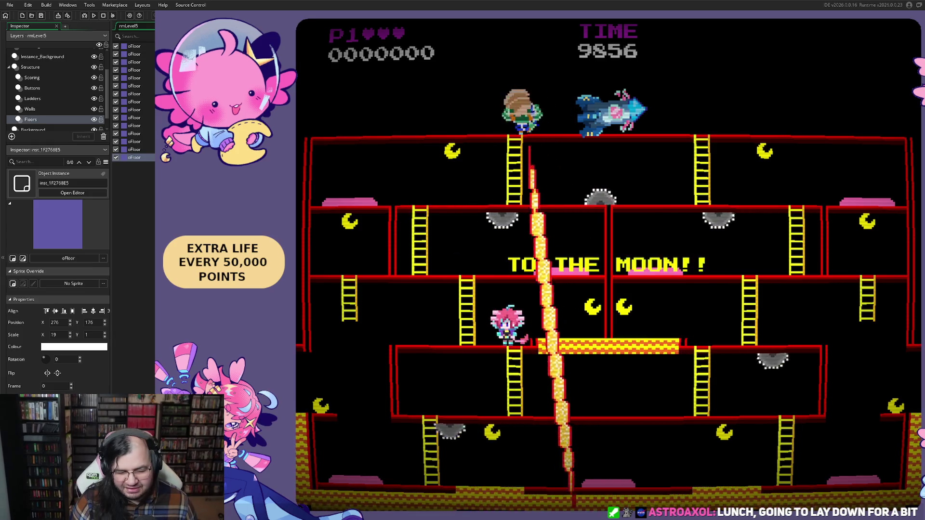
pyautogui.press('Right')
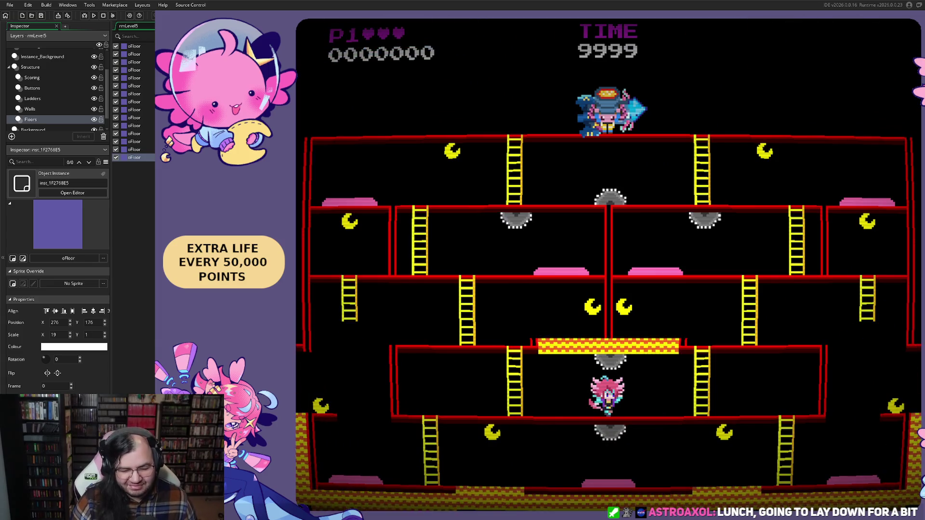
pyautogui.press('Left')
pyautogui.press('Up')
pyautogui.press('Right')
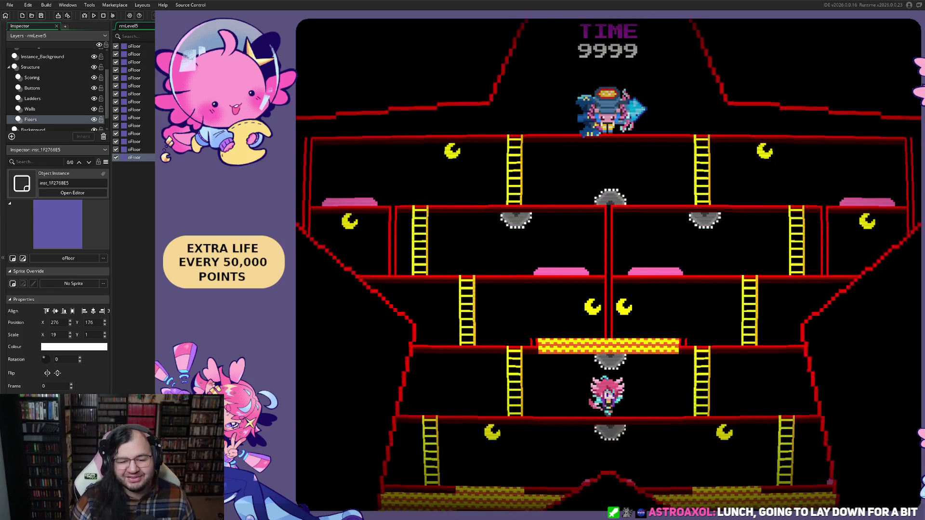
# Climb to the middle floor, run and jump right, then drop off the left ladder to the lower left.
pyautogui.press('Up')
pyautogui.press('Right')
pyautogui.press('space')
pyautogui.press('Left')
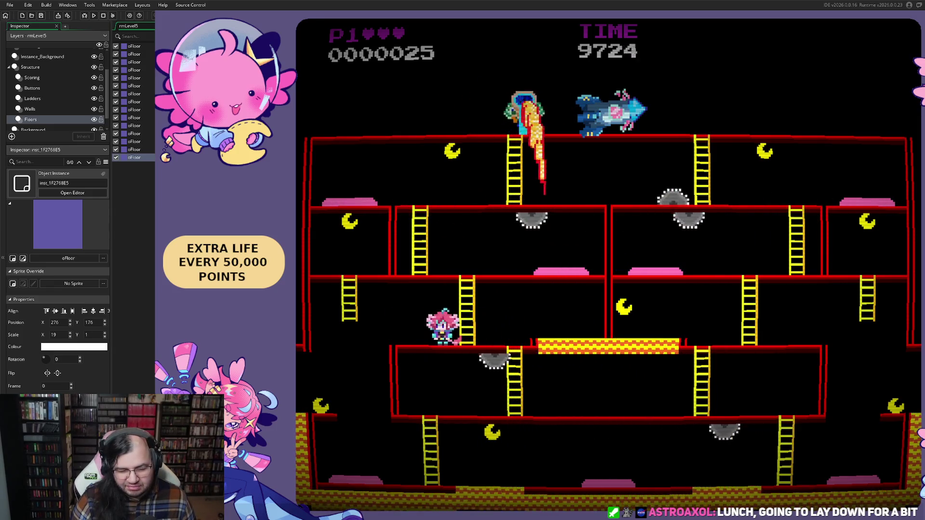
pyautogui.press('Up')
pyautogui.press('Down')
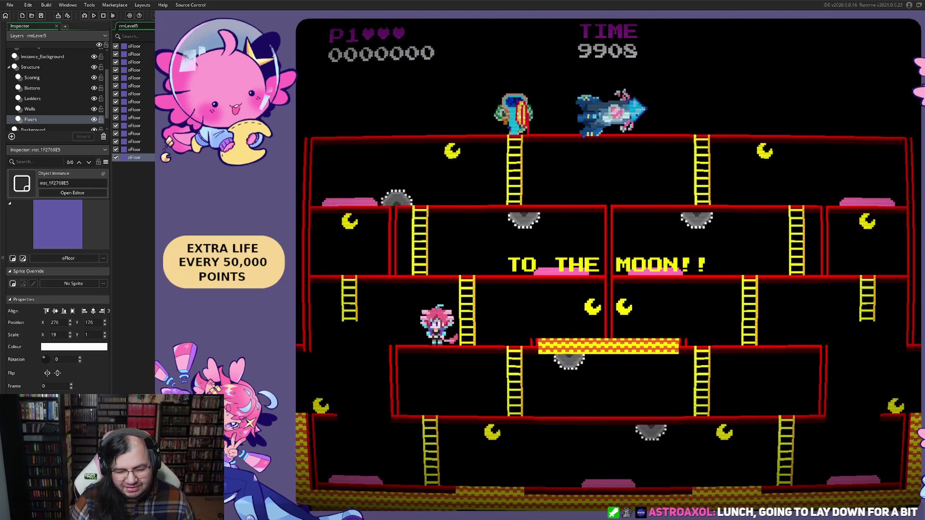
# Walk onto the platform collecting a moon, then move the respawned player right.
pyautogui.press('Right')
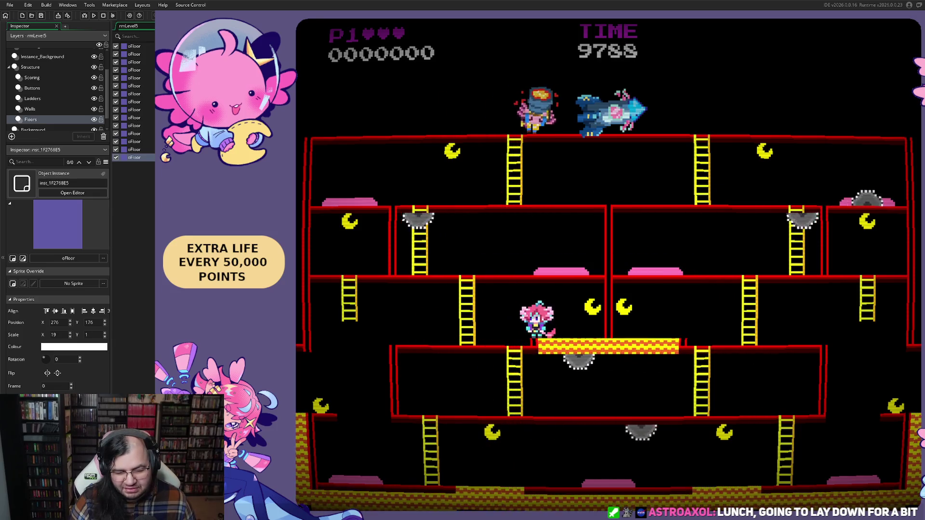
pyautogui.press('Left')
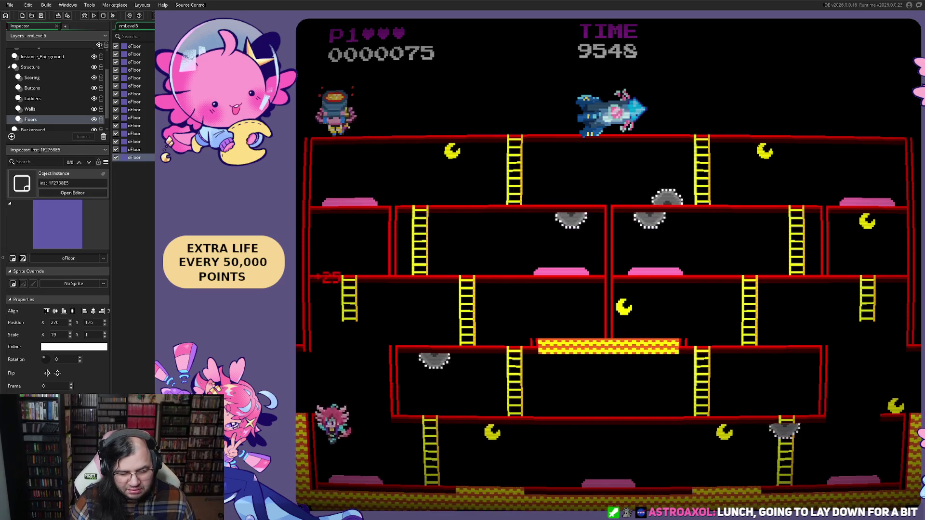
pyautogui.press('Right')
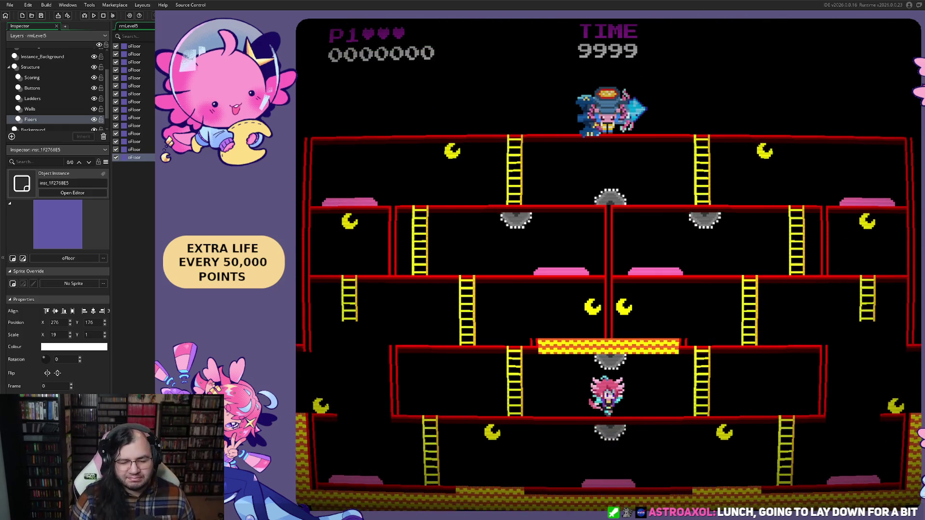
# Move right along the top floor, then walk the bottom floor left and climb the ladder above.
pyautogui.press('Right')
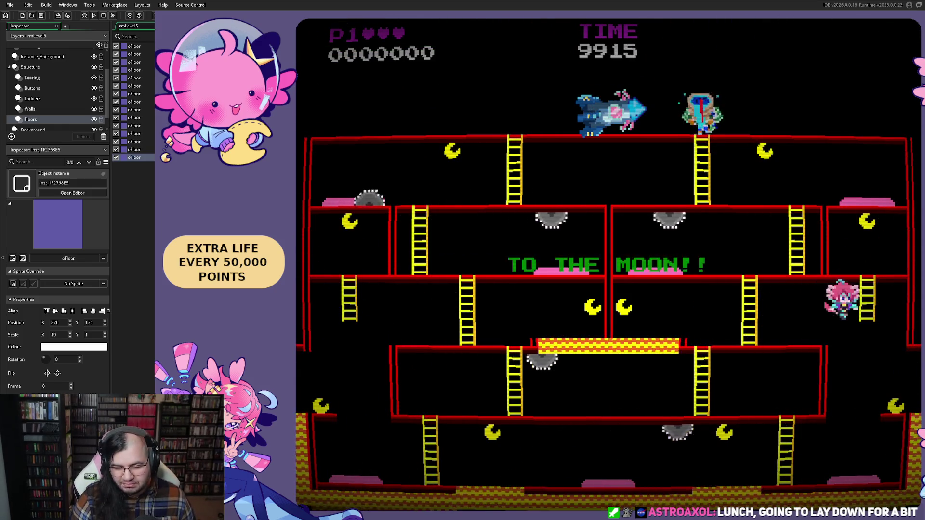
pyautogui.press('Right')
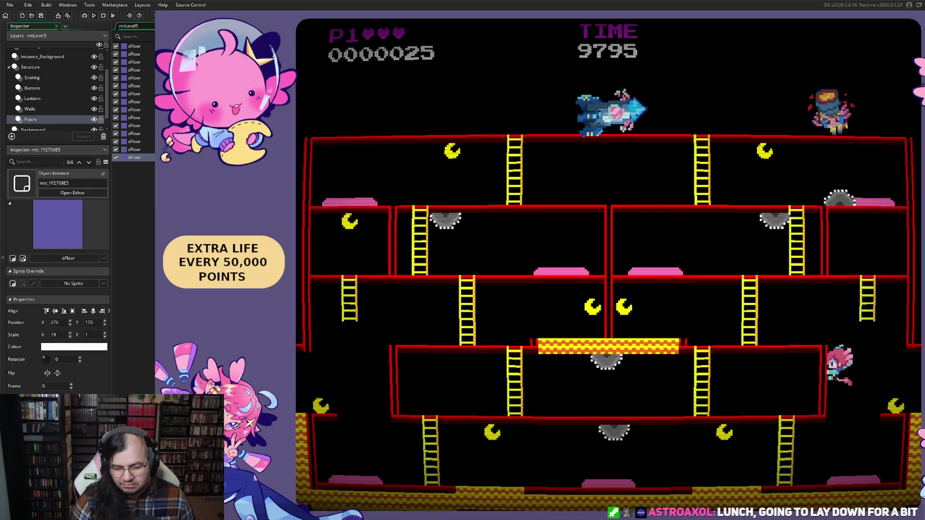
pyautogui.press('Left')
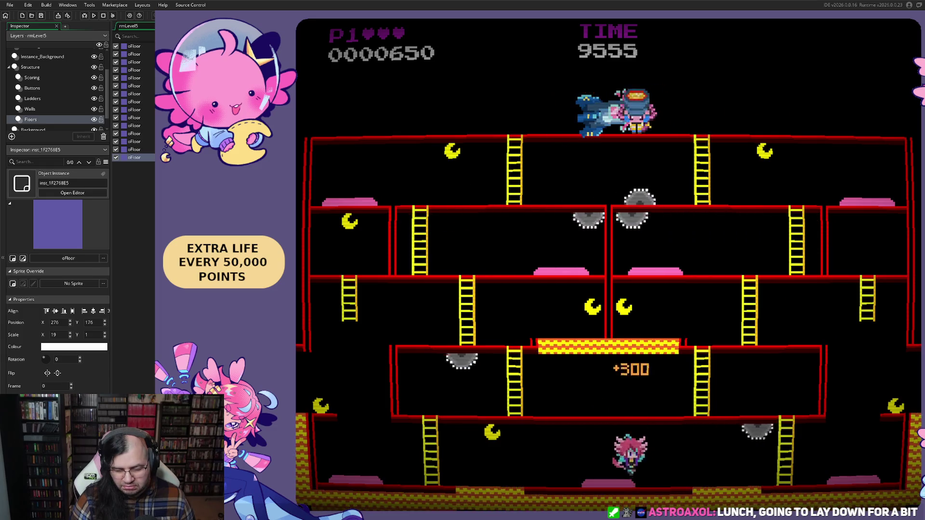
pyautogui.press('Left')
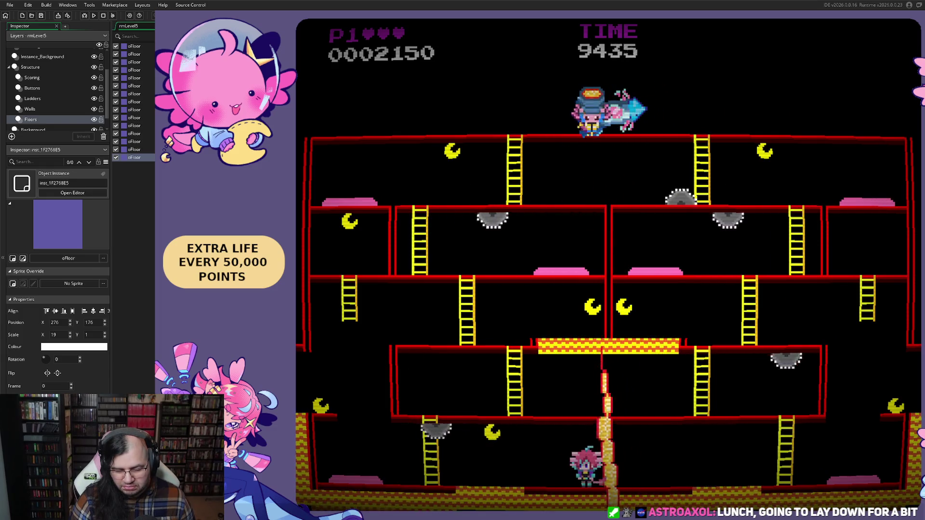
pyautogui.press('Left')
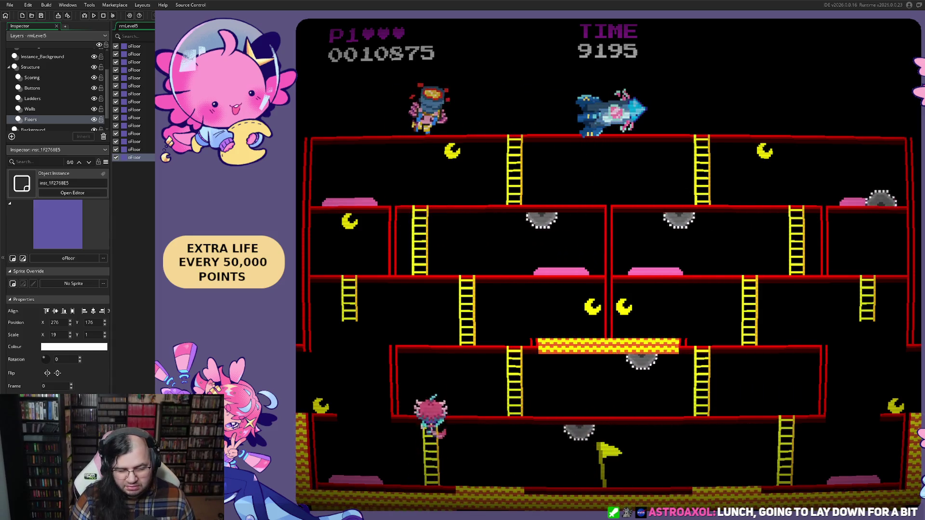
pyautogui.press('Up')
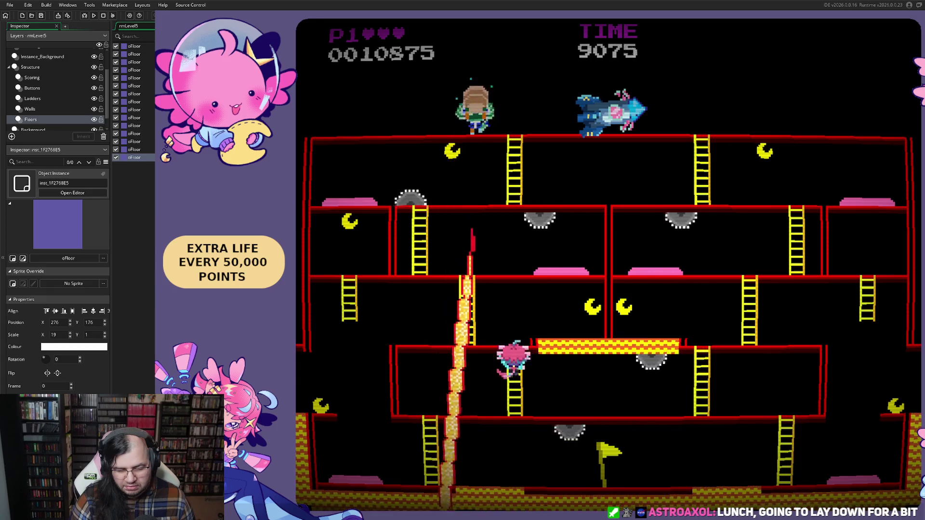
# Drop to the bottom floor, climb the bottom-right ladder, and move left to grab the moon.
pyautogui.press('Left')
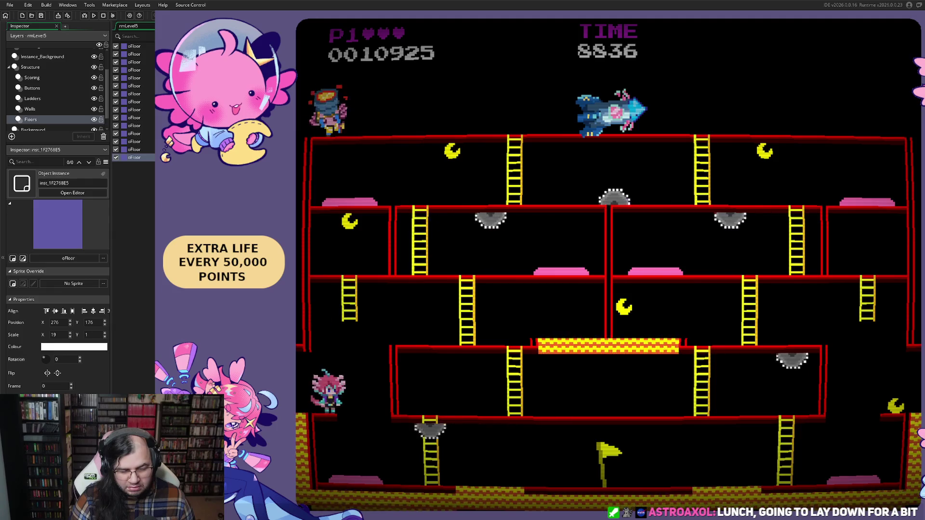
pyautogui.press('Down')
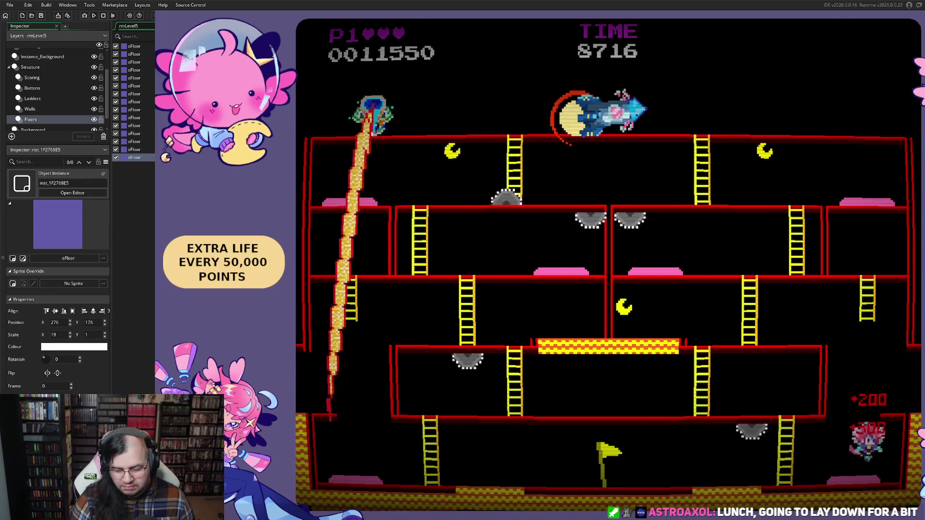
pyautogui.press('Left')
pyautogui.press('Up')
pyautogui.press('Left')
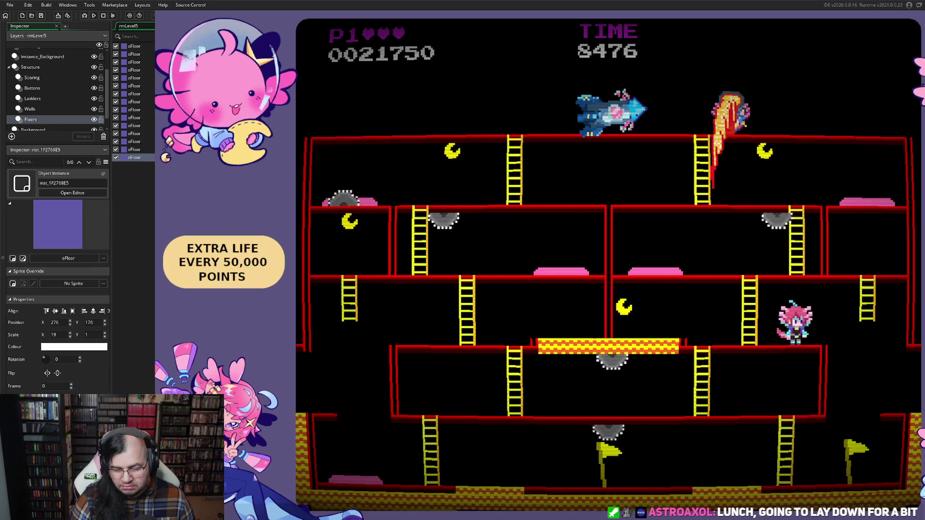
pyautogui.press('Left')
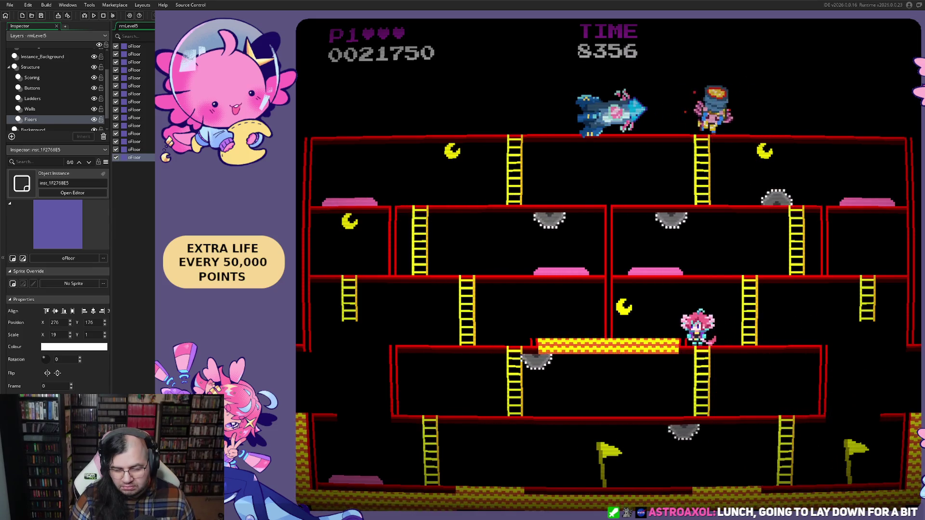
pyautogui.press('Left')
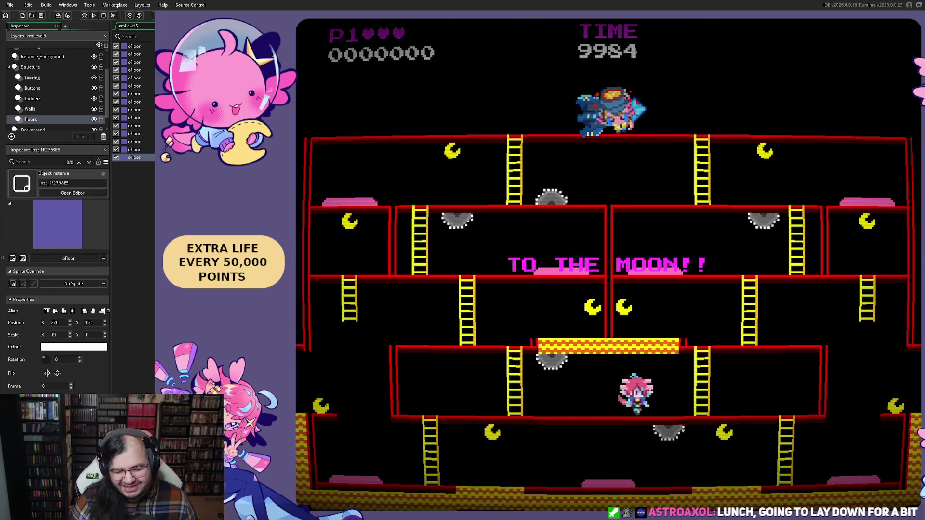
# Climb to the right-side platform for its moon, then walk left along the bottom floor.
pyautogui.press('Right')
pyautogui.press('Up')
pyautogui.press('Right')
pyautogui.press('Up')
pyautogui.press('Left')
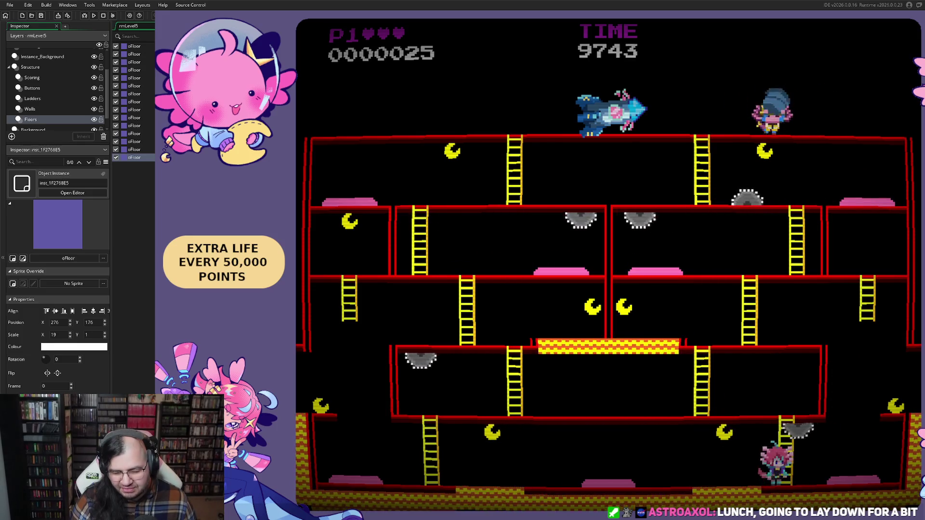
pyautogui.press('Left')
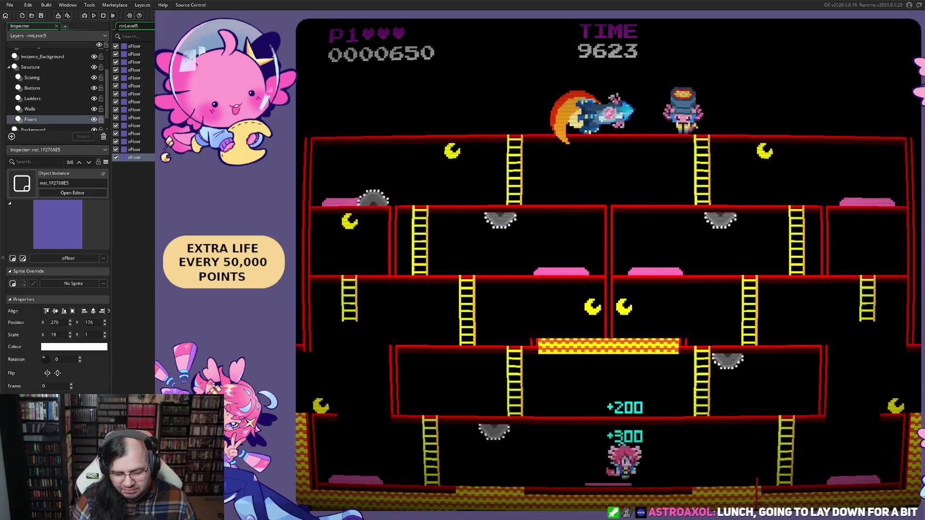
pyautogui.press('Left')
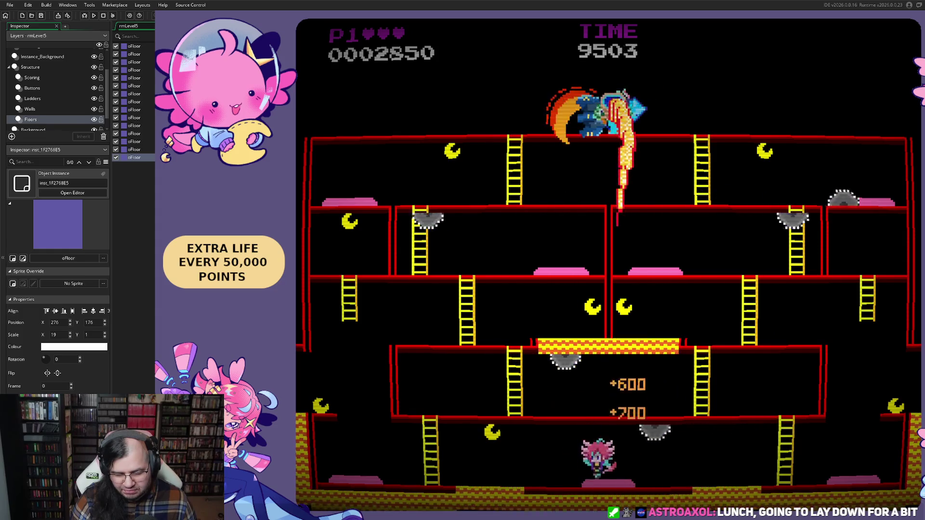
pyautogui.press('Left')
# Climb the bottom and left ladders to the floor above and run right along it.
pyautogui.press('Left')
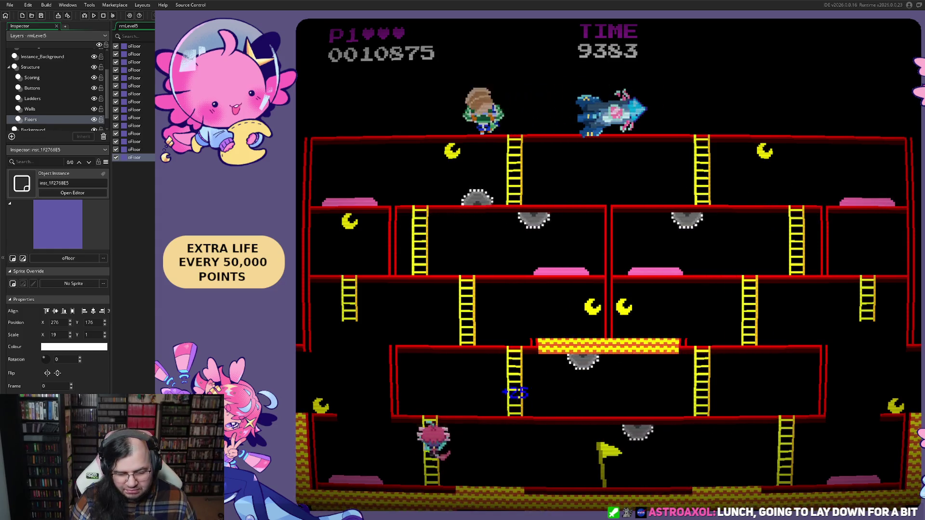
pyautogui.press('Right')
pyautogui.press('Left')
pyautogui.press('Up')
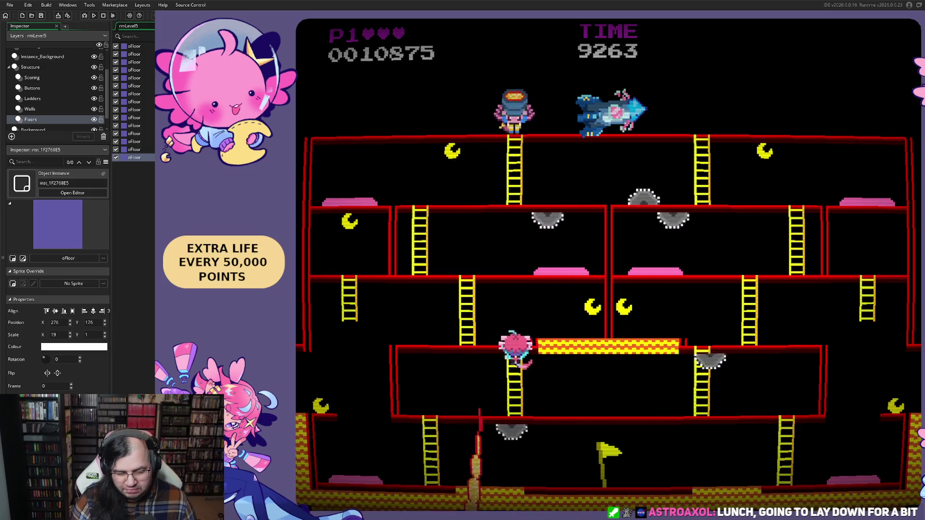
pyautogui.press('Left')
pyautogui.press('Up')
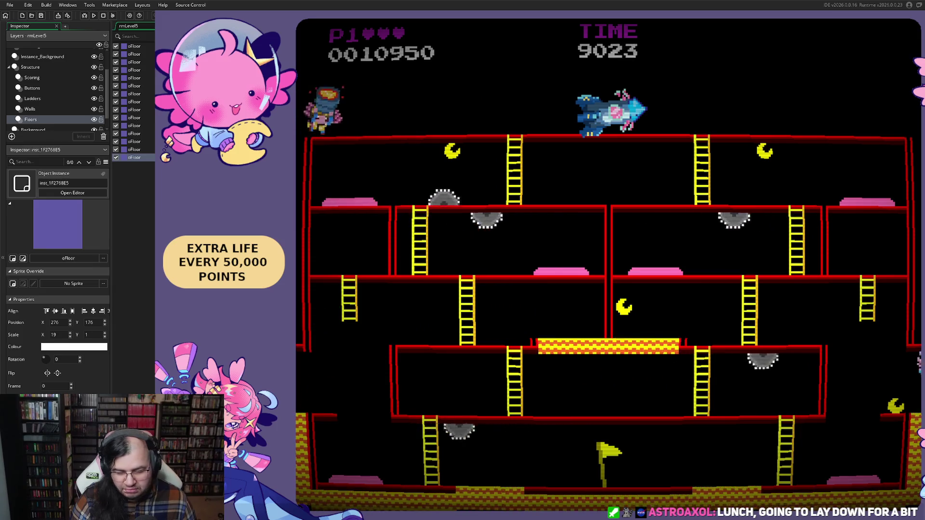
pyautogui.press('Right')
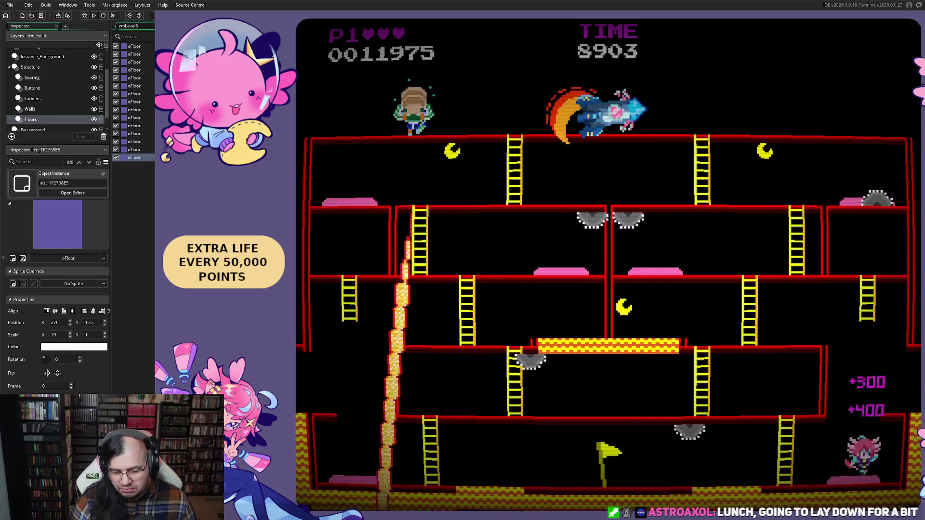
pyautogui.press('Right')
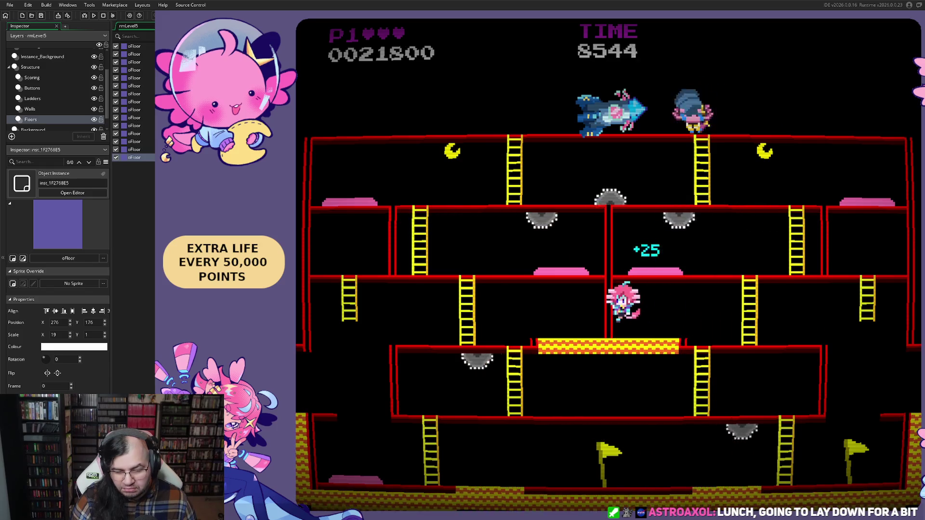
# Climb to the upper floor, jump between floors, and reach the top floor running left.
pyautogui.press('Up')
pyautogui.press('Right')
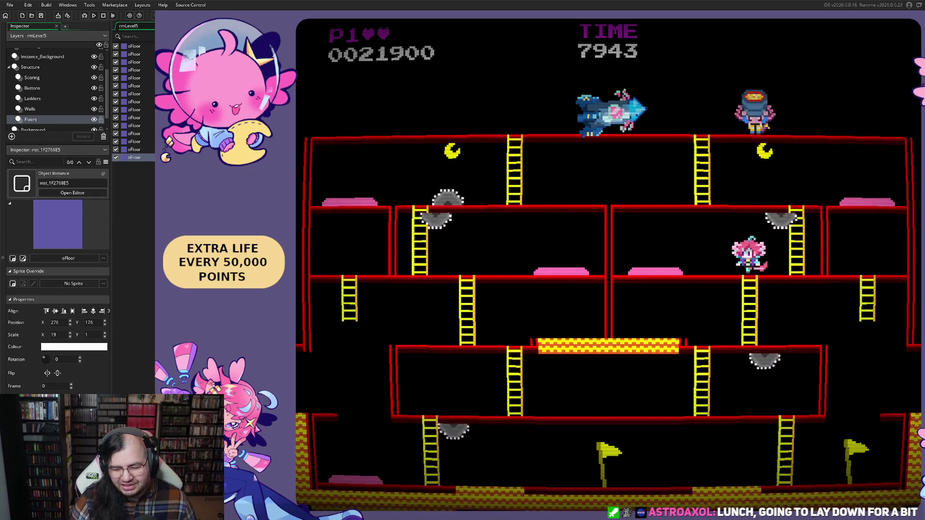
pyautogui.press('space')
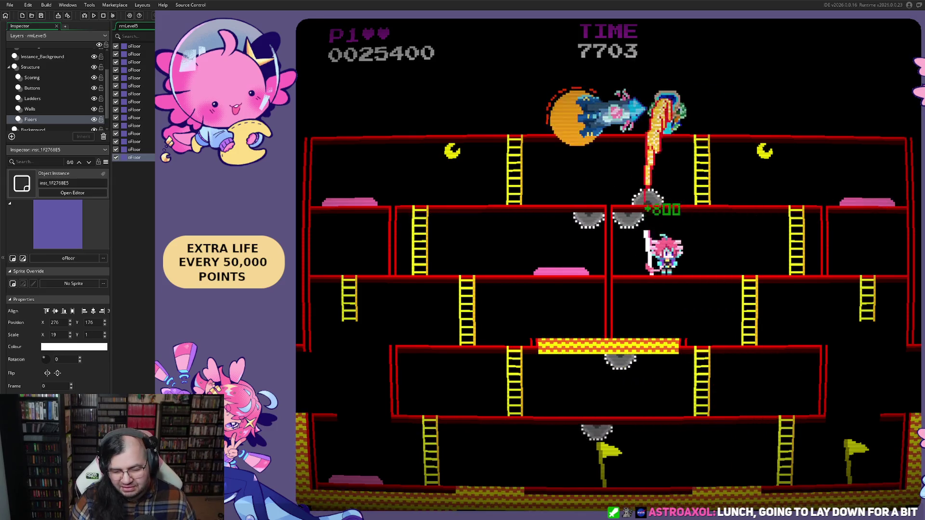
pyautogui.press('Right')
pyautogui.press('Up')
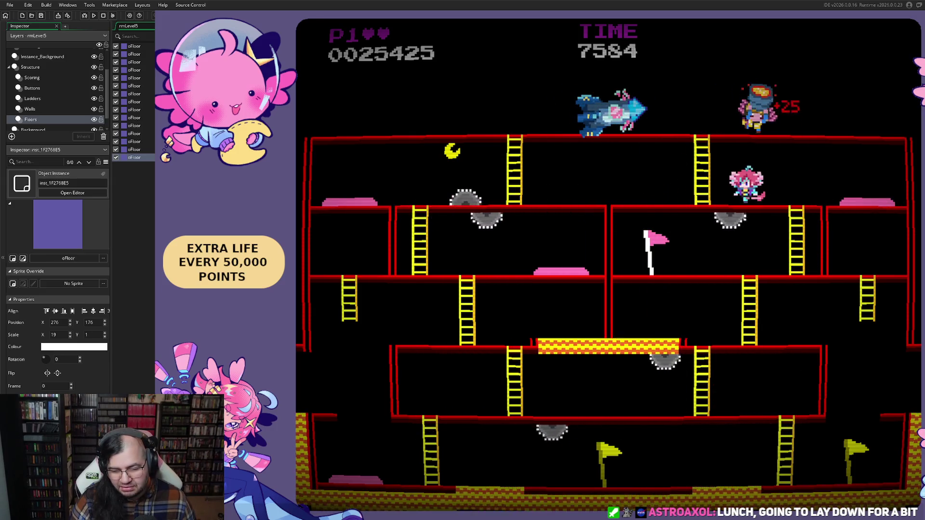
pyautogui.press('Left')
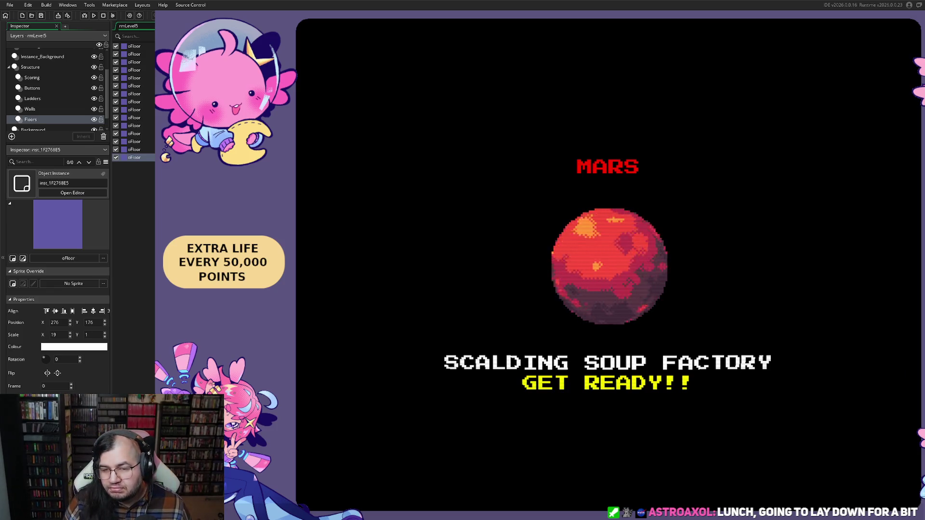
# Close the running game with Escape at the Mars Scalding Soup Factory intro.
pyautogui.press('Escape')
# Pan along the fire and lava floor at the bottom of rmLevel5, then rebuild and run the game.
pyautogui.scroll(-3, 423, 154)
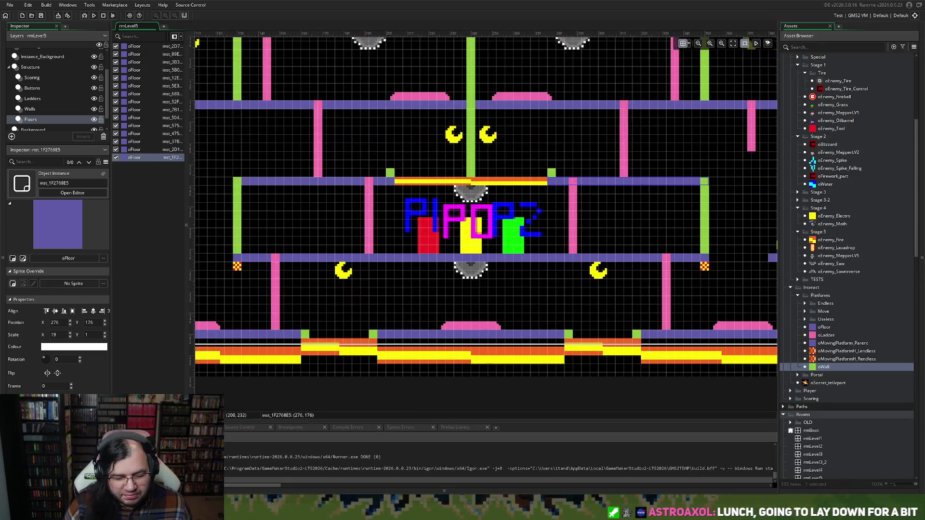
pyautogui.scroll(5, 363, 245)
pyautogui.scroll(-3, 362, 245)
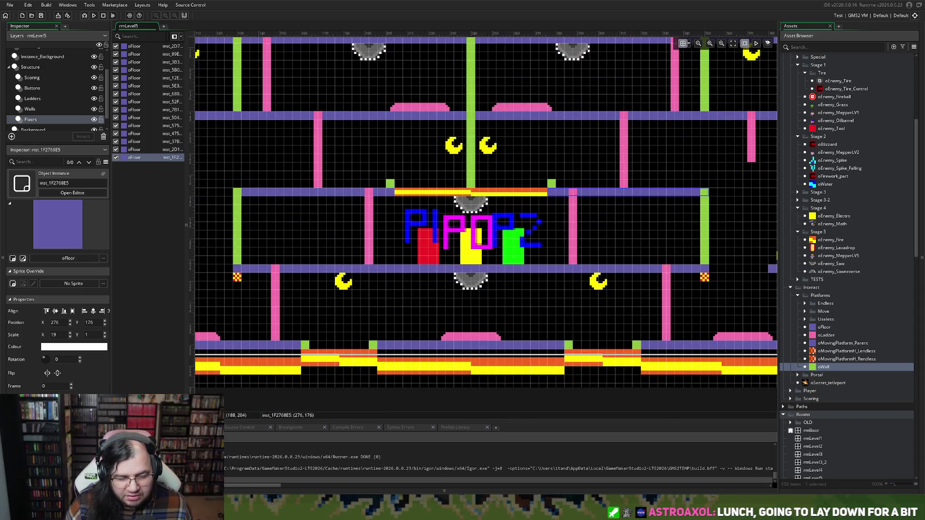
pyautogui.hscroll(-5, 287, 238)
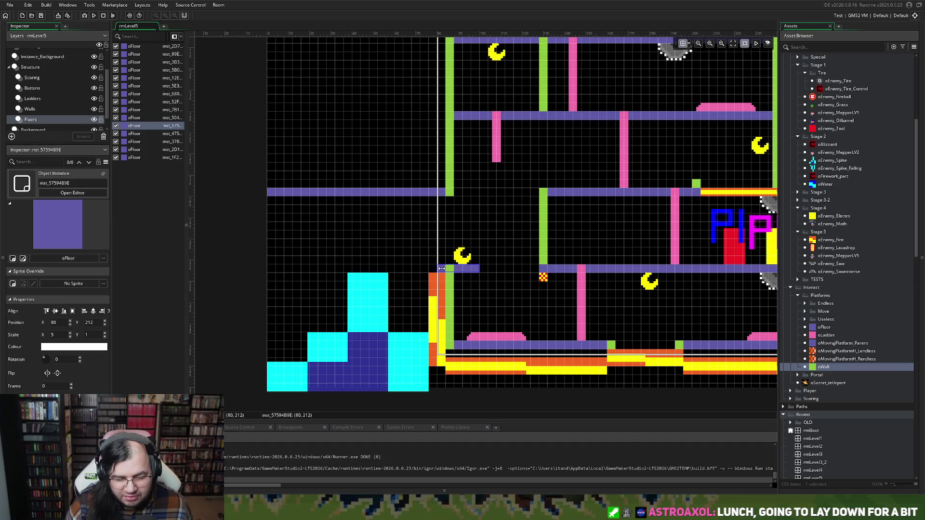
pyautogui.hscroll(10, 478, 276)
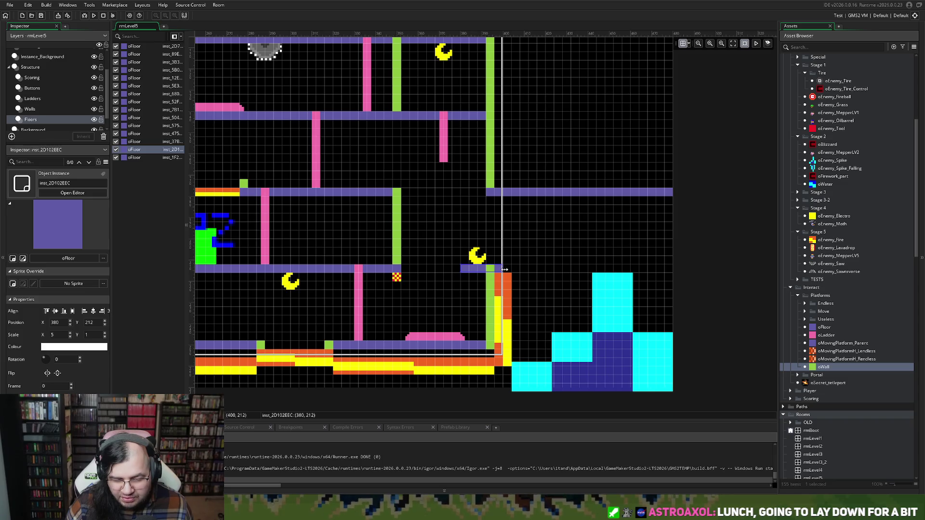
pyautogui.hscroll(-3, 415, 267)
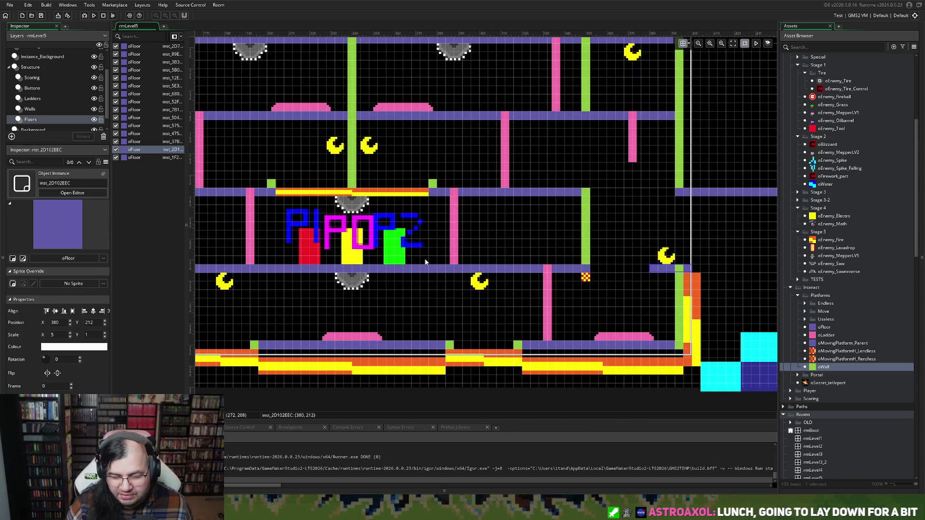
pyautogui.hscroll(1, 481, 268)
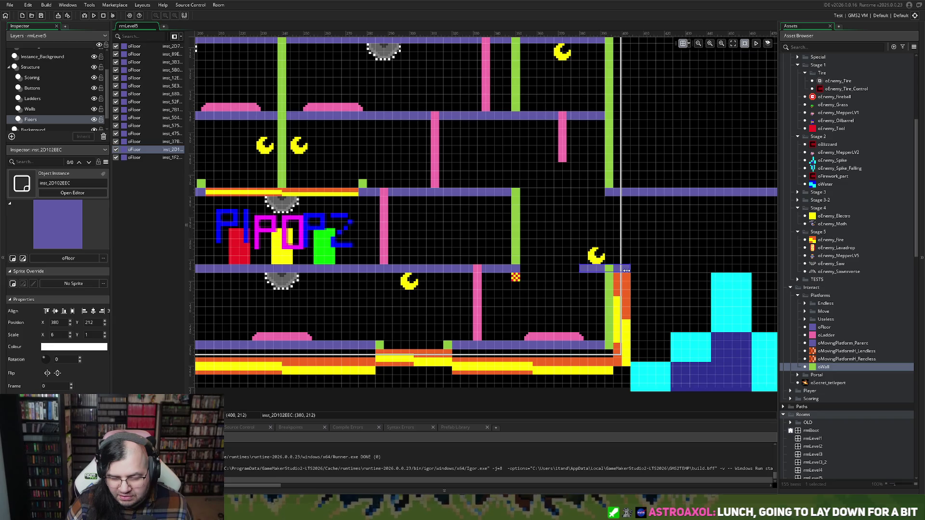
pyautogui.hscroll(-6, 598, 273)
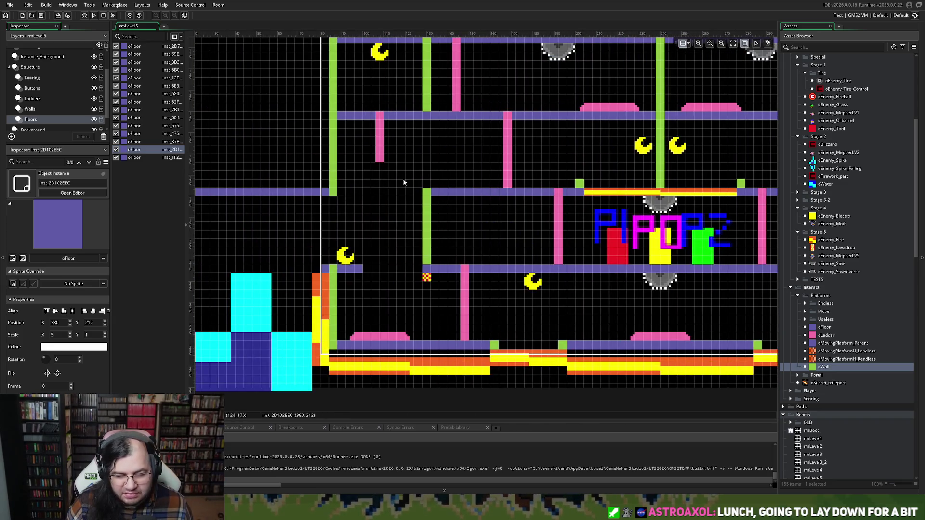
pyautogui.click(94, 18)
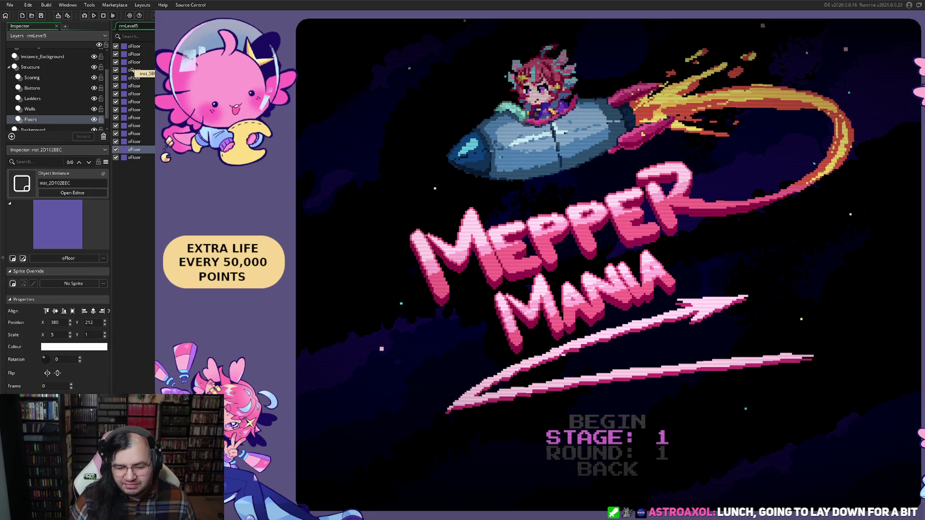
# Start the game from the title screen and jump for the first moon coin.
pyautogui.press('Return')
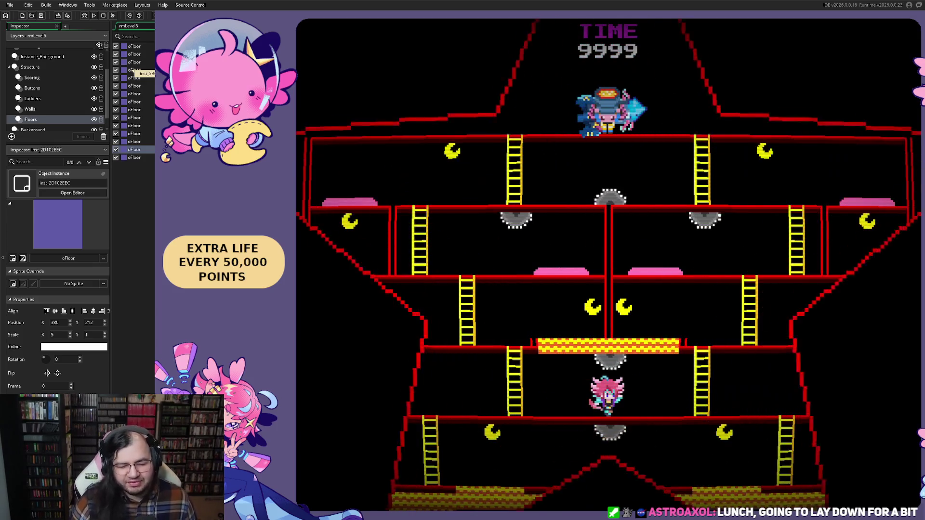
pyautogui.press('Left')
pyautogui.press('Up')
pyautogui.press('Left')
pyautogui.press('Right')
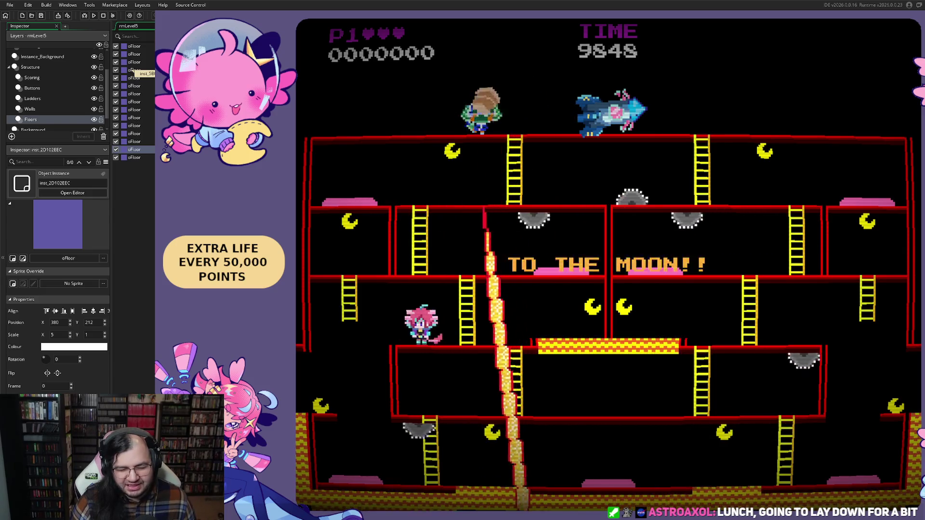
pyautogui.press('space')
# Climb to grab another moon coin, then drop to the lower floor and run right.
pyautogui.press('Left')
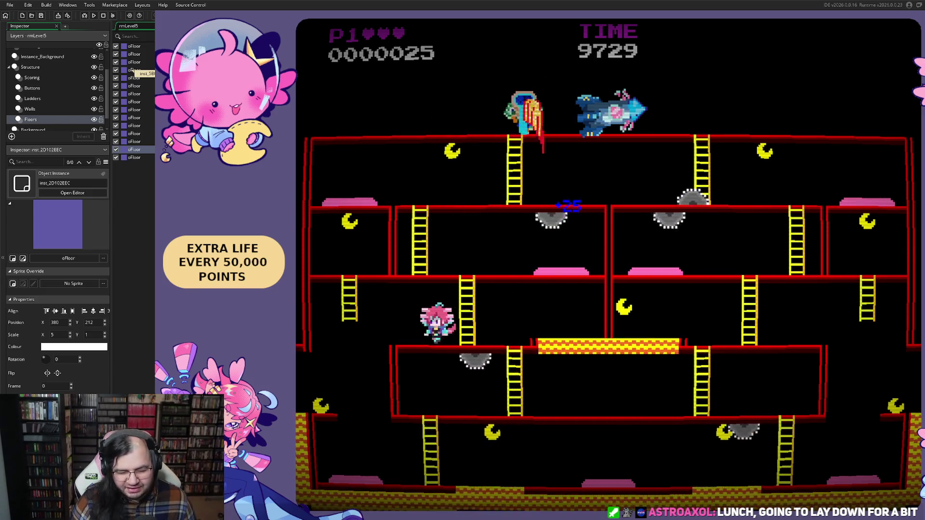
pyautogui.press('Up')
pyautogui.press('space')
pyautogui.press('Left')
pyautogui.press('Left')
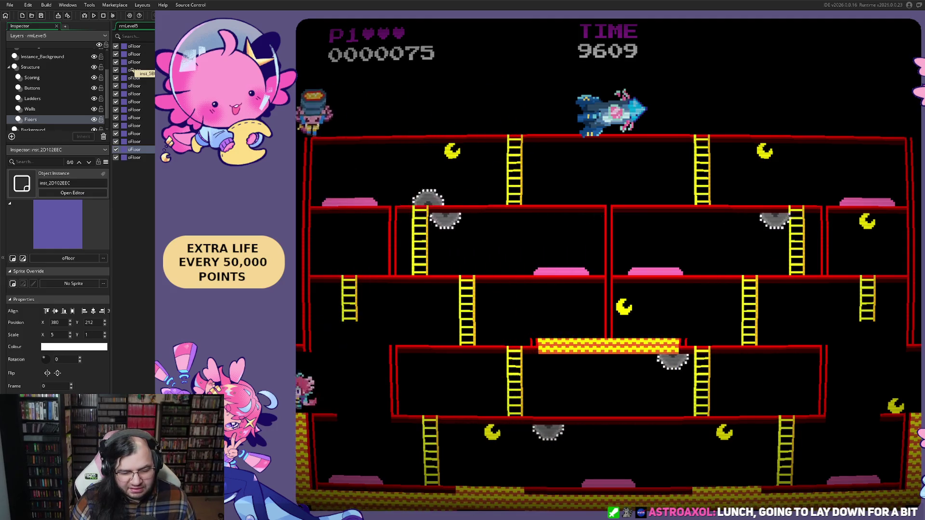
pyautogui.press('Right')
pyautogui.press('space')
pyautogui.press('Right')
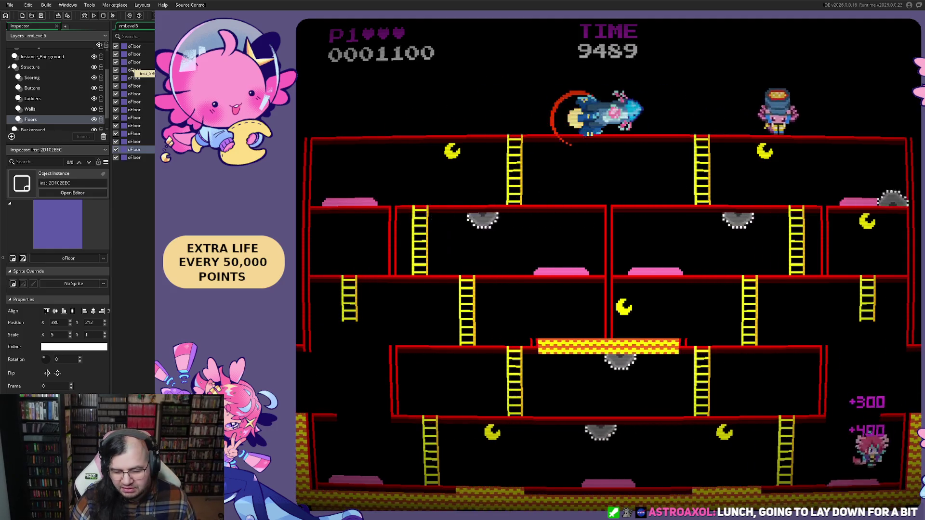
# Run back and forth along the bottom floor to reach the goal flag.
pyautogui.press('Left')
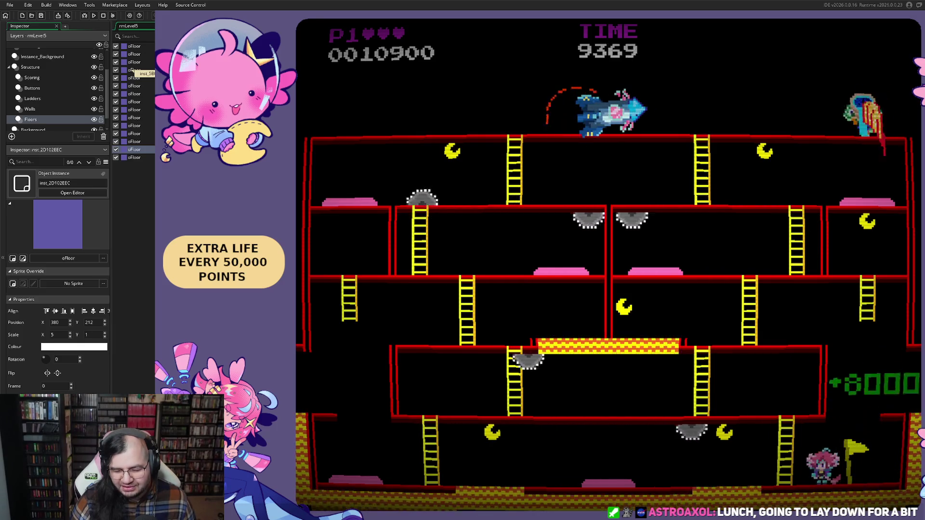
pyautogui.press('Left')
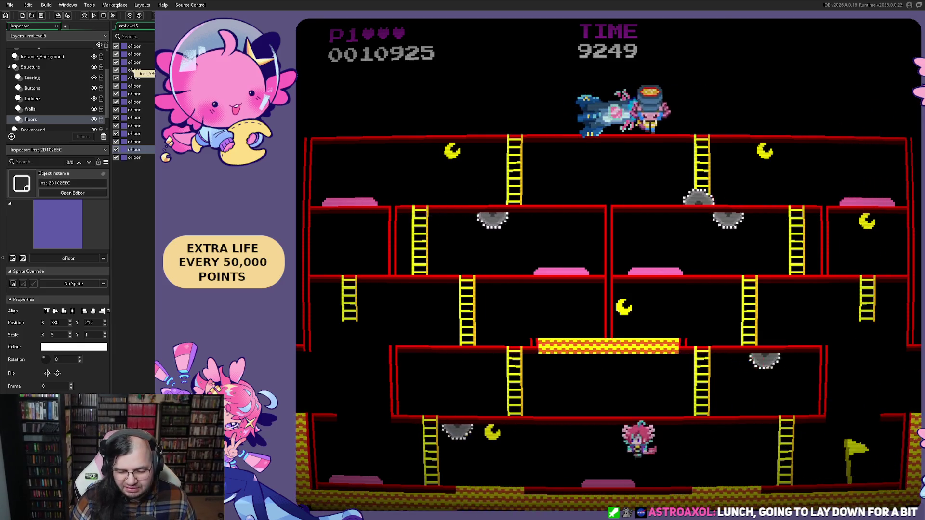
pyautogui.press('space')
pyautogui.press('space')
pyautogui.press('space')
pyautogui.press('space')
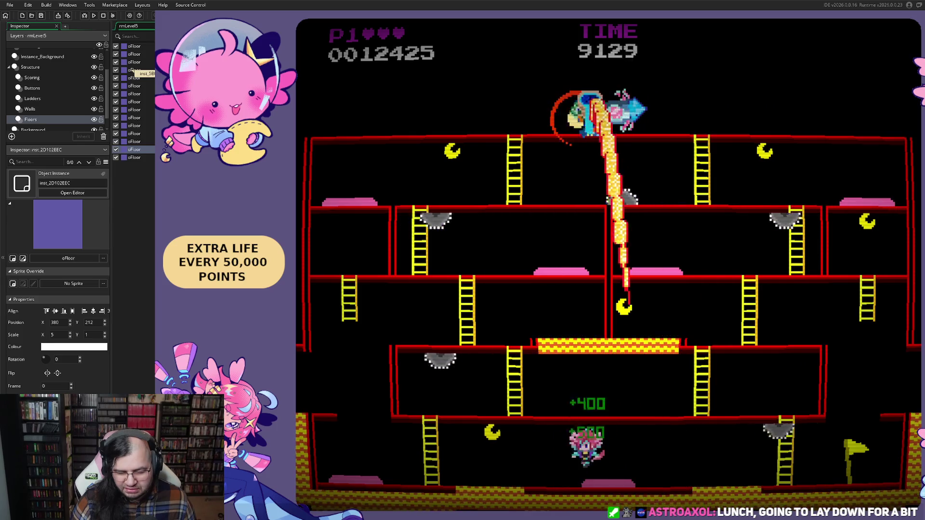
pyautogui.press('Right')
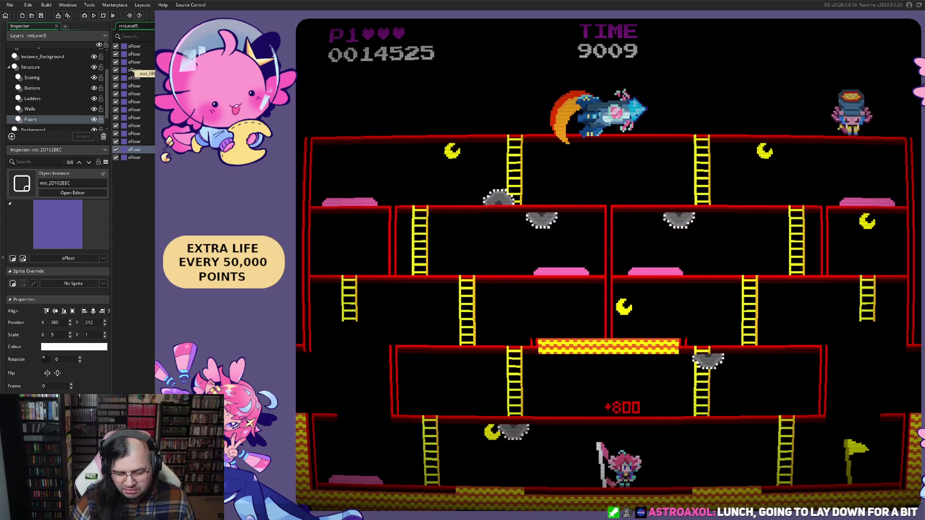
pyautogui.press('Left')
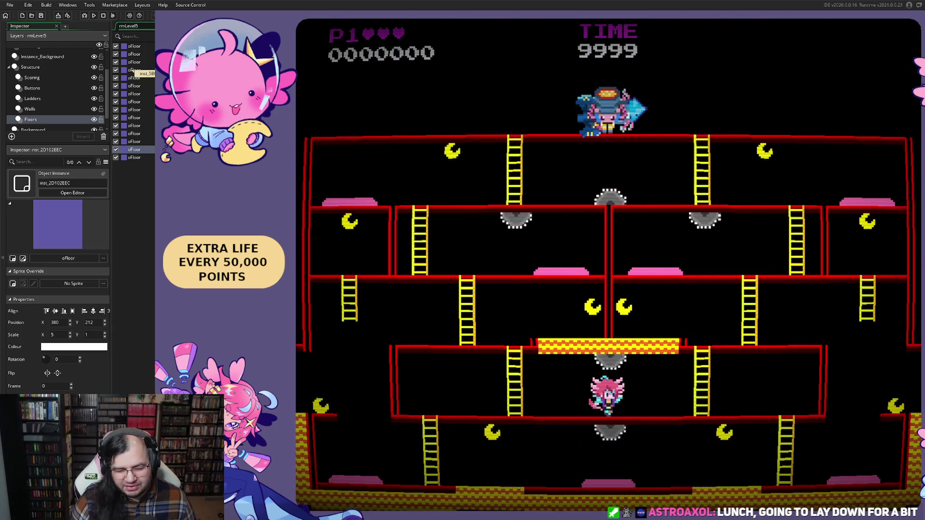
# Climb to the upper floor collecting moons, then drop back to the lower floor.
pyautogui.press('Left')
pyautogui.press('Up')
pyautogui.press('Left')
pyautogui.press('Right')
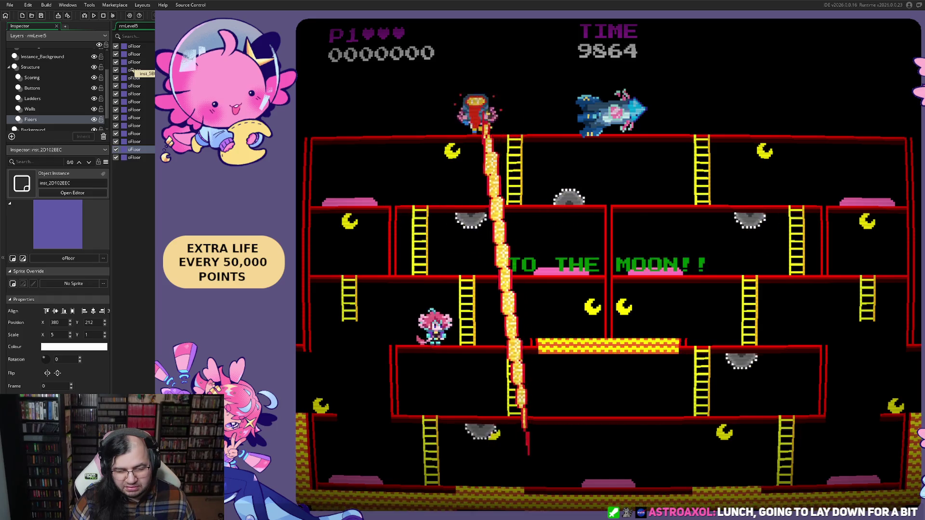
pyautogui.press('Left')
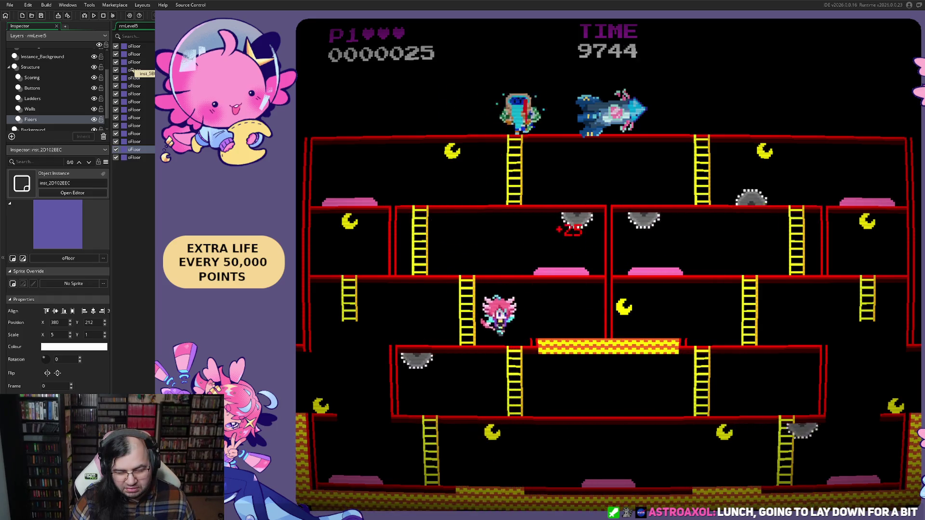
pyautogui.press('Up')
pyautogui.press('Down')
pyautogui.press('Left')
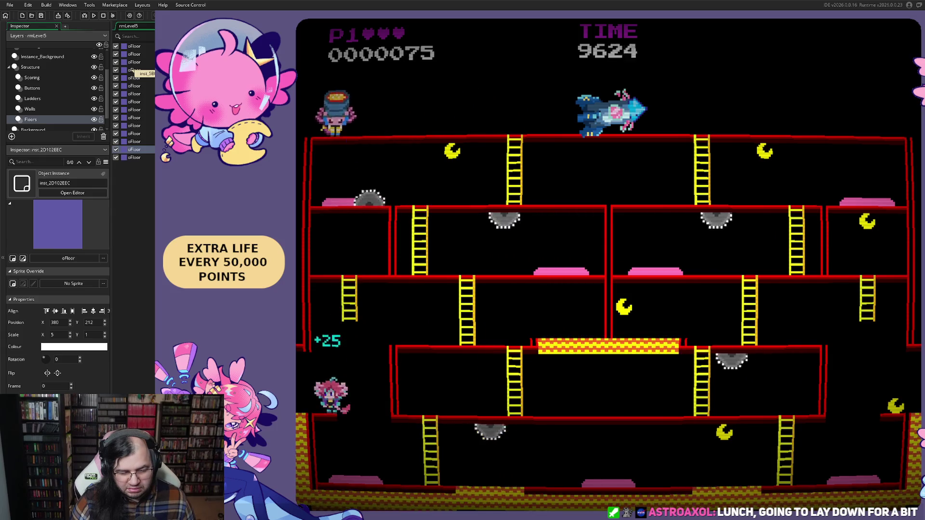
# Run right, then left along the bottom floor to keep scoring.
pyautogui.press('Right')
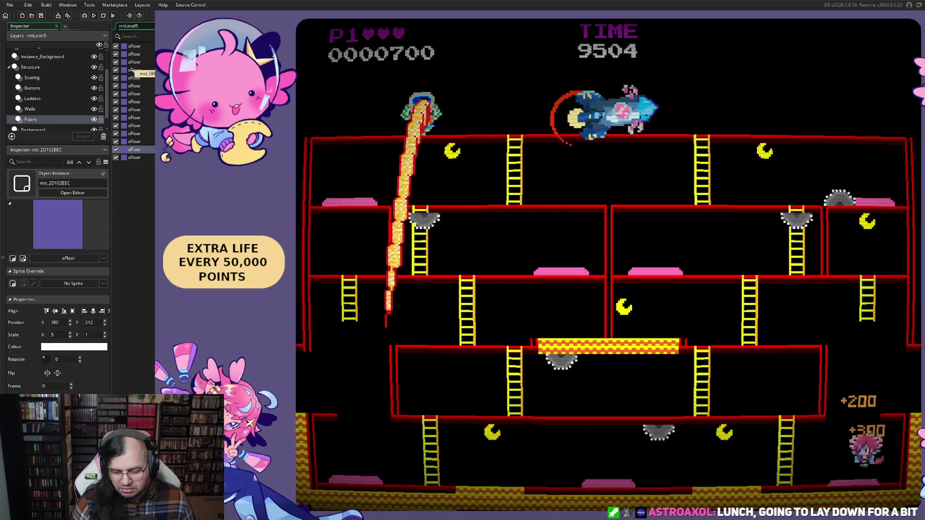
pyautogui.press('Right')
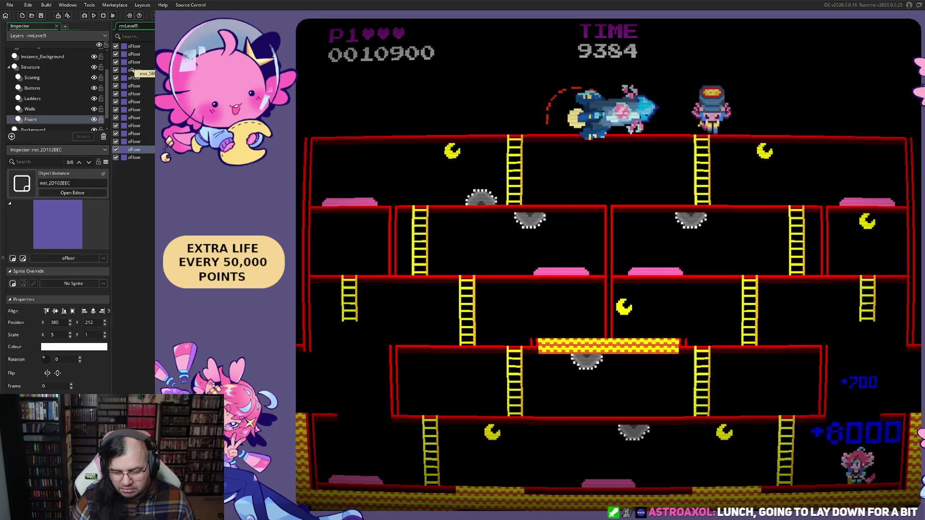
pyautogui.press('Left')
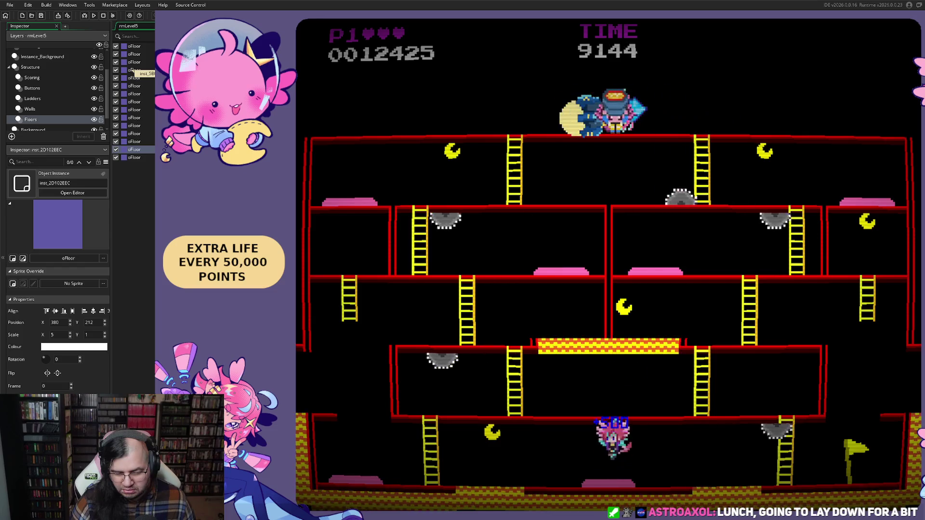
pyautogui.press('Left')
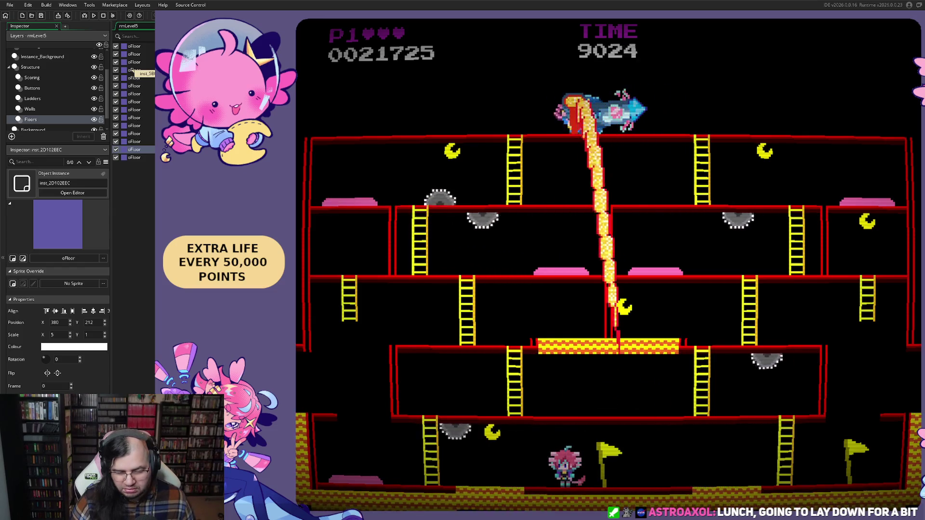
pyautogui.press('Left')
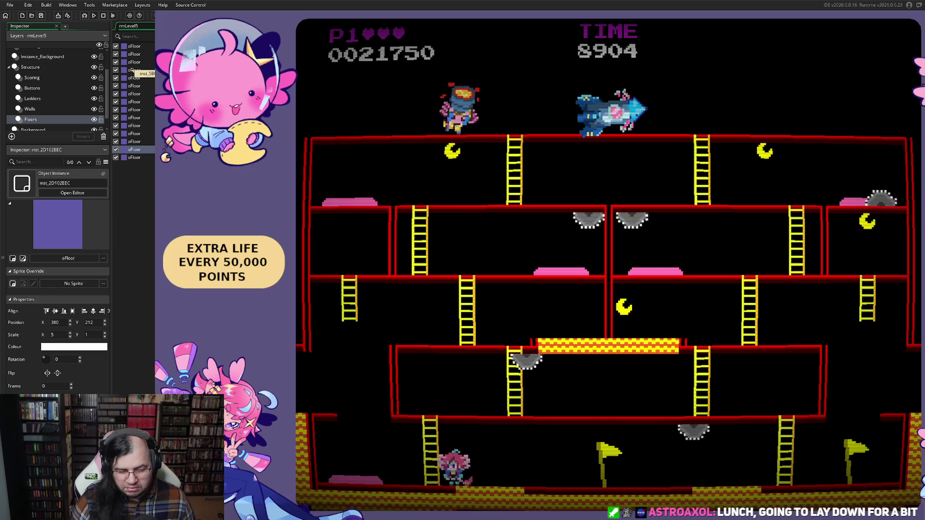
pyautogui.press('Left')
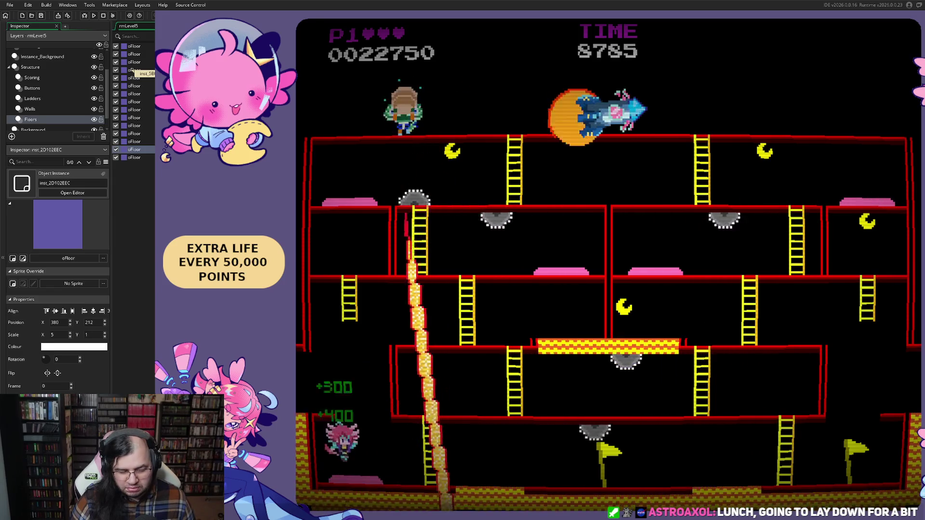
# Climb the ladders on both sides back up to the upper floor.
pyautogui.press('Right')
pyautogui.press('Up')
pyautogui.press('Right')
pyautogui.press('Left')
pyautogui.press('Up')
pyautogui.press('Left')
pyautogui.press('Up')
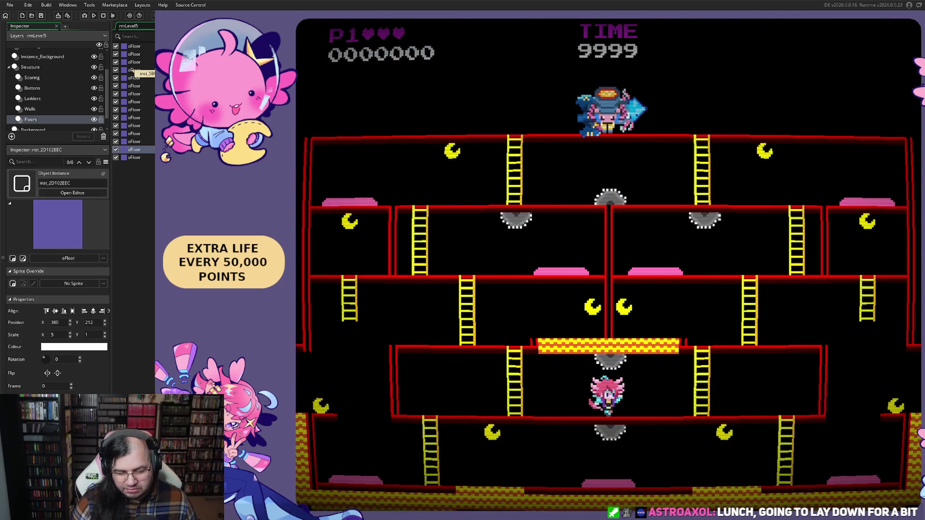
# Climb the left ladders, then drop off to the lower left.
pyautogui.press('Left')
pyautogui.press('Up')
pyautogui.press('Left')
pyautogui.press('Up')
pyautogui.press('Left')
# Wrap around and run back and forth along the bottom floor.
pyautogui.press('Right')
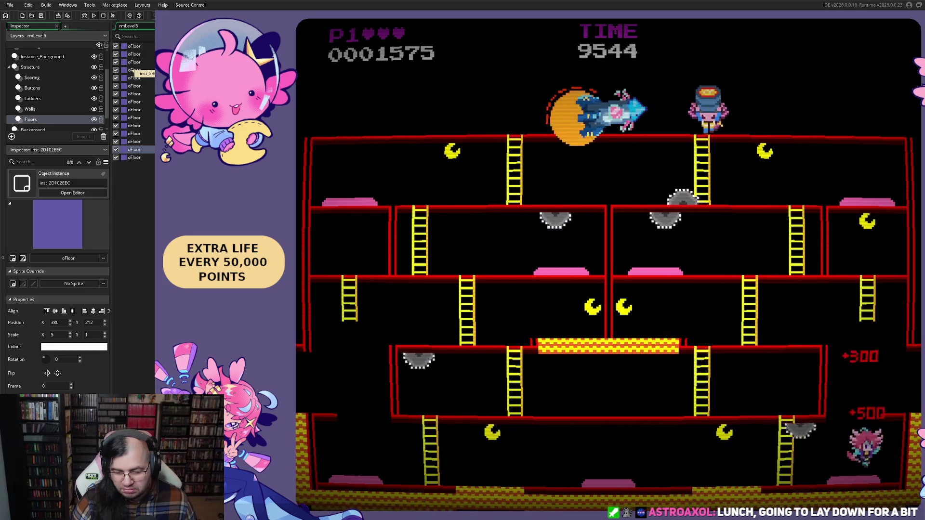
pyautogui.press('Left')
pyautogui.press('Left')
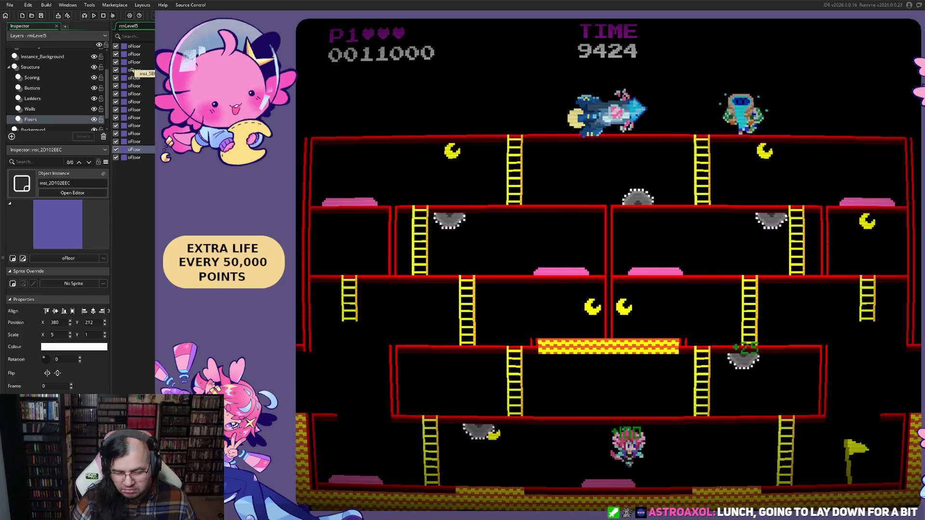
pyautogui.press('Right')
pyautogui.press('Left')
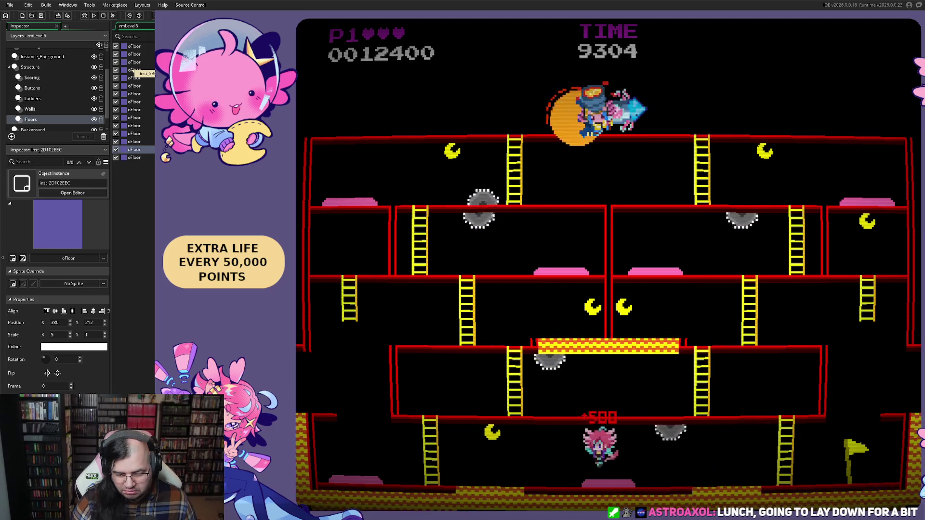
pyautogui.press('Left')
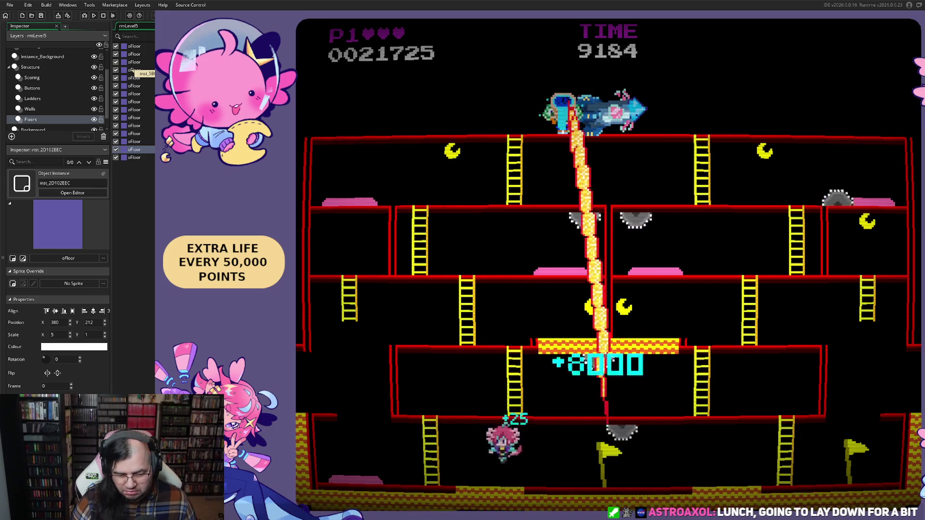
# Climb the ladder, grab the last moon, and keep playing the restarted level.
pyautogui.press('Up')
pyautogui.press('Right')
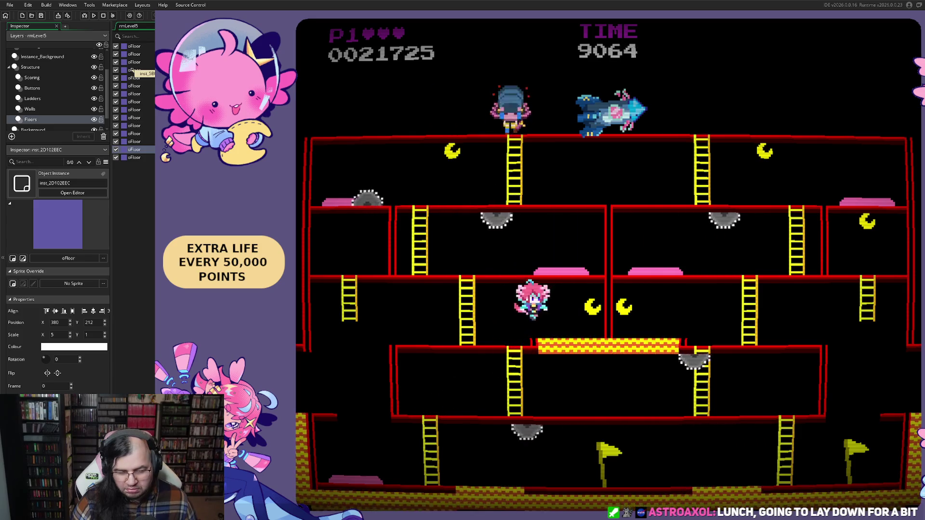
pyautogui.press('Right')
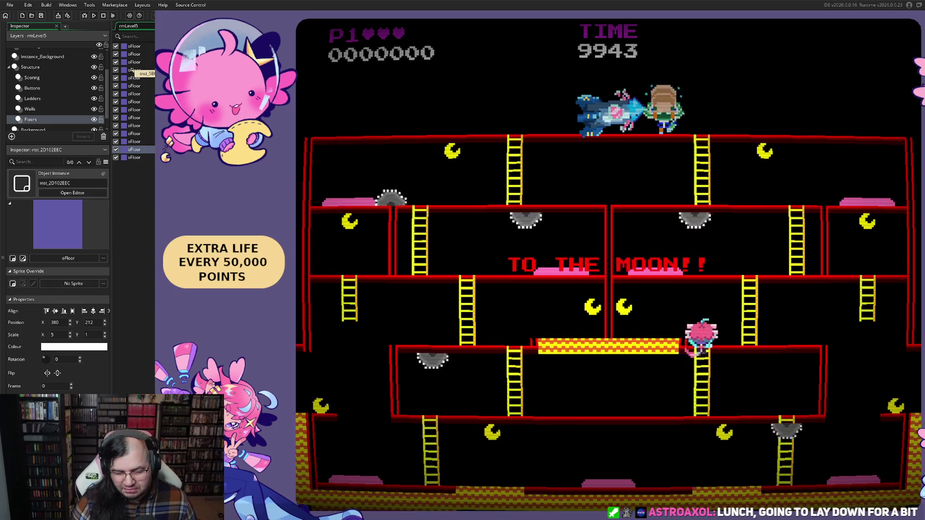
pyautogui.press('Down')
pyautogui.press('Right')
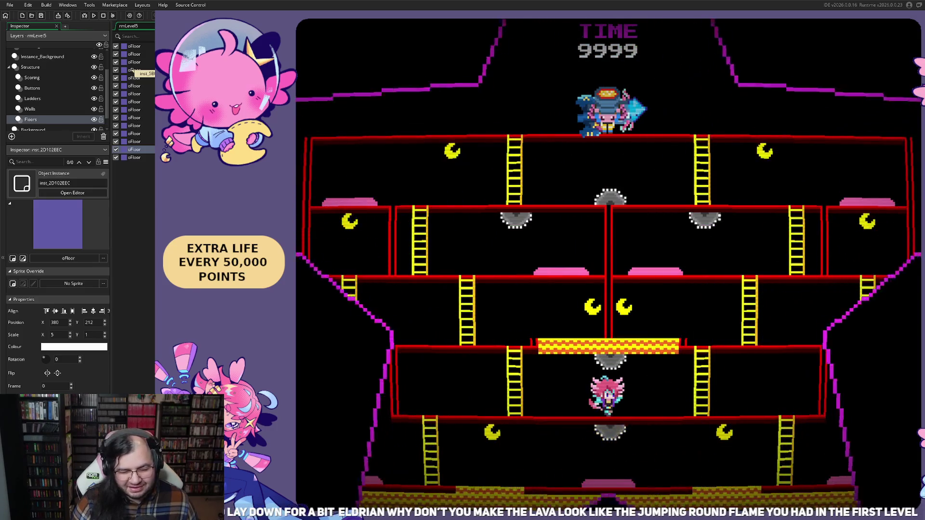
# Pause the running game with Escape to bring up the Return/Retry/Config/Exit menu.
pyautogui.press('Escape')
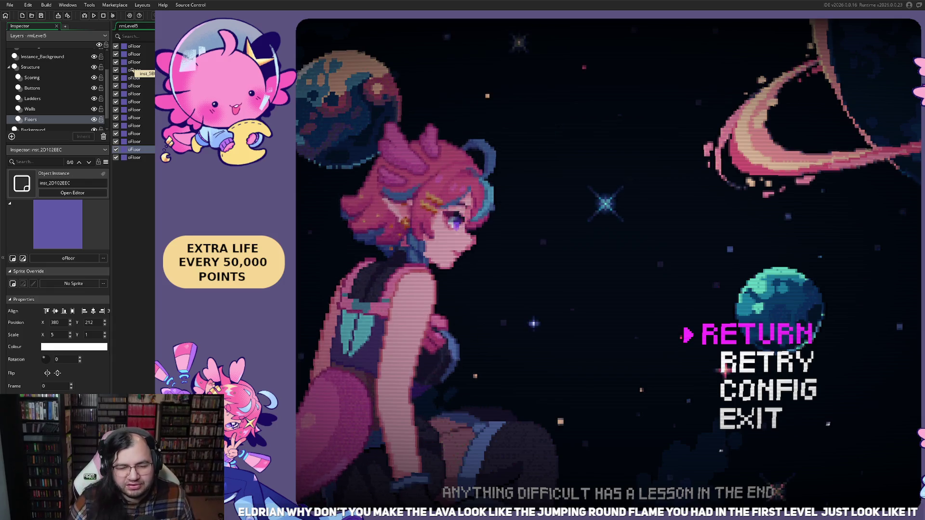
# Resume via RETURN, move left across the platform, and climb the ladder after respawning.
pyautogui.press('Return')
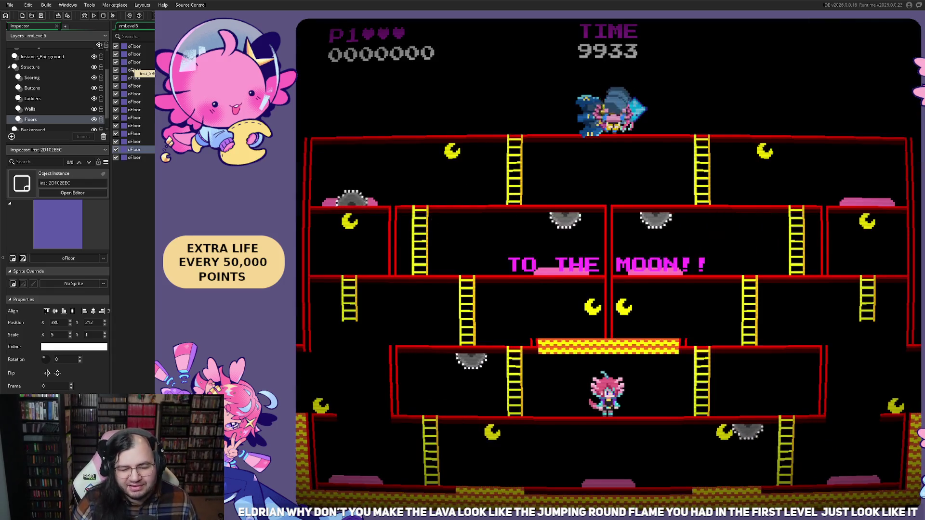
pyautogui.press('Left')
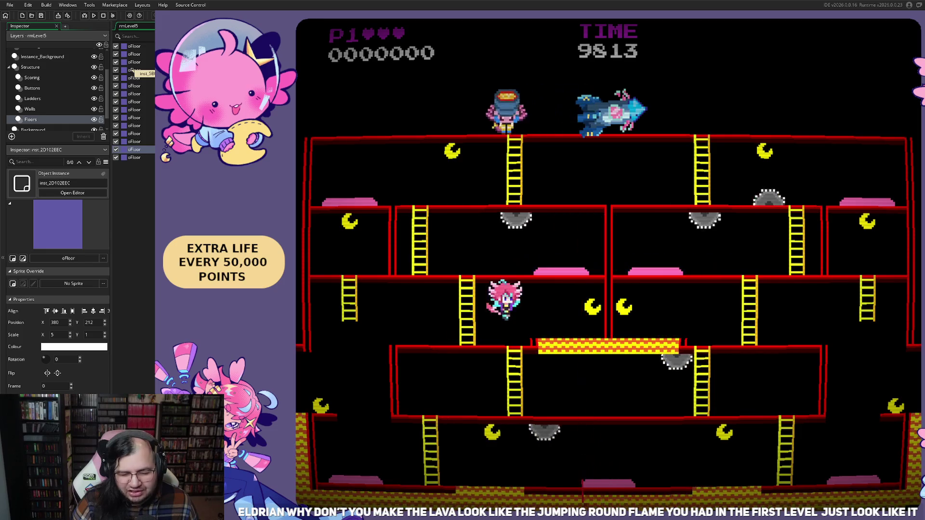
pyautogui.press('Left')
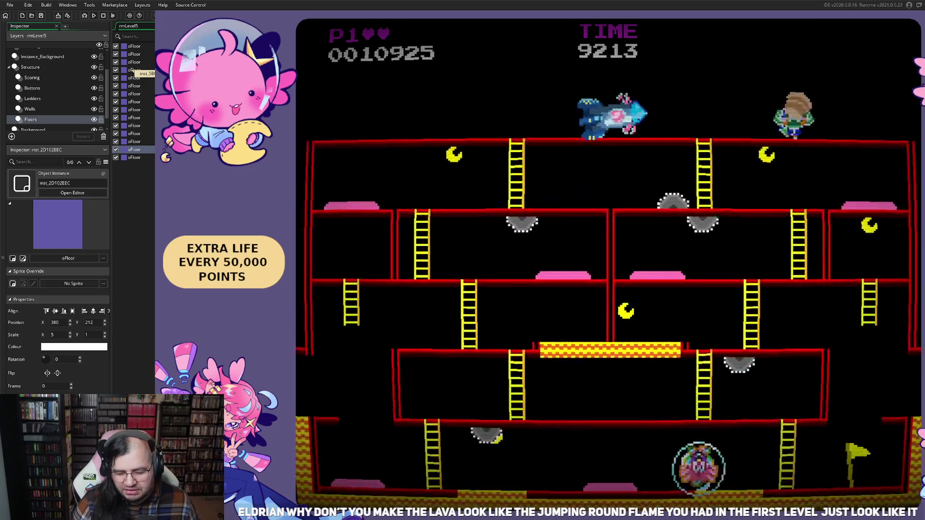
pyautogui.press('Left')
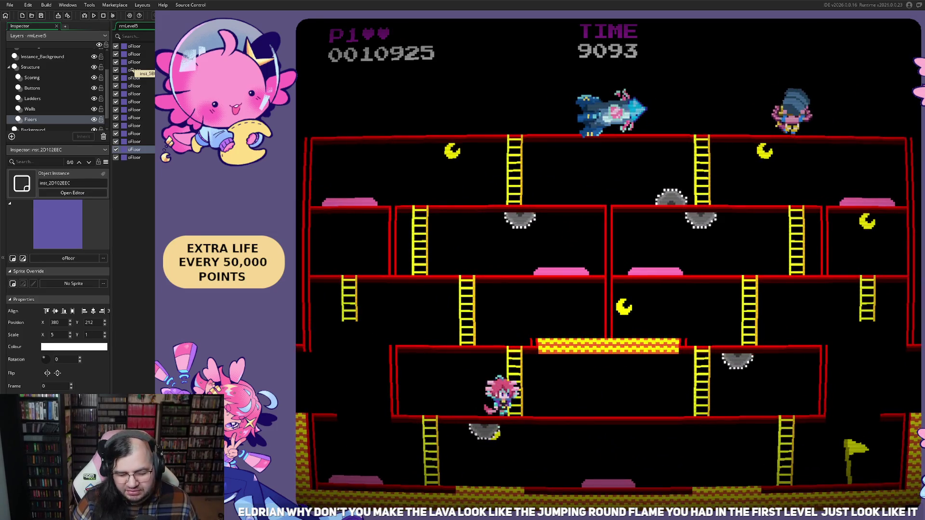
pyautogui.press('Up')
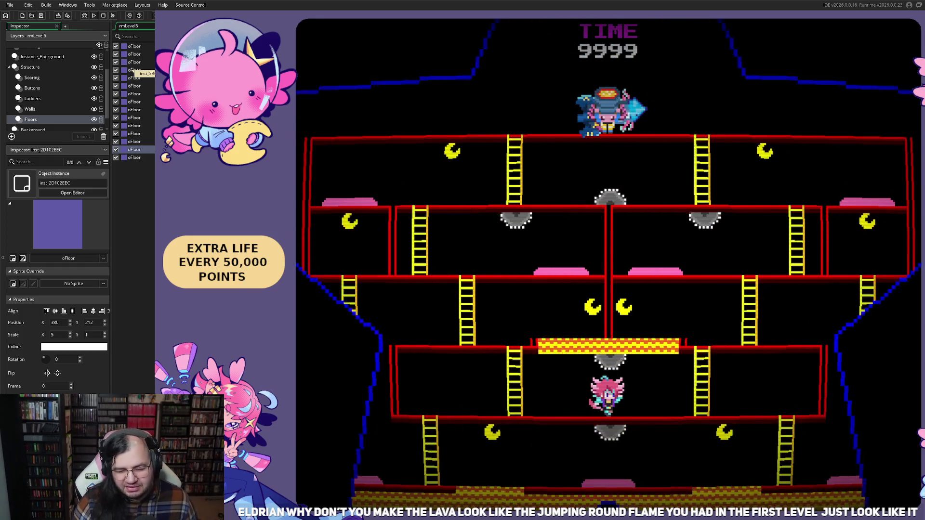
# Climb to the upper-right room, then descend the right ladder to the lower floor.
pyautogui.press('Right')
pyautogui.press('Up')
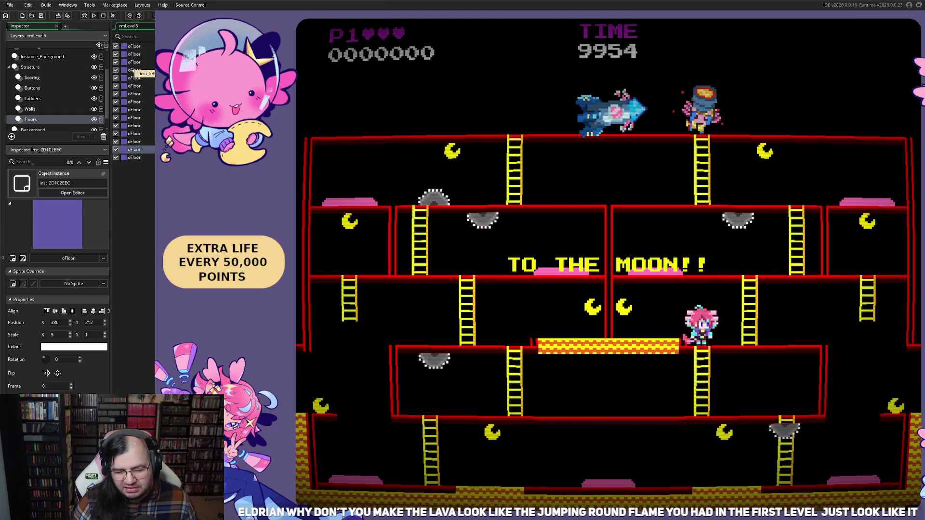
pyautogui.press('Right')
pyautogui.press('Up')
pyautogui.press('Down')
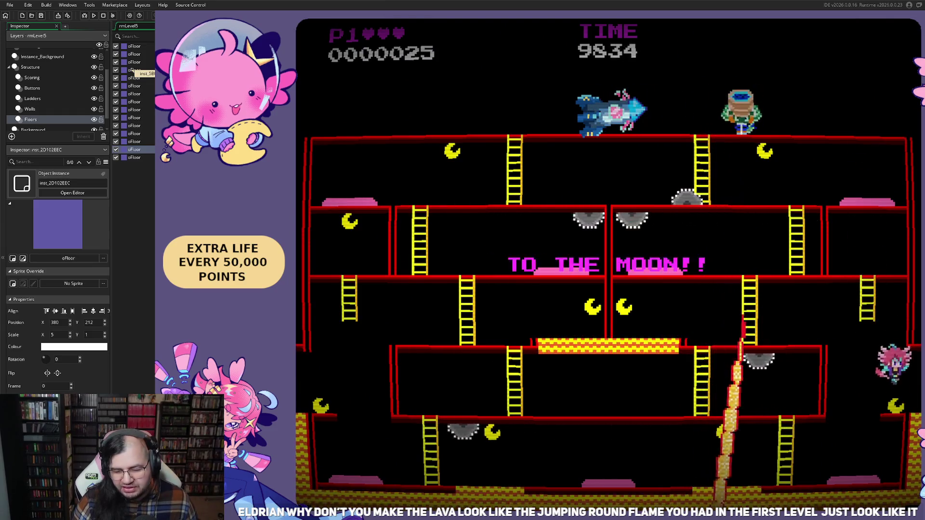
# Run left along the bottom floor and jump over the saw.
pyautogui.press('Left')
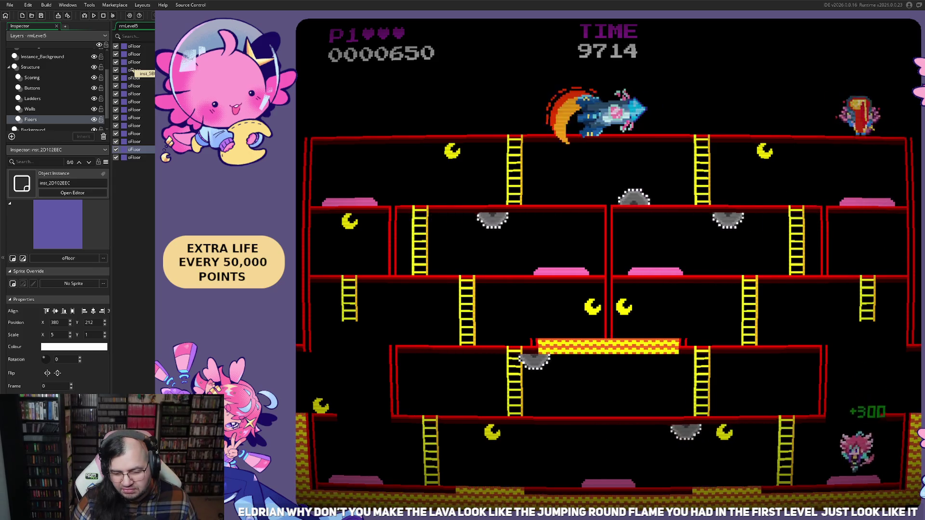
pyautogui.press('Left')
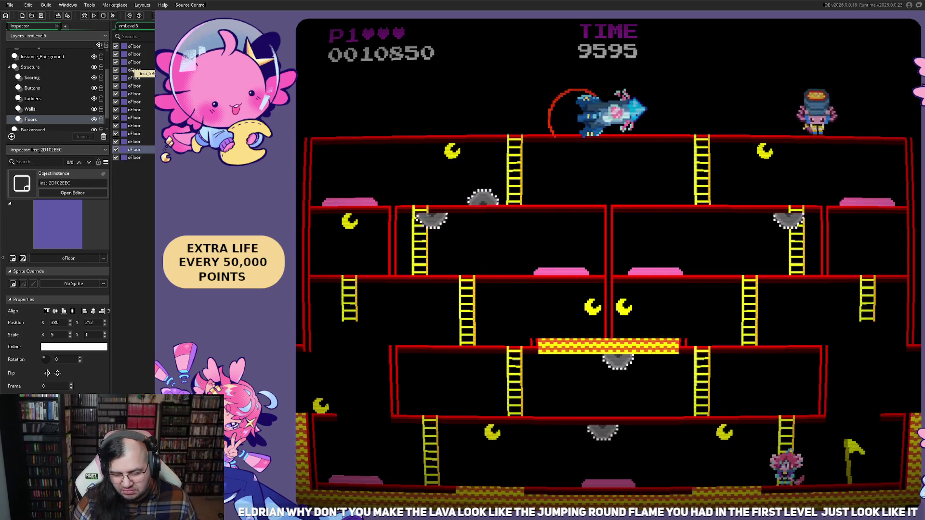
pyautogui.press('Left')
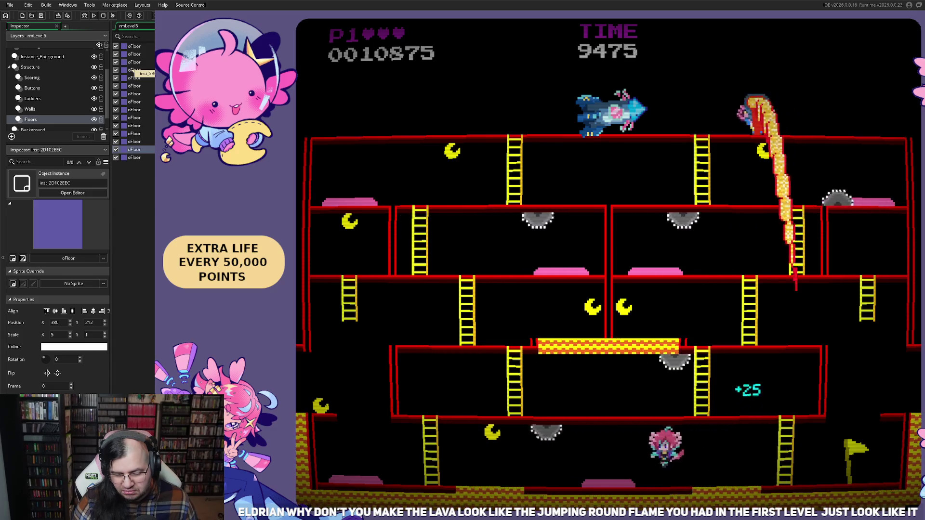
pyautogui.press('Left')
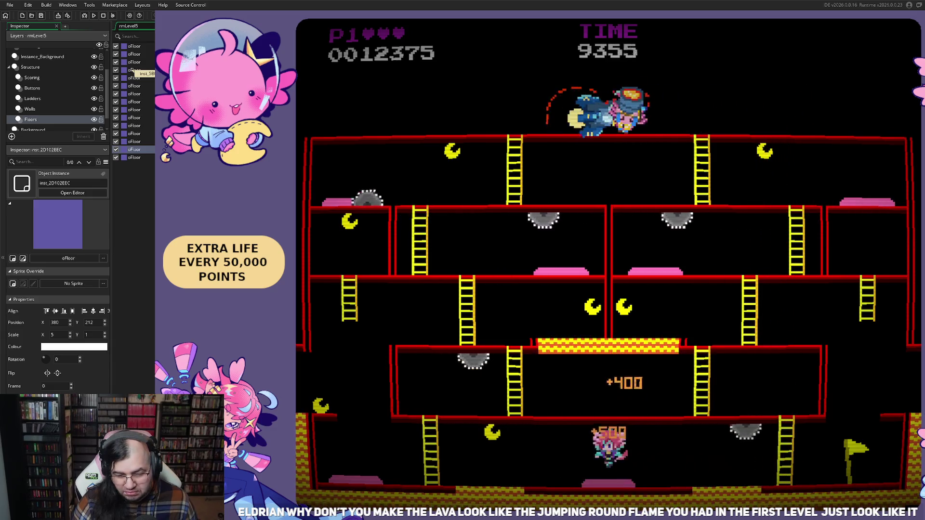
pyautogui.press('Left')
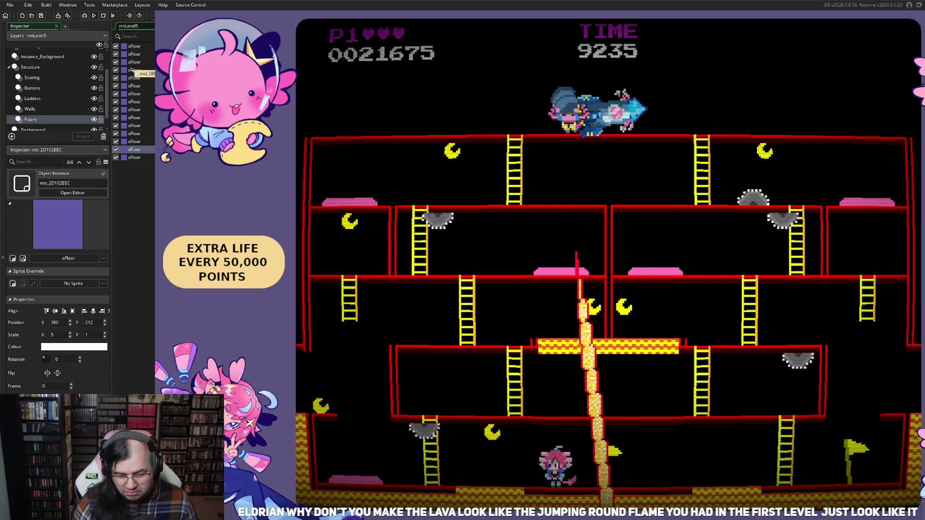
pyautogui.press('Left')
pyautogui.press('space')
# Climb up two floors and walk left along the middle floor.
pyautogui.press('Right')
pyautogui.press('Up')
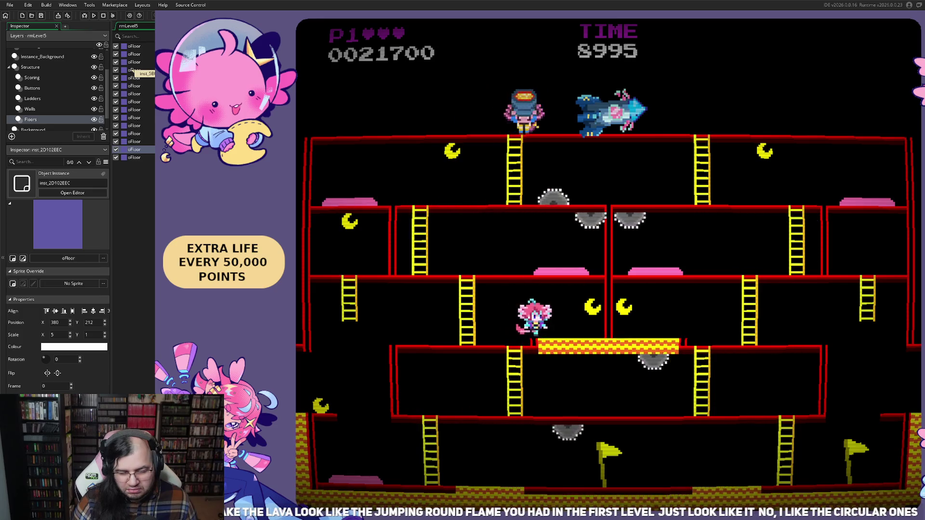
pyautogui.press('Left')
pyautogui.press('Up')
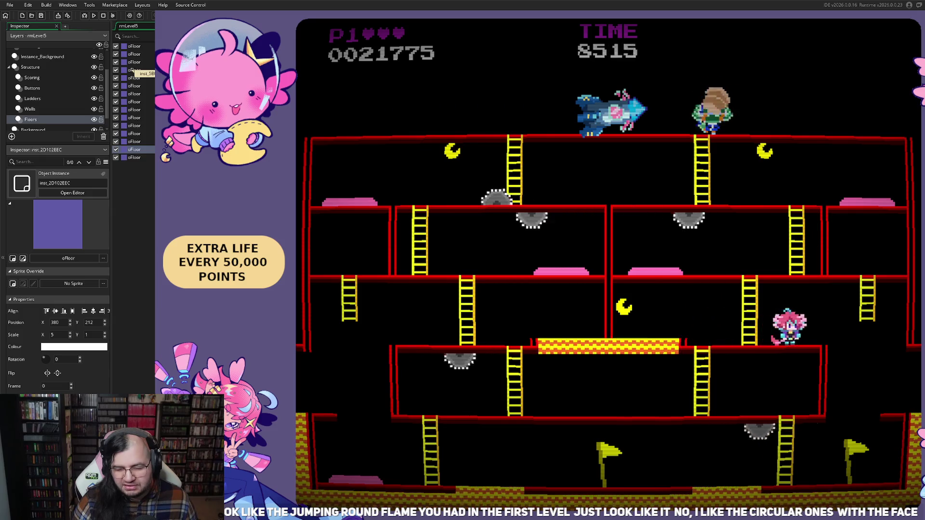
pyautogui.press('Left')
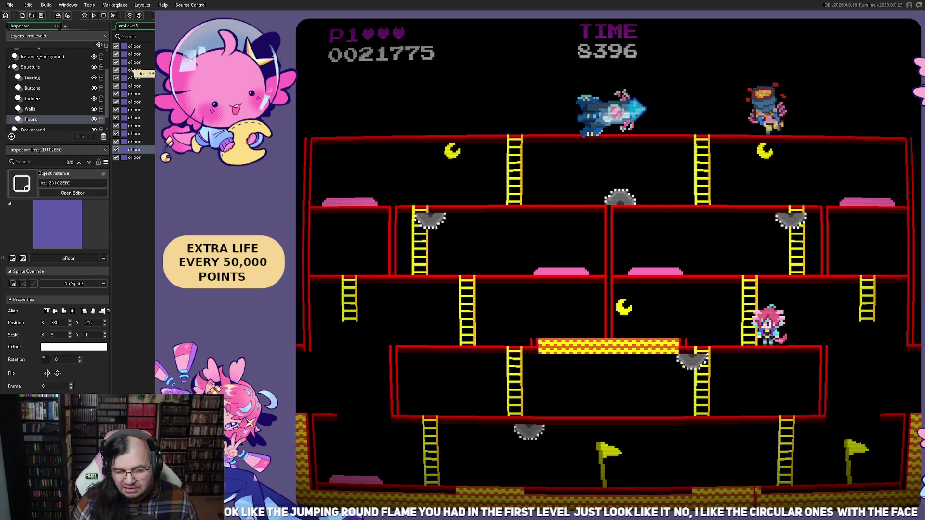
# Climb to the upper floor and jump over the saw enemies on the left.
pyautogui.press('Right')
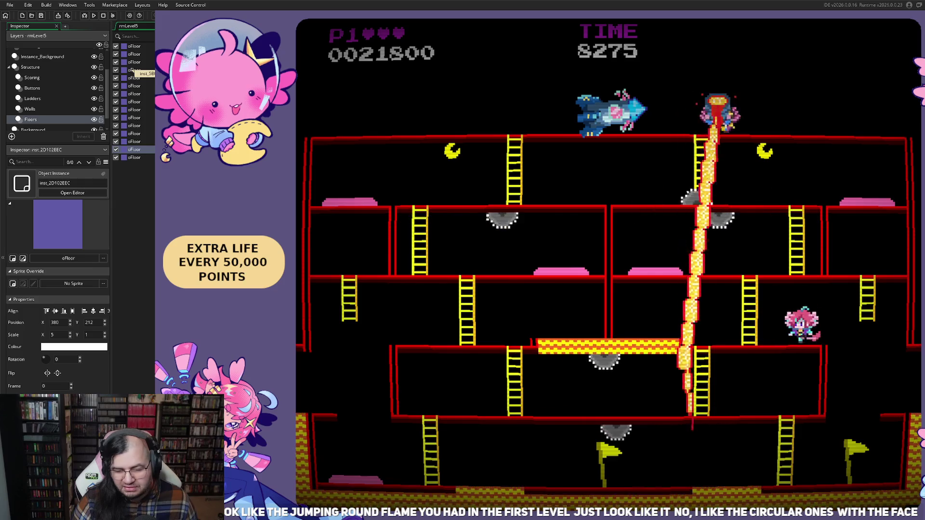
pyautogui.press('Up')
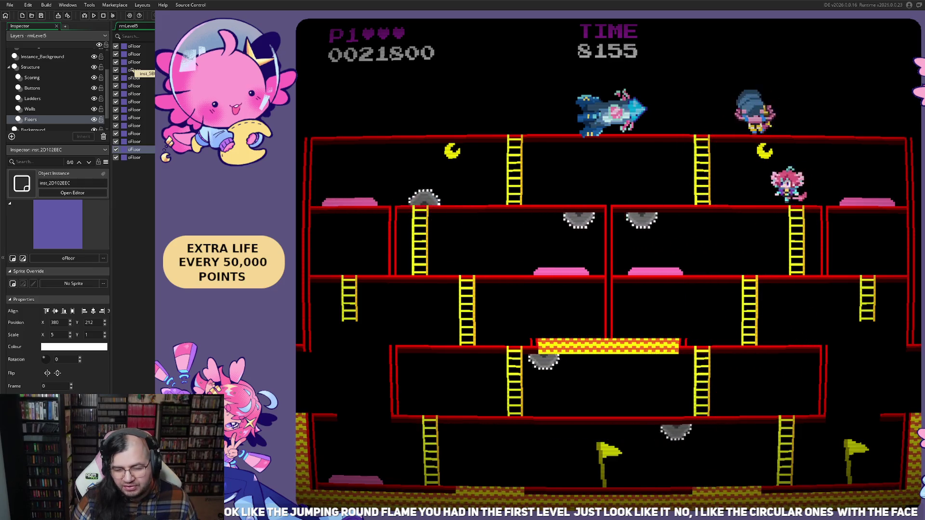
pyautogui.press('Left')
pyautogui.press('space')
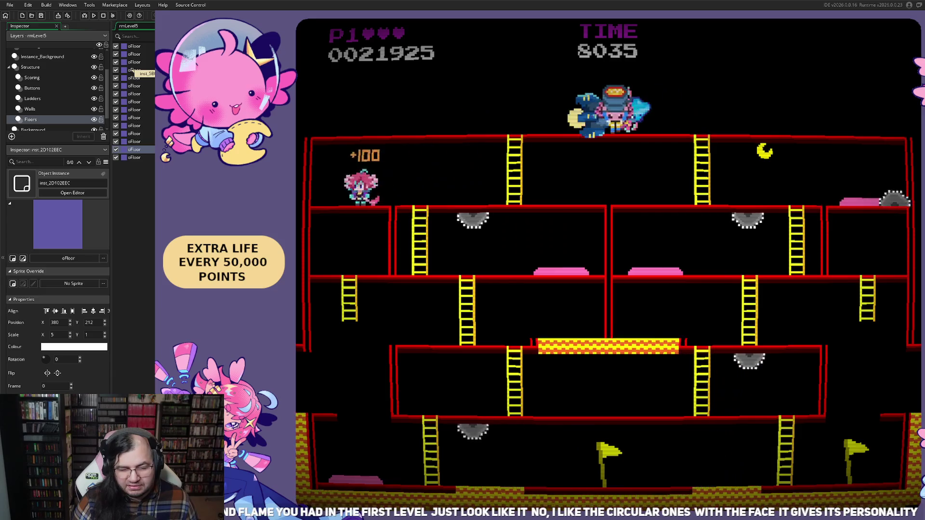
pyautogui.press('Left')
pyautogui.press('space')
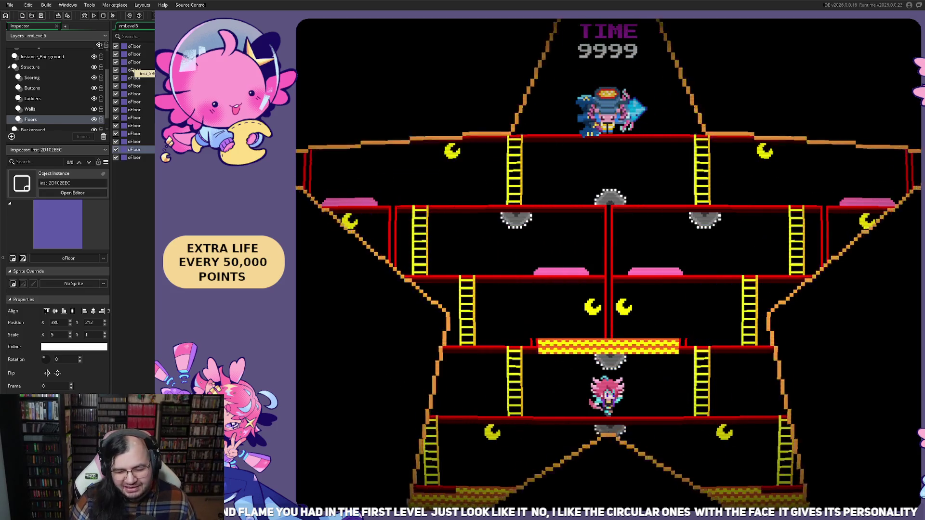
# Walk left and right, drop a floor, dodge the laser, and jump the saws.
pyautogui.press('Left')
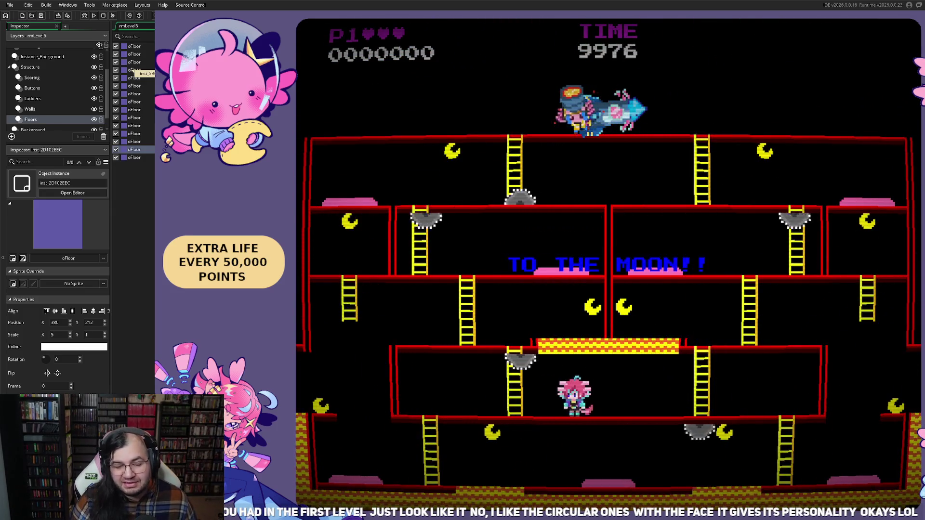
pyautogui.press('Right')
pyautogui.press('Left')
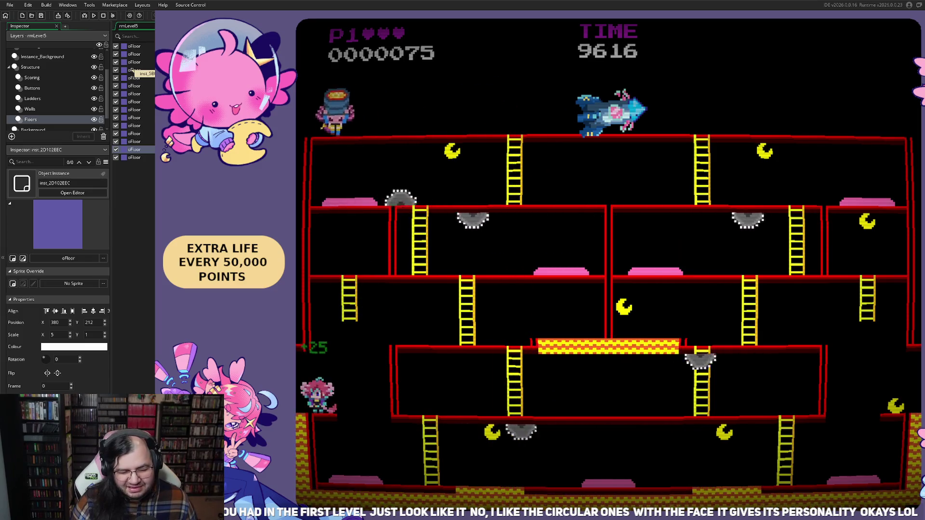
pyautogui.press('Right')
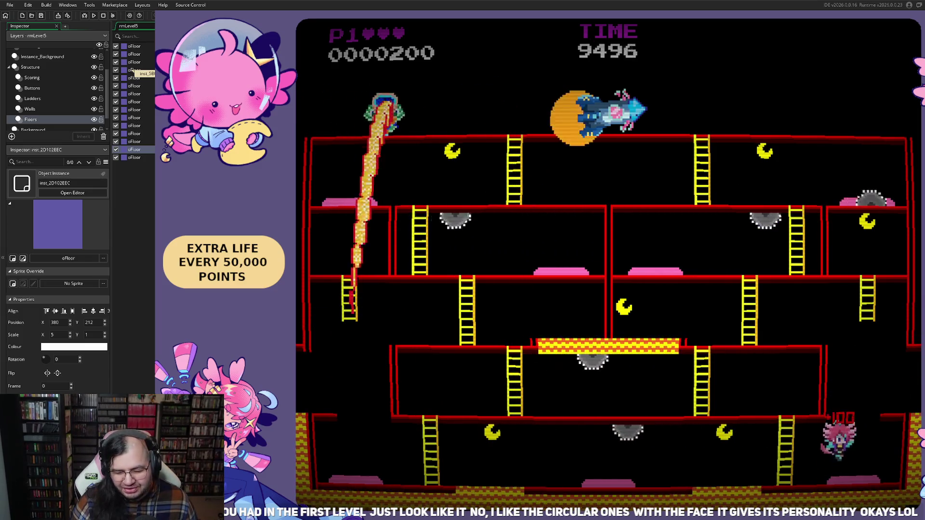
pyautogui.press('Right')
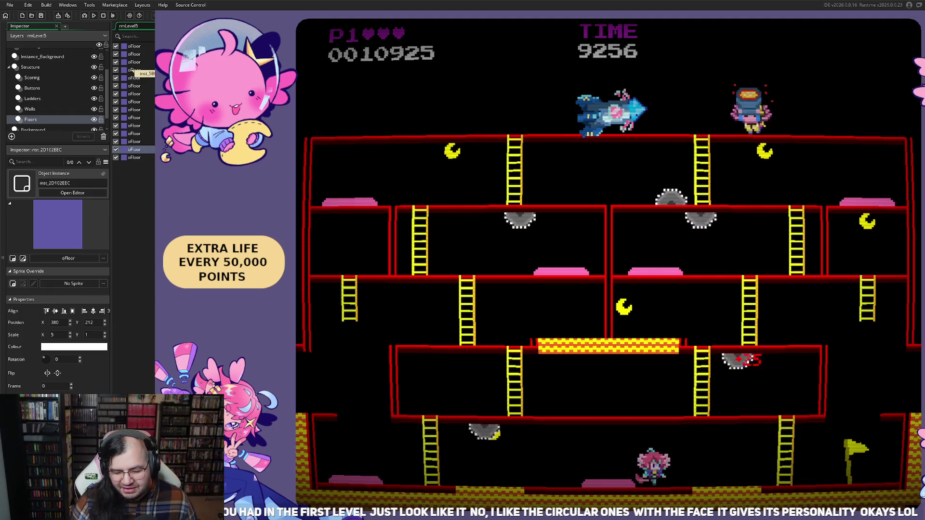
pyautogui.press('Left')
pyautogui.press('space')
# Walk left past the ladder, then climb two floors and move right.
pyautogui.press('Left')
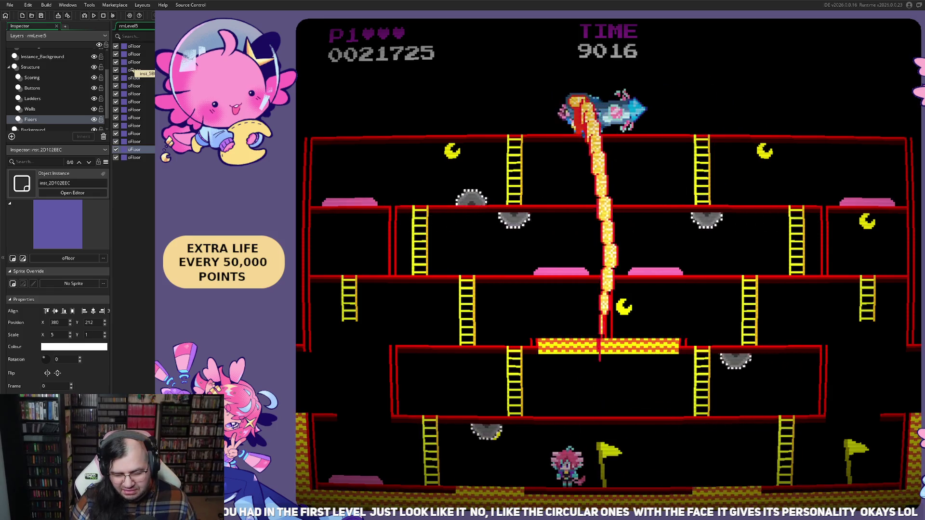
pyautogui.press('Left')
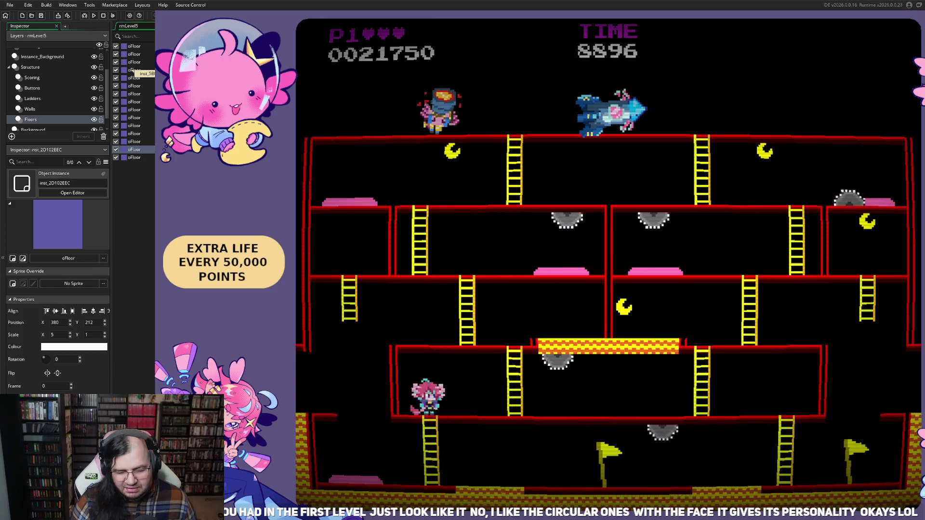
pyautogui.press('Up')
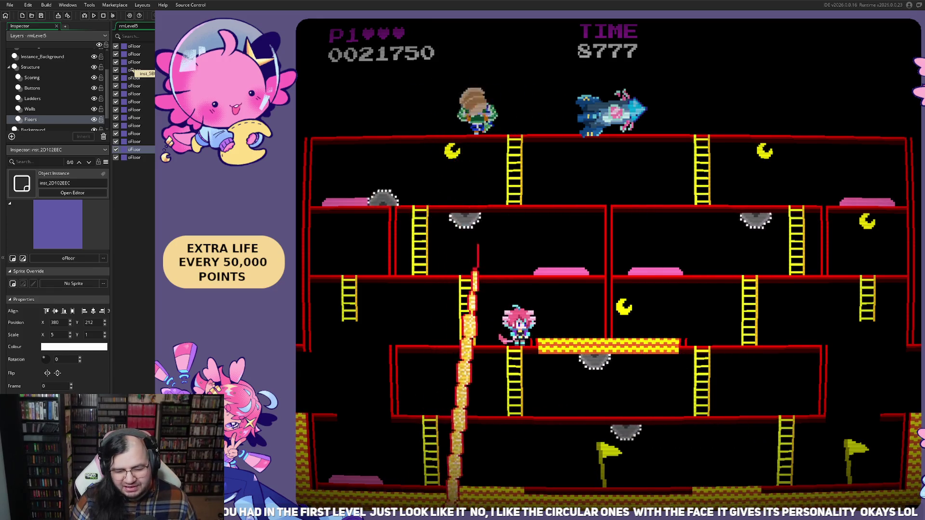
pyautogui.press('Left')
pyautogui.press('Up')
pyautogui.press('Right')
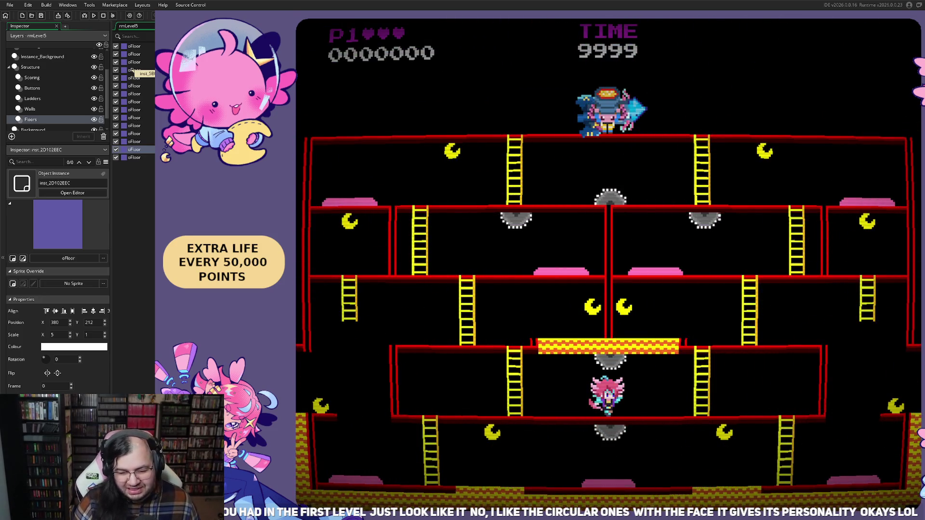
# Drop to the bottom floor and run left for combo points.
pyautogui.press('Left')
pyautogui.press('Left')
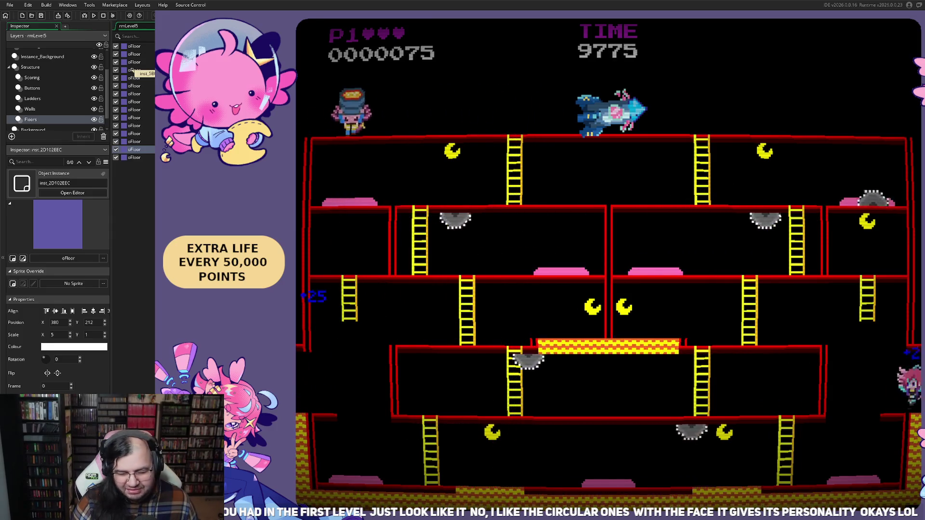
pyautogui.press('space')
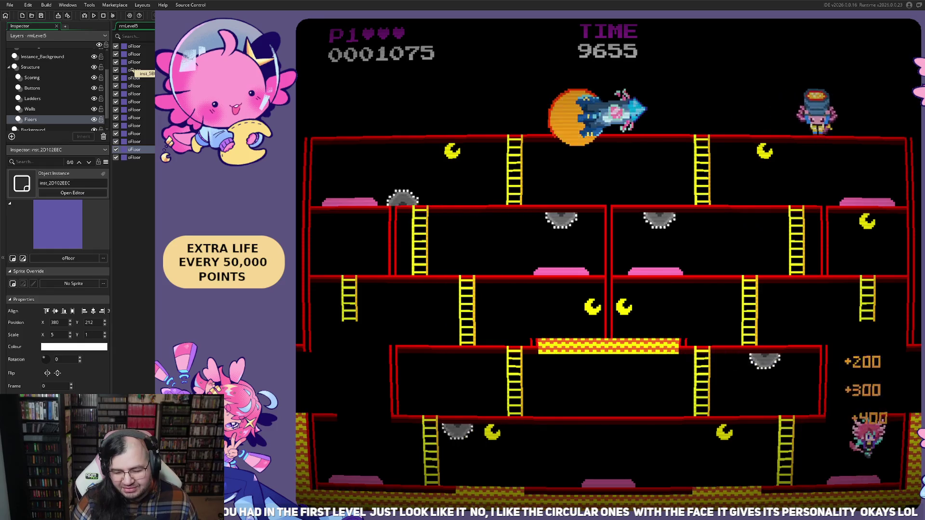
pyautogui.press('Left')
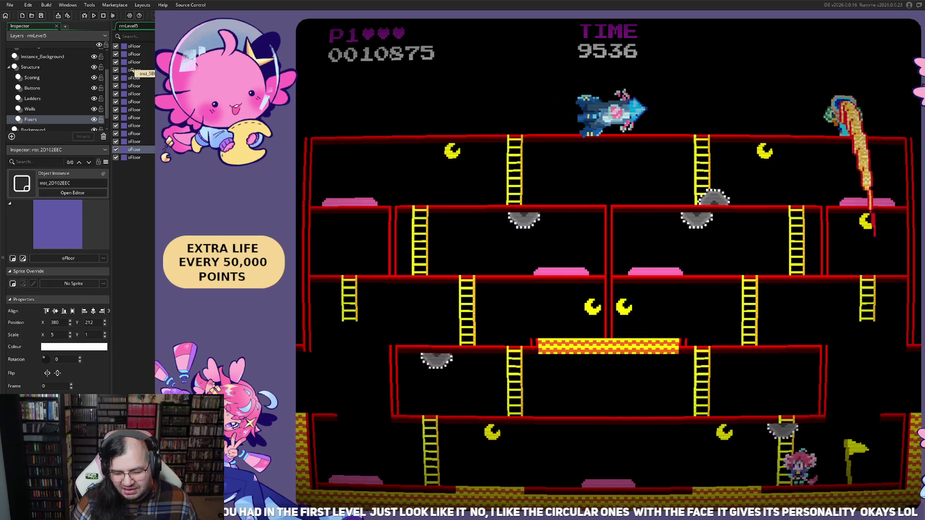
pyautogui.press('Left')
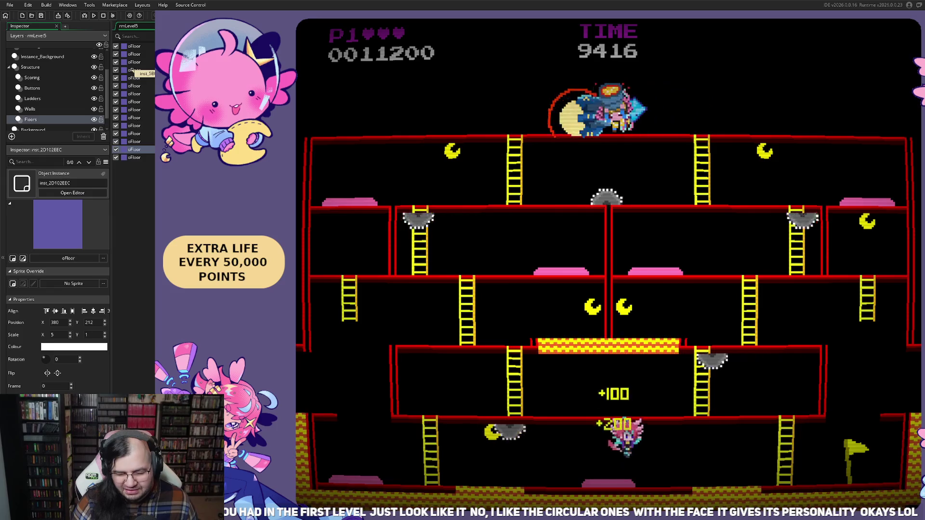
pyautogui.press('Left')
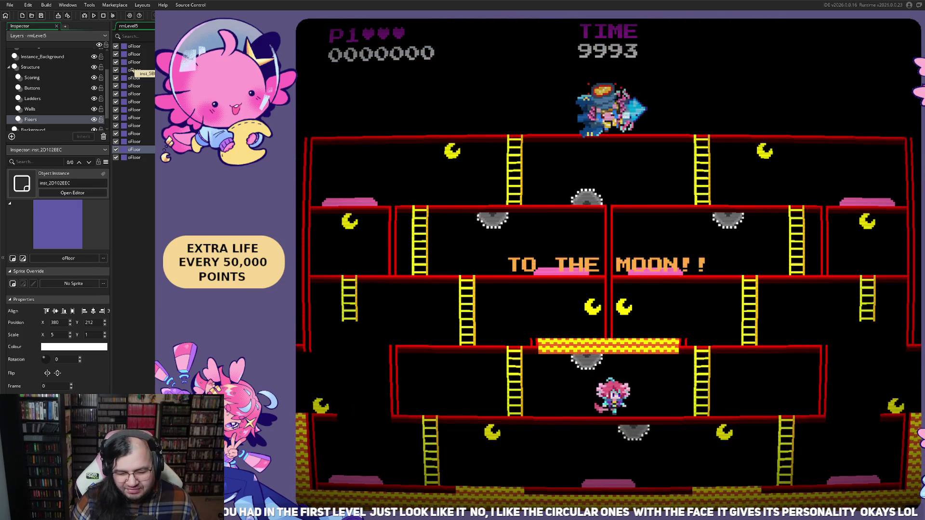
# Go right and up the ladder while dodging the laser, then come back down.
pyautogui.press('Right')
pyautogui.press('Up')
pyautogui.press('Right')
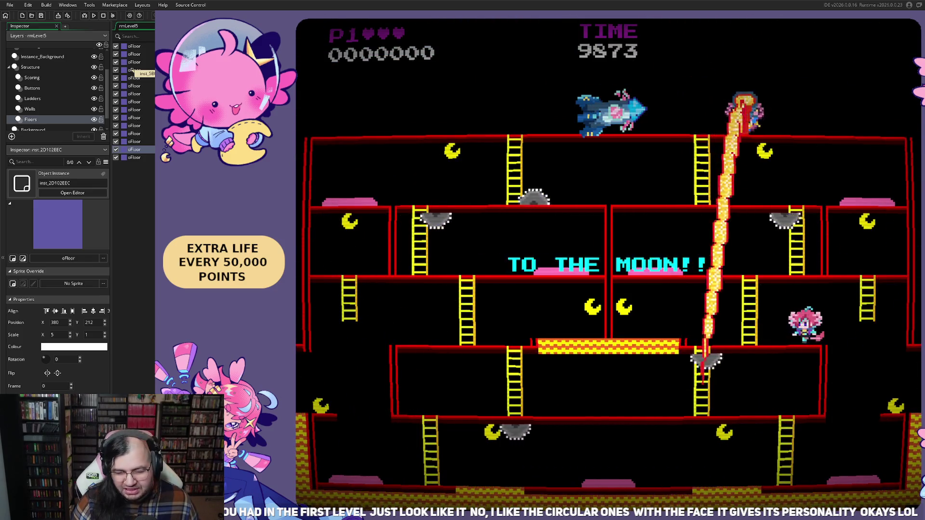
pyautogui.press('Left')
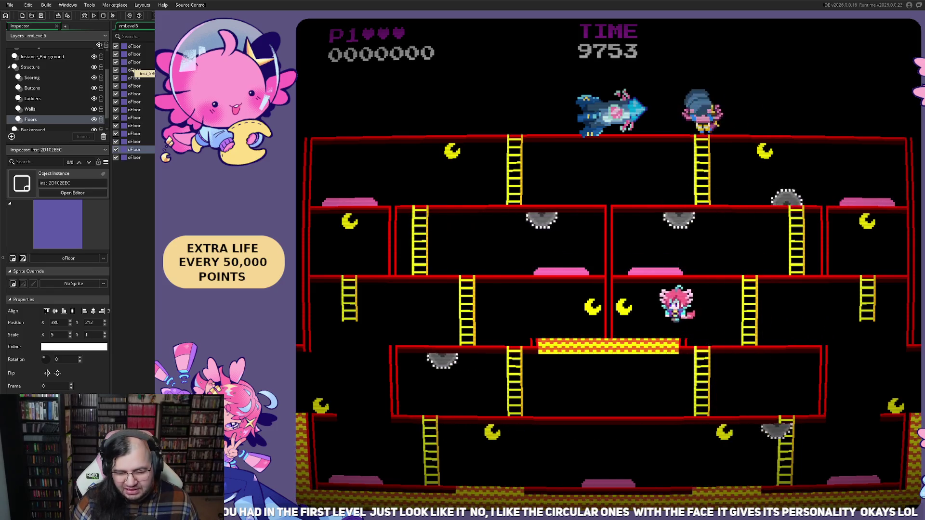
pyautogui.press('Right')
pyautogui.press('Up')
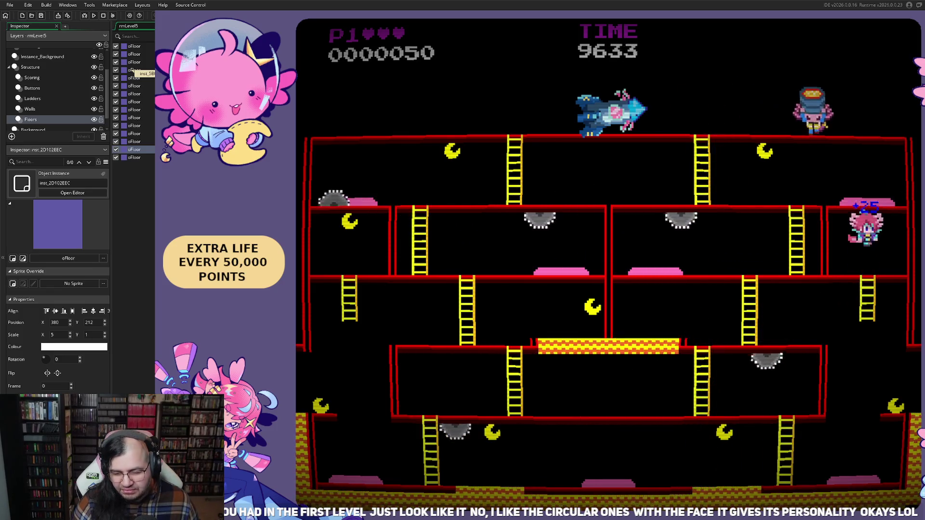
pyautogui.press('Down')
pyautogui.press('Down')
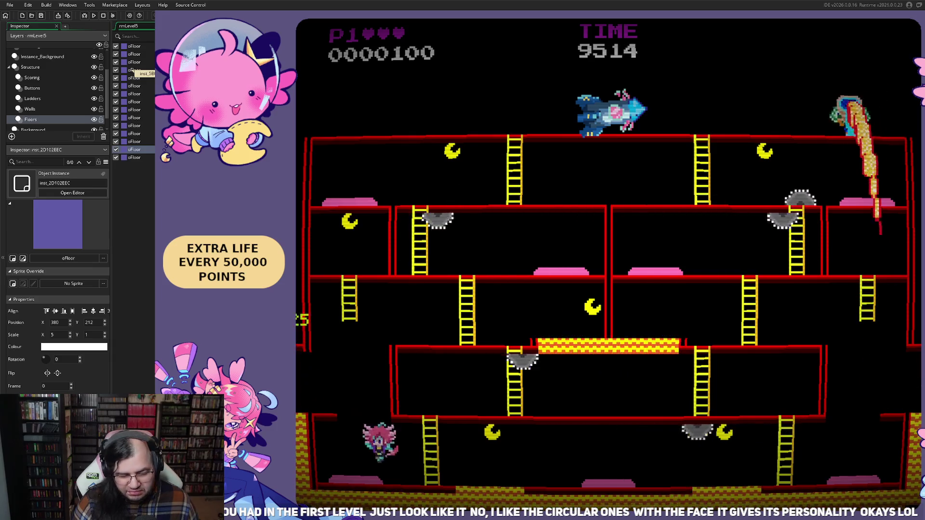
# Jump the saws heading left for bonus points, then move along the bottom floor.
pyautogui.press('Left')
pyautogui.press('space')
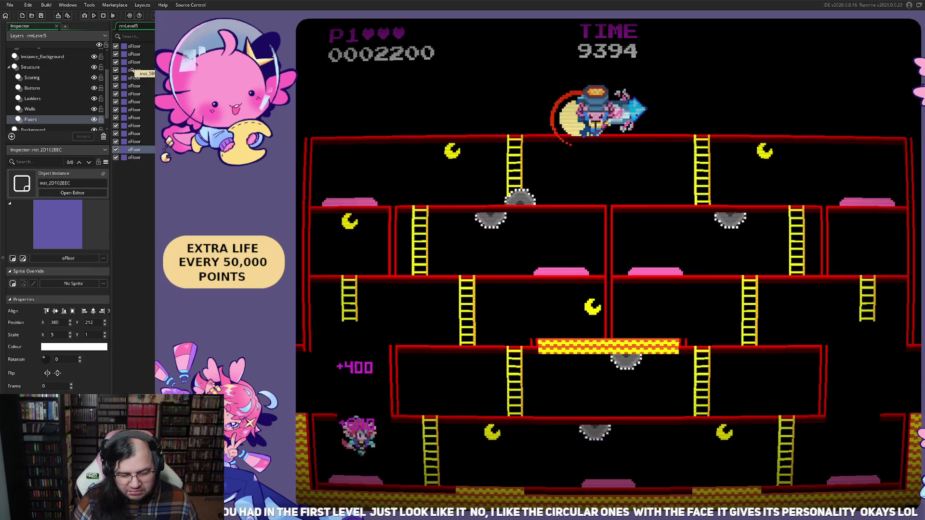
pyautogui.press('Right')
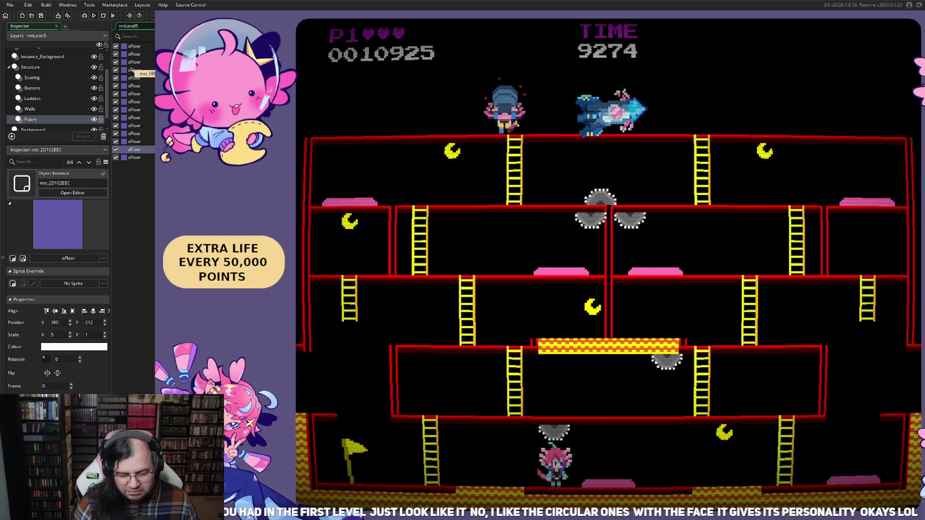
pyautogui.press('Right')
pyautogui.press('Left')
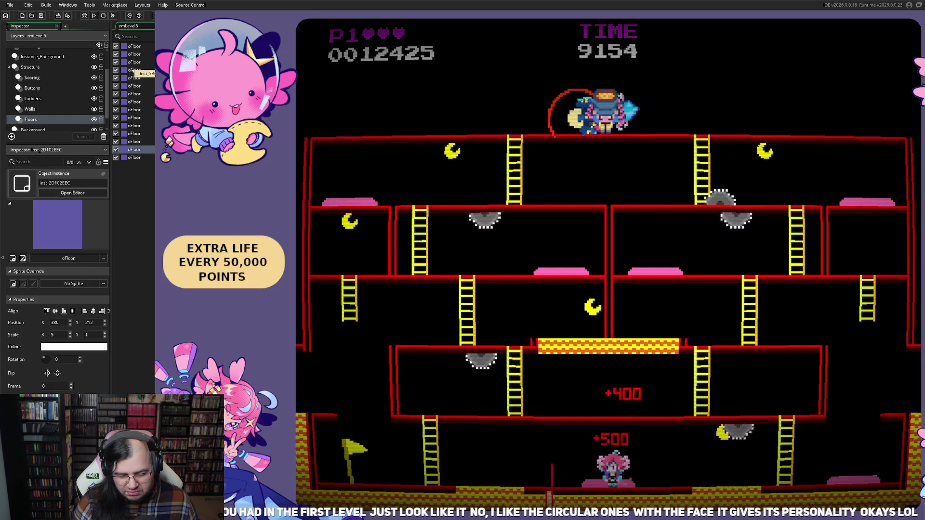
pyautogui.press('Right')
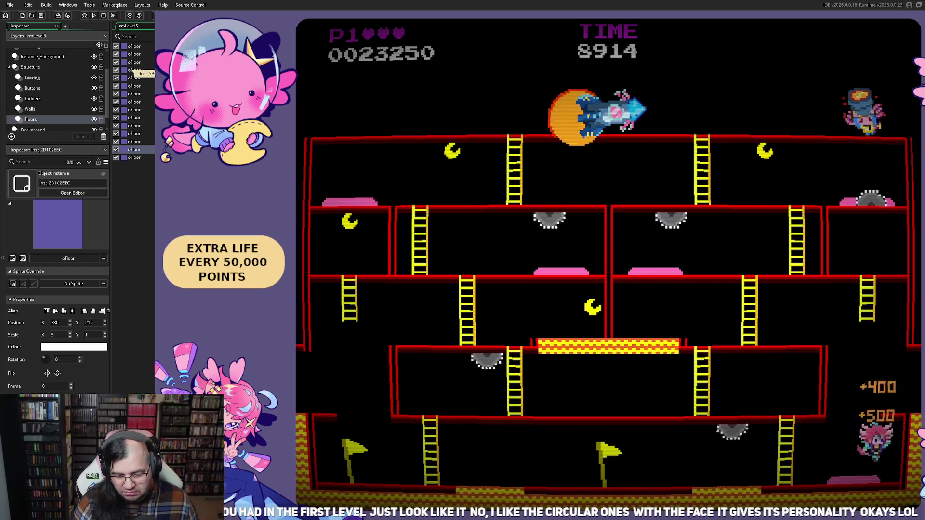
# Climb to the second floor, drop down the left ladder, then climb two floors and jump right.
pyautogui.press('Up')
pyautogui.press('Left')
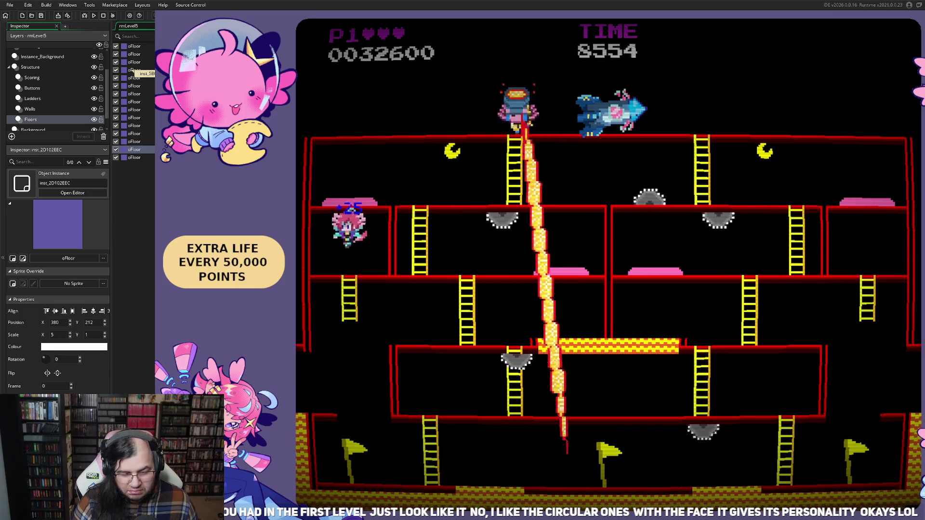
pyautogui.press('Down')
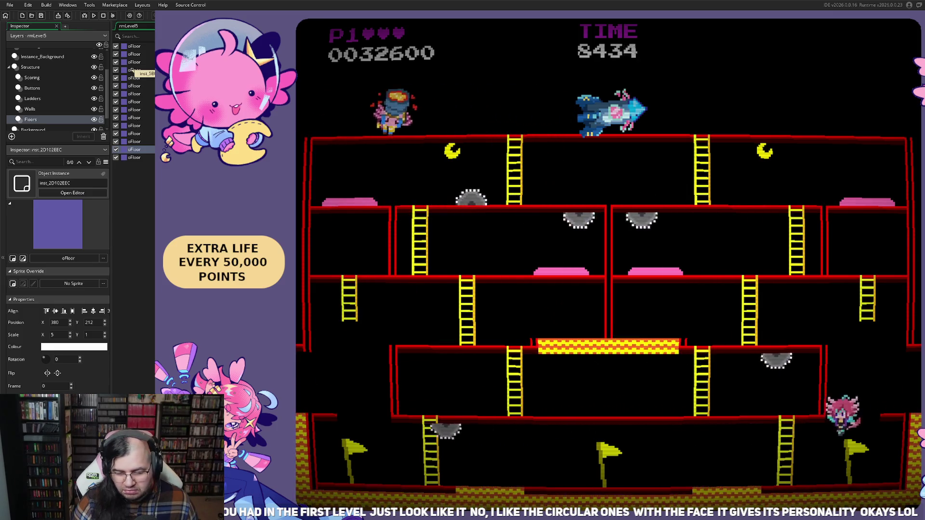
pyautogui.press('Up')
pyautogui.press('Left')
pyautogui.press('Right')
pyautogui.press('space')
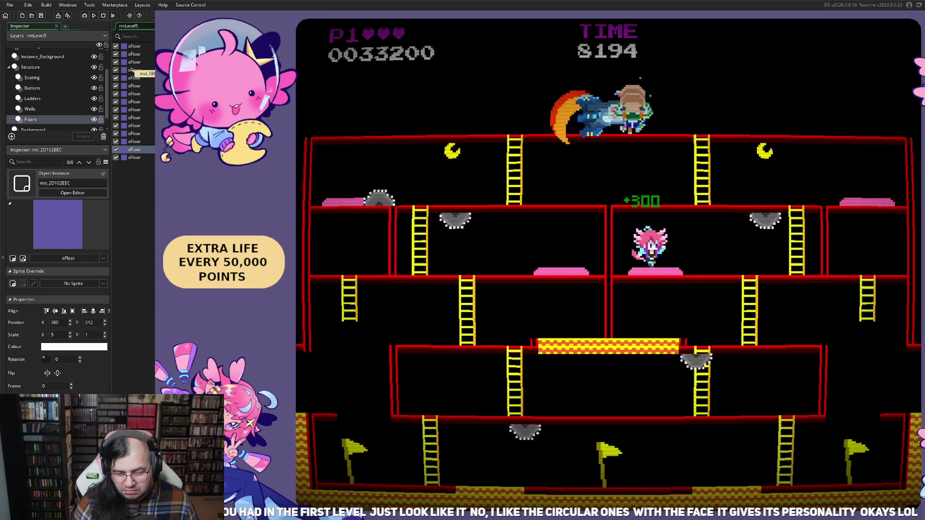
pyautogui.press('Left')
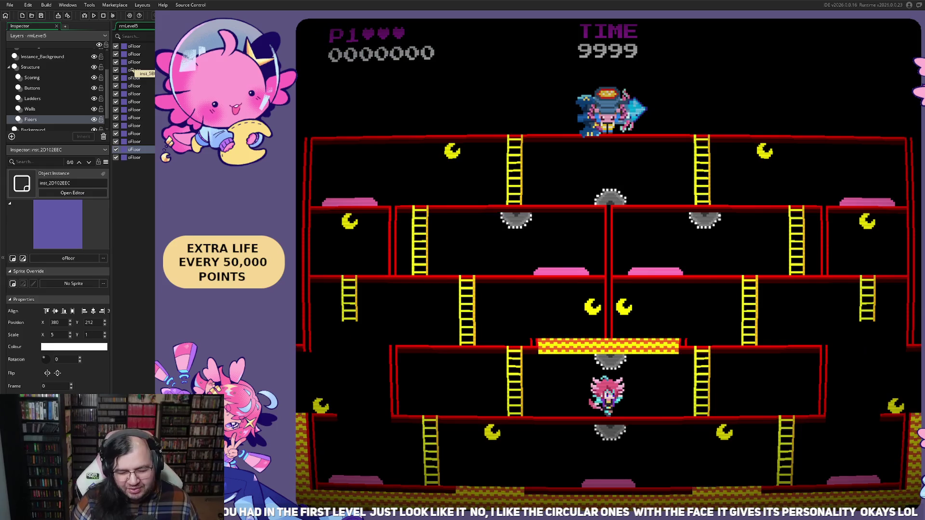
pyautogui.press('Right')
pyautogui.press('space')
pyautogui.press('Right')
pyautogui.press('Right')
pyautogui.press('Right')
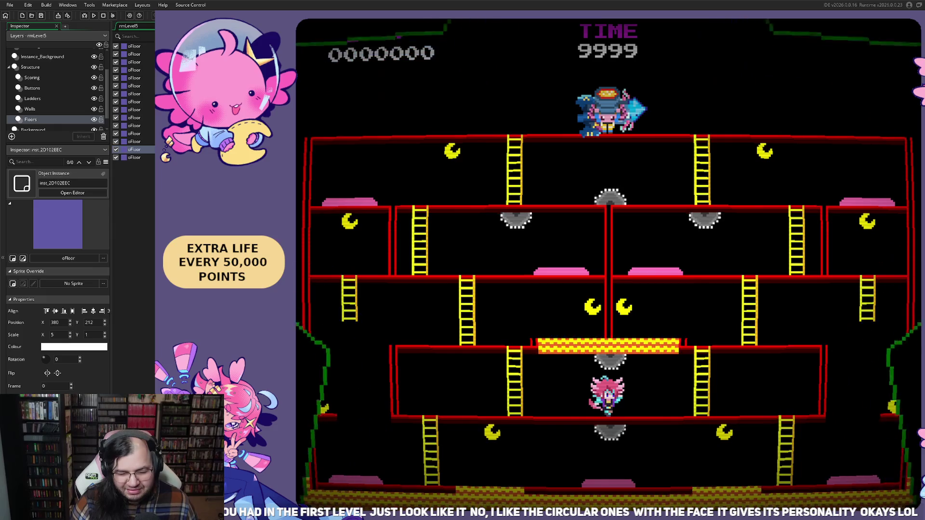
# Collect the nearby moons, then run right and drop to the lower right floor.
pyautogui.press('Right')
pyautogui.press('Up')
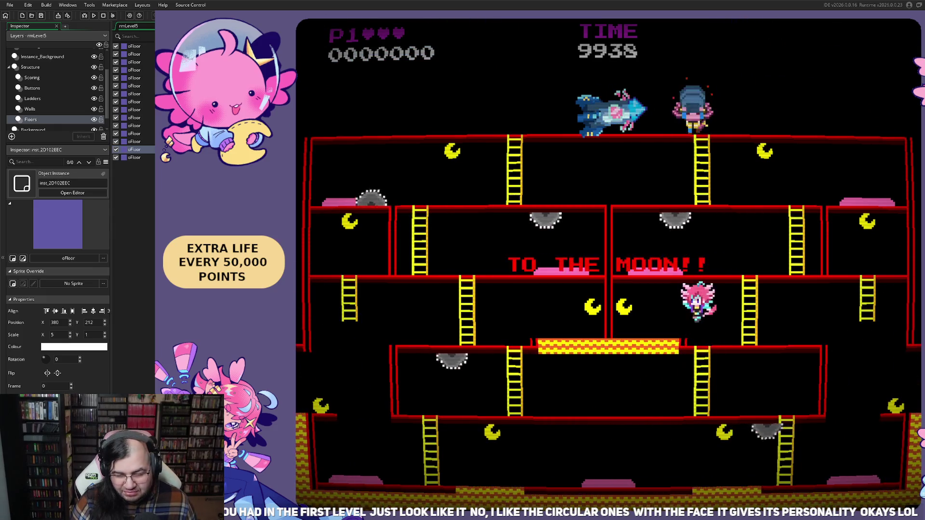
pyautogui.press('Left')
pyautogui.press('Right')
pyautogui.press('Right')
pyautogui.press('Up')
pyautogui.press('Down')
pyautogui.press('Right')
pyautogui.press('Right')
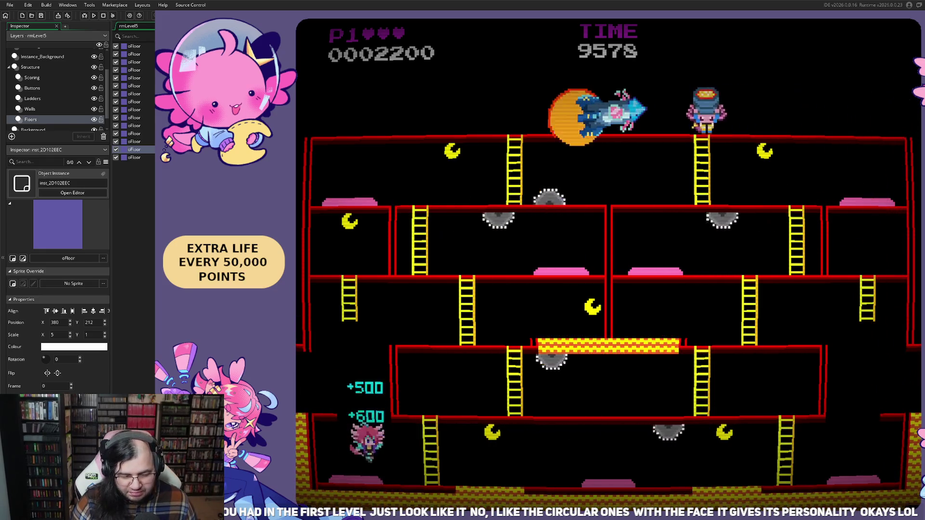
# Grab the upper-right moon, wrap around to the bottom-left floor, and reach the flag.
pyautogui.press('Right')
pyautogui.press('Right')
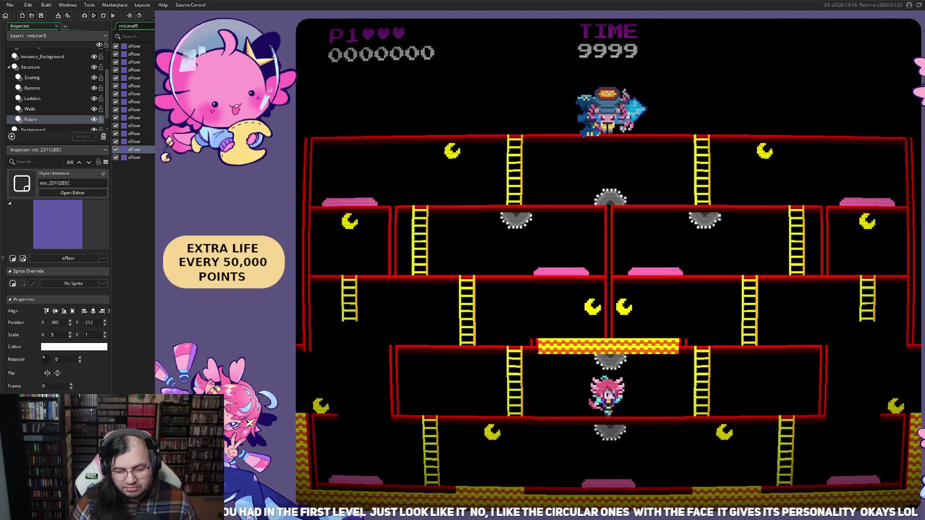
pyautogui.press('Up')
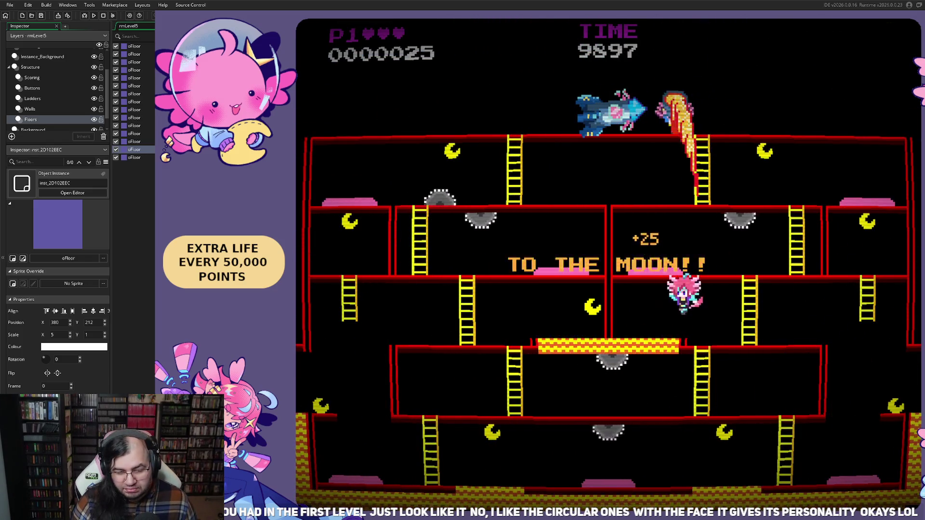
pyautogui.press('Right')
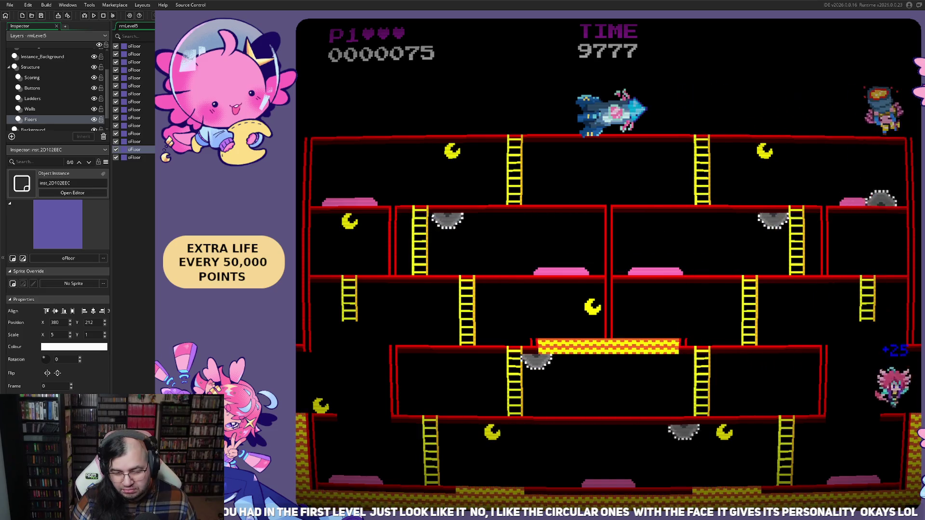
pyautogui.press('Right')
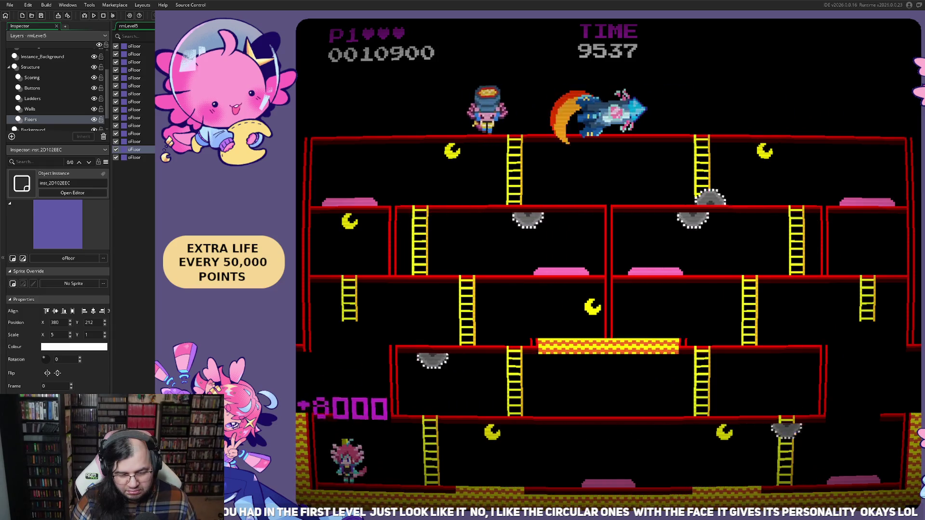
pyautogui.press('Right')
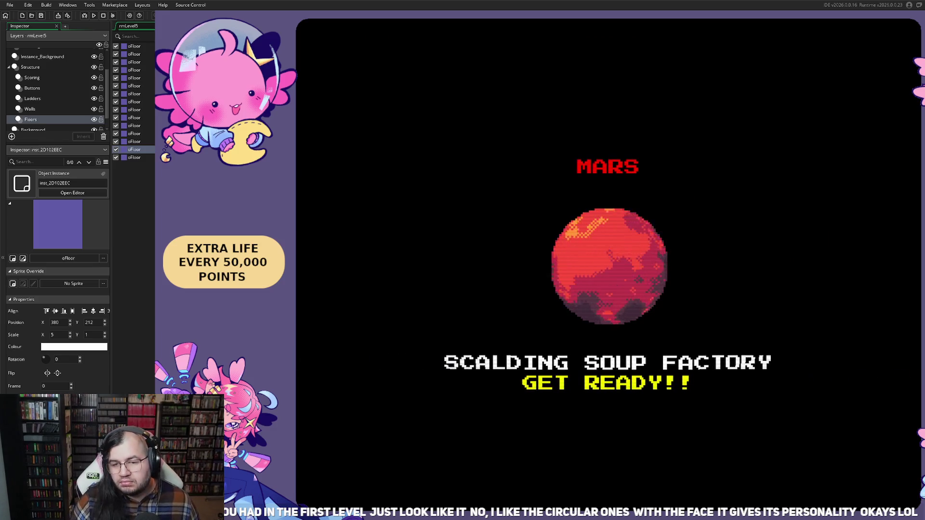
pyautogui.scroll(-3, 577, 284)
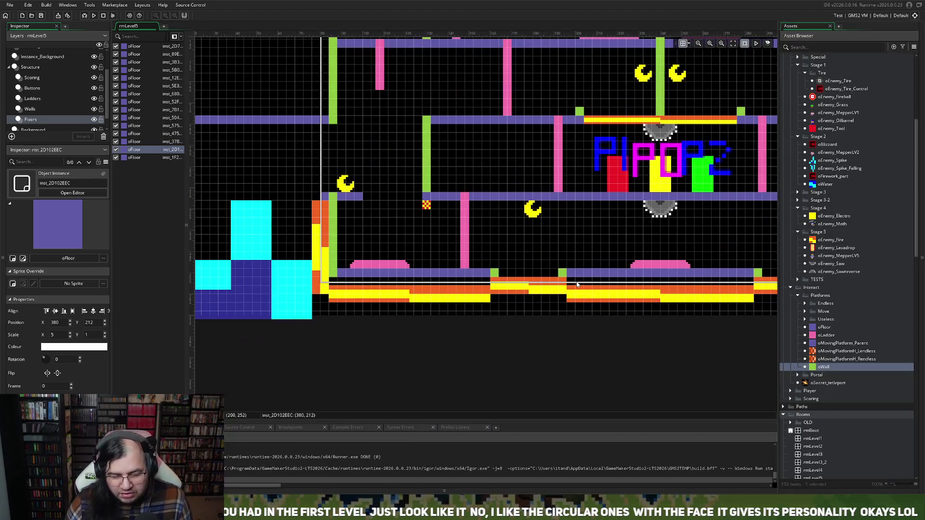
# On the Instance_Background layer, stretch the first bottom fire block down to Scale Y 4.
pyautogui.scroll(-6, 577, 284)
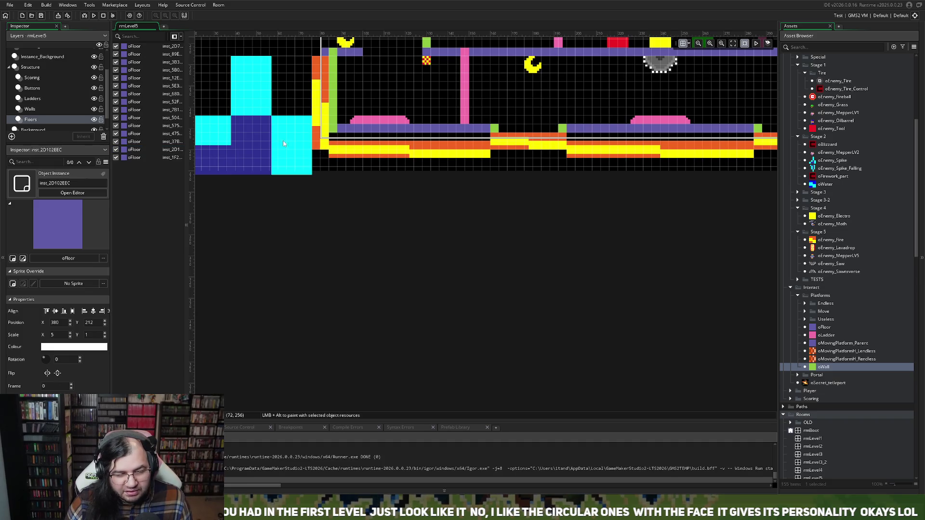
pyautogui.click(44, 110)
pyautogui.click(47, 57)
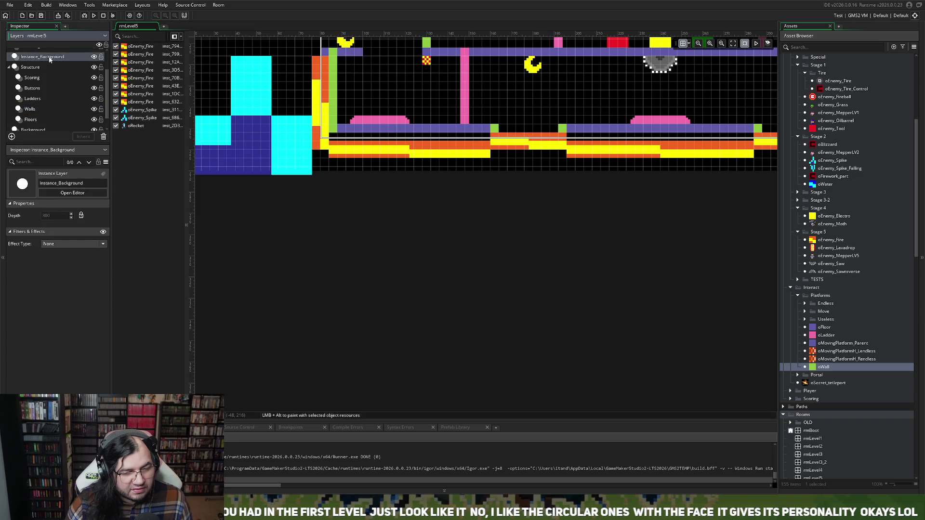
pyautogui.scroll(2, 58, 87)
pyautogui.click(372, 157)
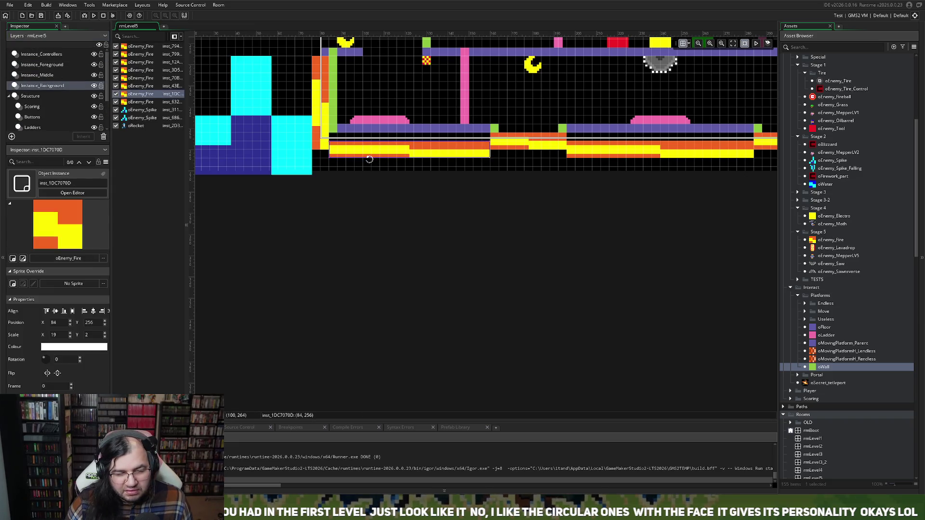
pyautogui.moveTo(370, 159); pyautogui.dragTo(368, 177)
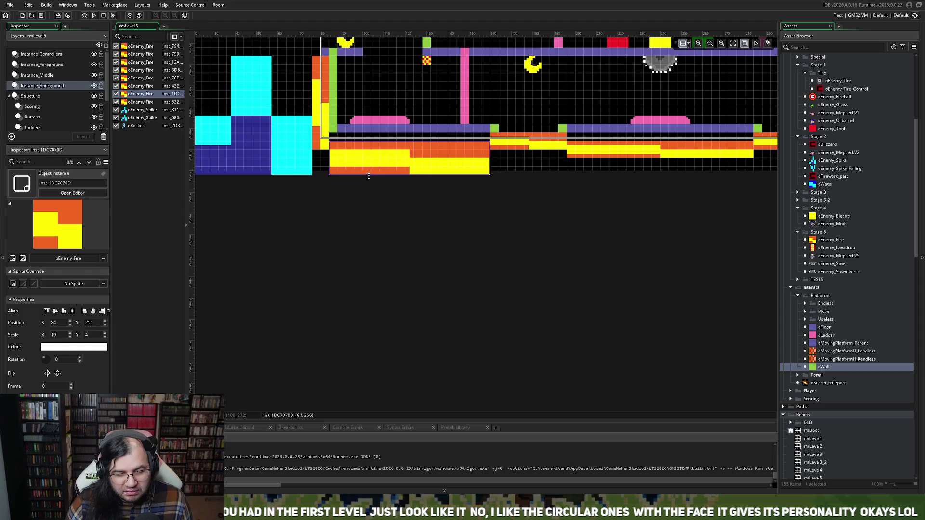
# Stretch the next oEnemy_Fire block along the floor down to the same thickness.
pyautogui.click(321, 152)
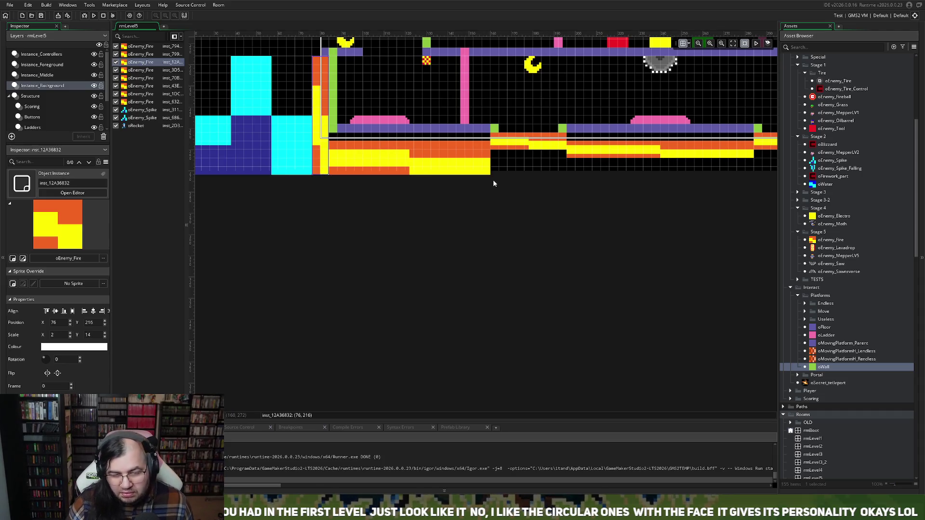
pyautogui.hscroll(3, 494, 182)
pyautogui.click(403, 154)
pyautogui.moveTo(404, 151)
pyautogui.mouseDown()
pyautogui.moveTo(407, 175)
pyautogui.moveTo(423, 159)
pyautogui.moveTo(429, 167)
pyautogui.moveTo(407, 178)
pyautogui.mouseUp()
pyautogui.hscroll(3, 407, 173)
pyautogui.click(427, 155)
pyautogui.hscroll(4, 456, 172)
# Stretch the long right-hand fire block down to match, then check the right-edge fire column.
pyautogui.click(404, 147)
pyautogui.click(448, 157)
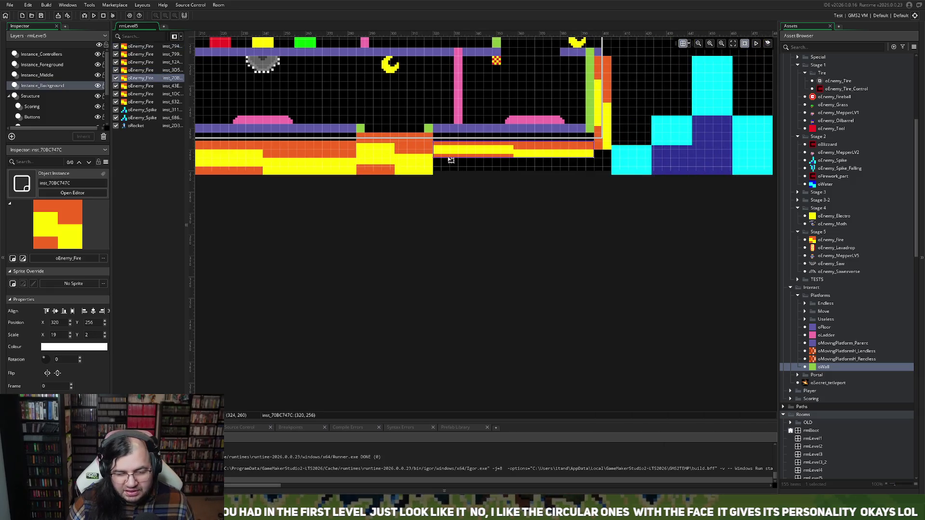
pyautogui.moveTo(447, 159); pyautogui.dragTo(446, 177)
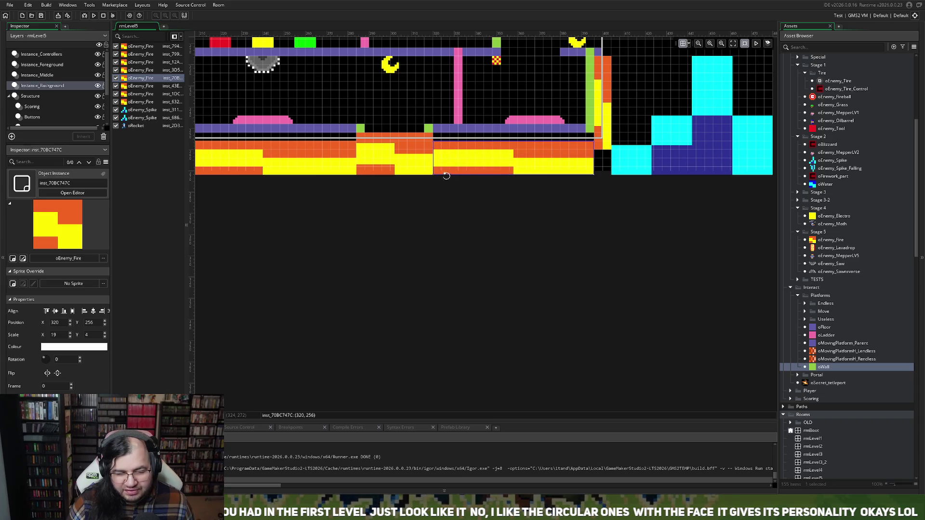
pyautogui.hscroll(-2, 601, 195)
pyautogui.hscroll(4, 553, 169)
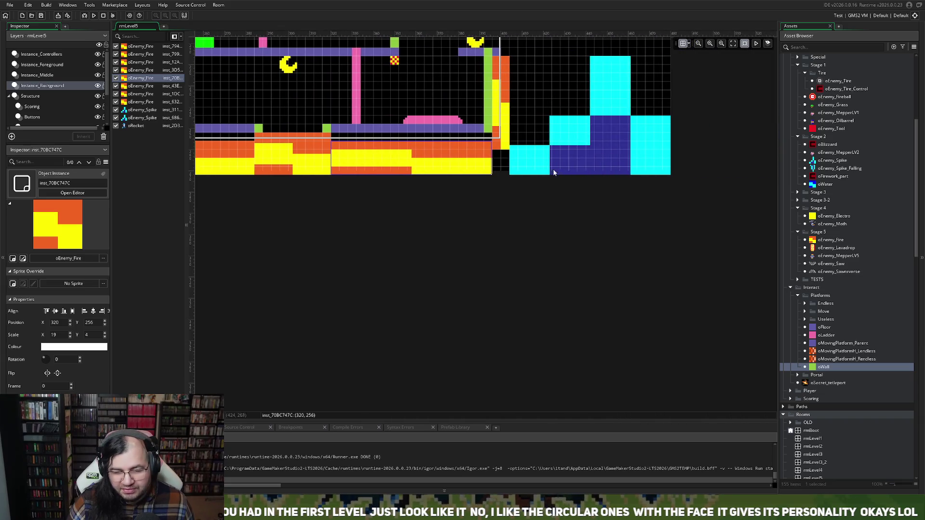
pyautogui.click(503, 149)
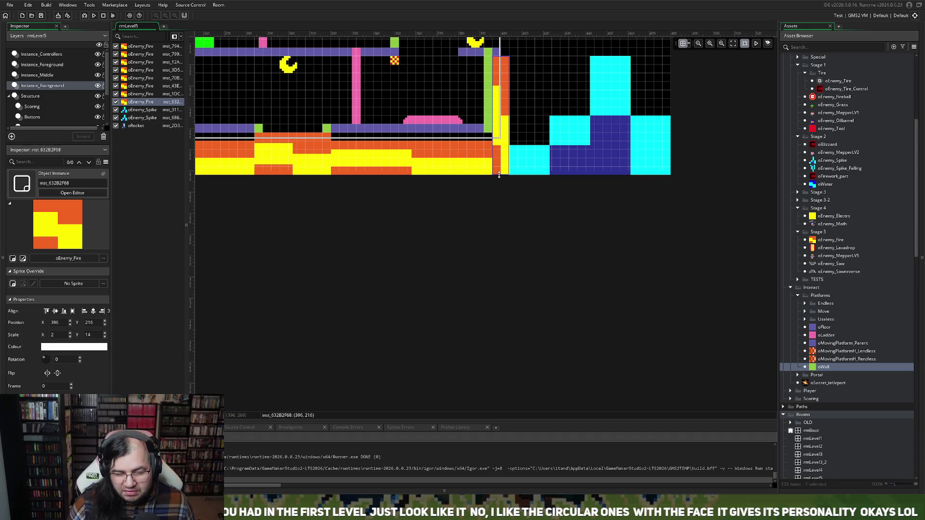
pyautogui.scroll(3, 499, 175)
pyautogui.scroll(2, 479, 172)
pyautogui.hscroll(-4, 477, 172)
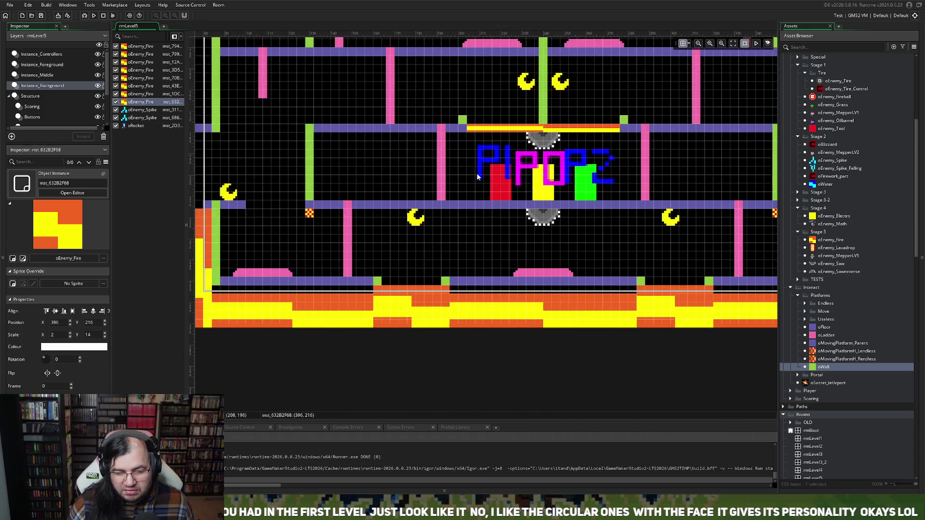
pyautogui.scroll(-4, 476, 172)
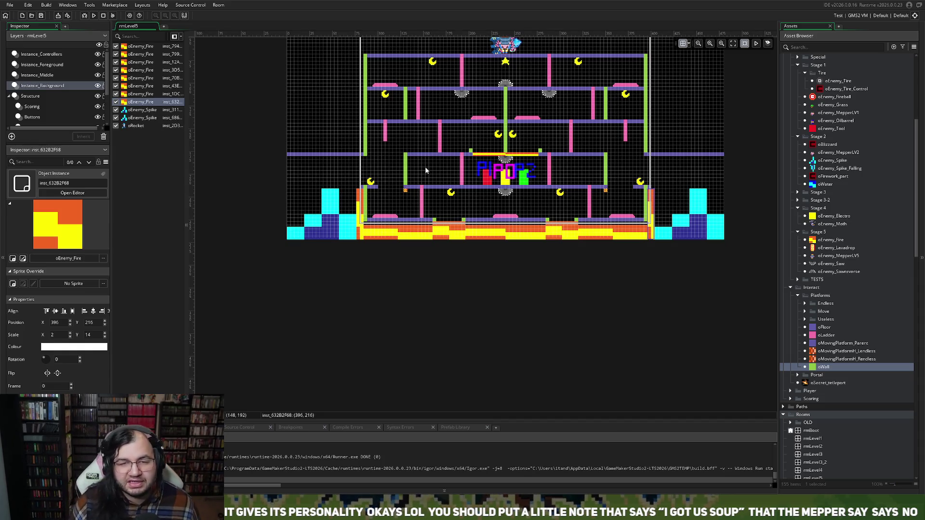
pyautogui.scroll(3, 503, 83)
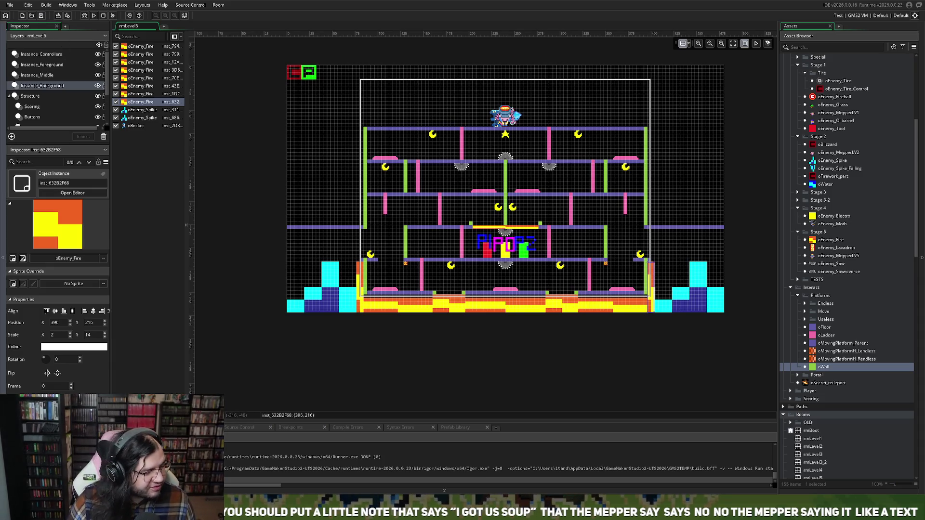
# Run the game, set the starting STAGE to 5 in the title menu, and begin.
pyautogui.click(94, 16)
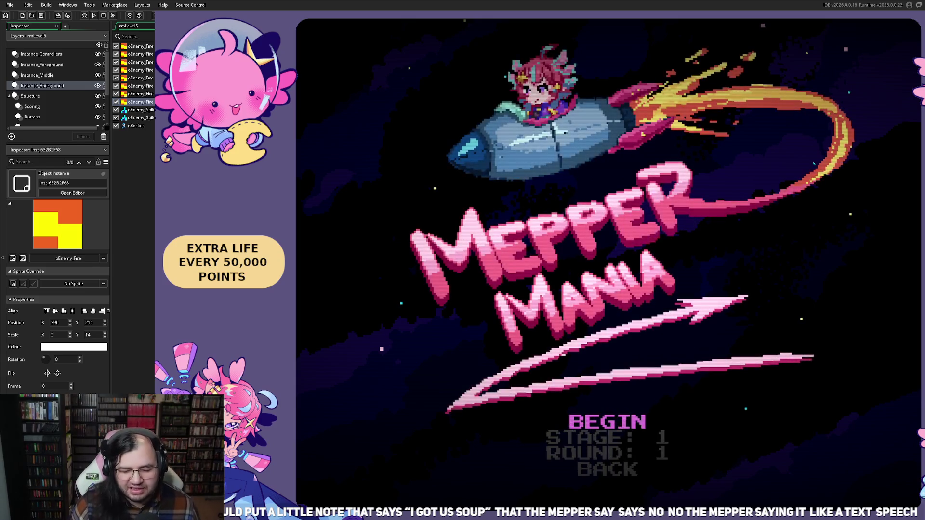
pyautogui.press('Down')
pyautogui.press('Right')
pyautogui.press('Up')
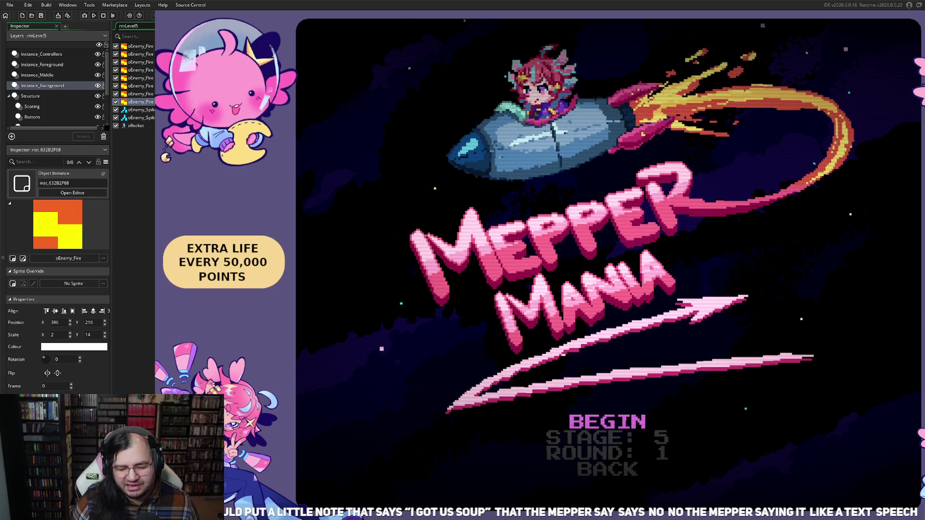
pyautogui.press('Return')
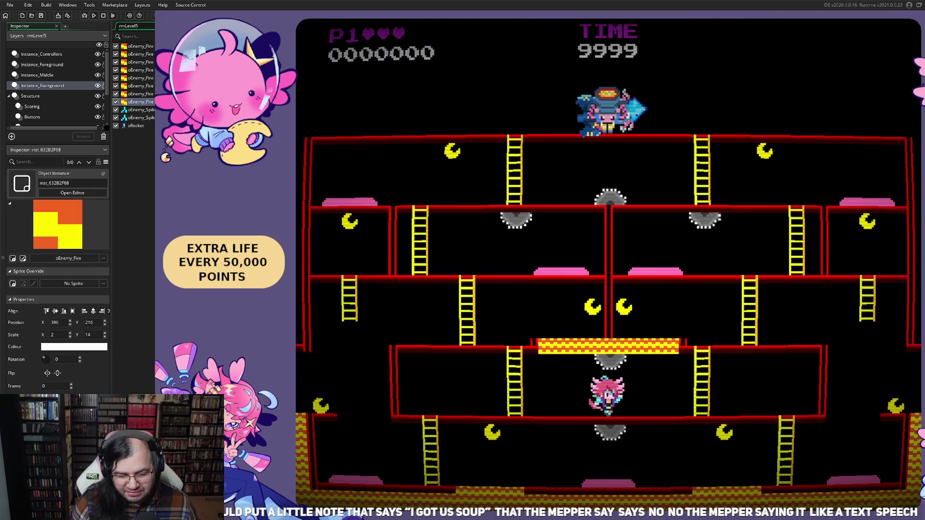
# Playtest the level, walking left, climbing the left ladder and dropping down to collect moons.
pyautogui.press('Right')
pyautogui.press('Left')
pyautogui.press('Up')
pyautogui.press('Left')
pyautogui.press('Up')
pyautogui.press('Left')
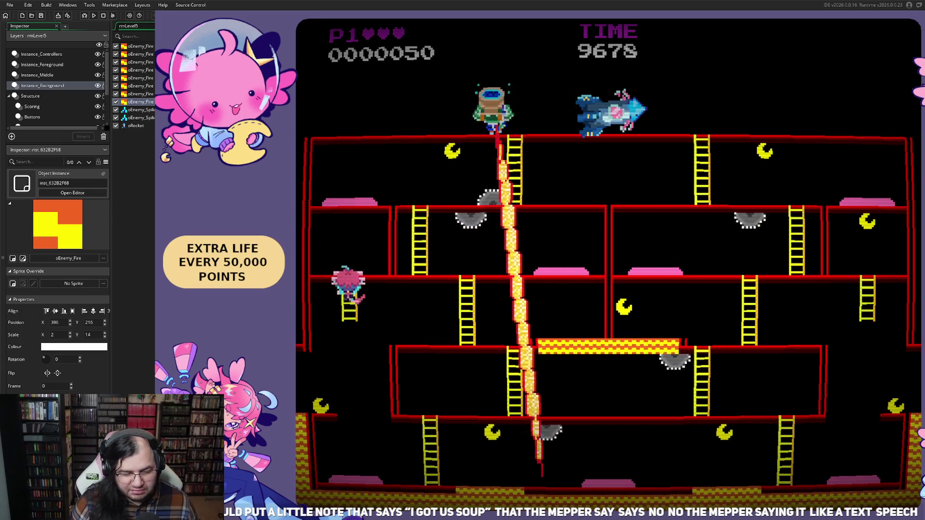
pyautogui.press('Left')
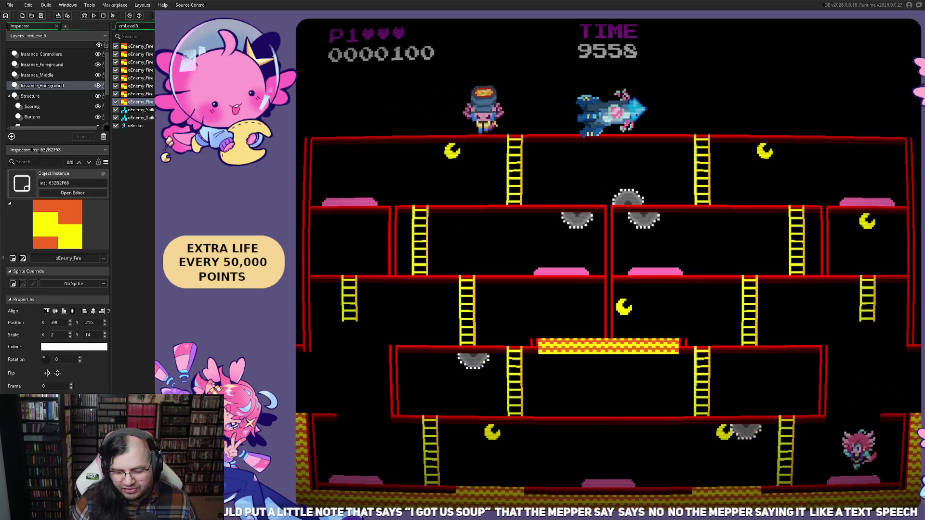